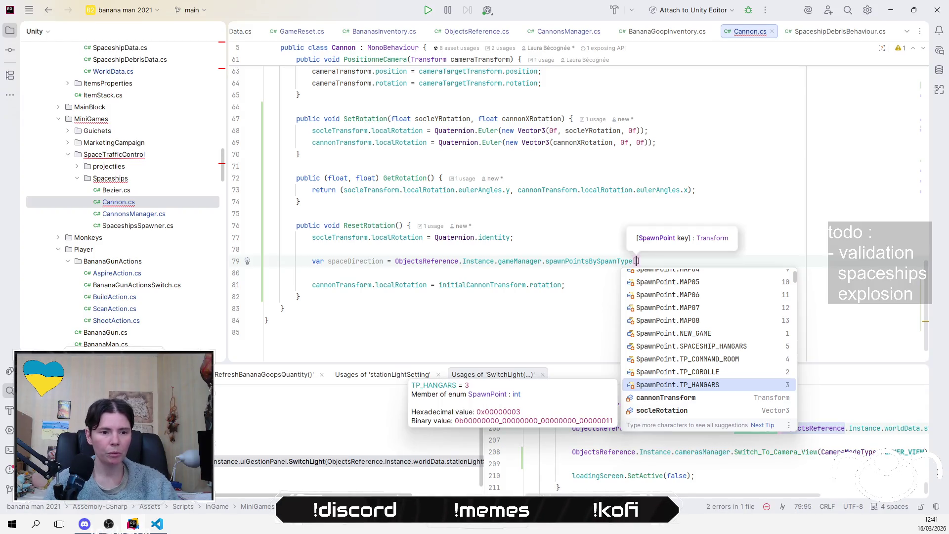
- Insert the SPACESHIP_HANGARS spawn point key from completion in the spaceDirection line
{"action": "key", "text": "Up"}
{"action": "key", "text": "Up"}
{"action": "key", "text": "Up"}
{"action": "key", "text": "Down"}
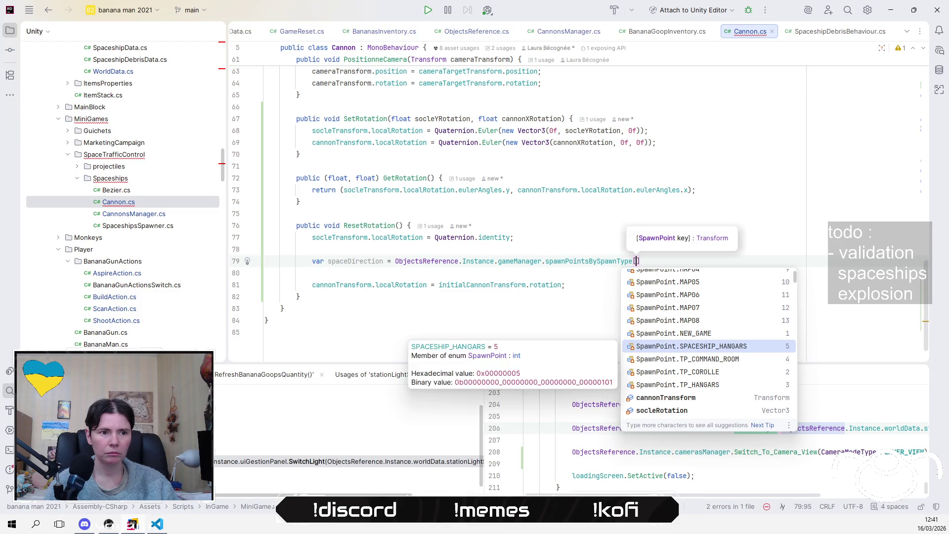
{"action": "key", "text": "Return"}
{"action": "key", "text": "End"}
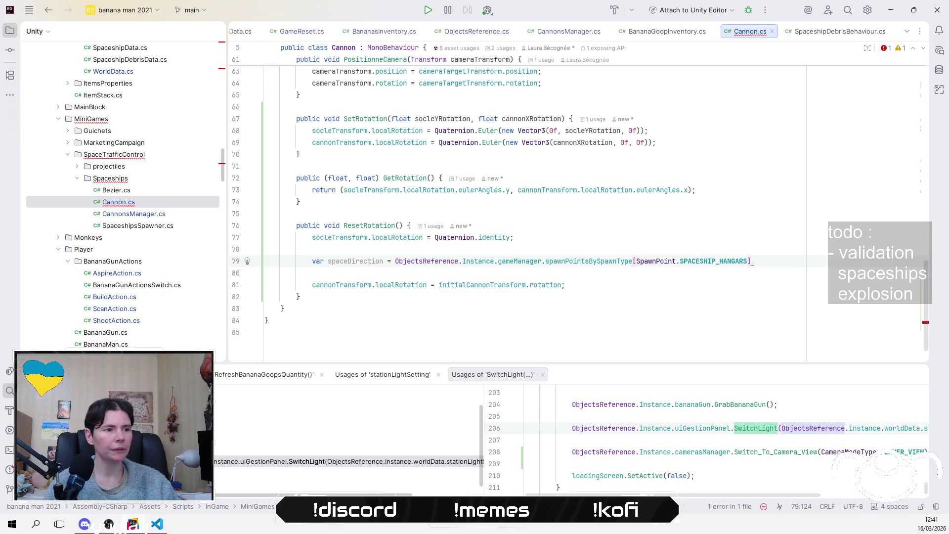
- Push the ObjectsReference spawn point lookup two lines below the spaceDirection assignment
{"action": "left_click", "coordinate": [331, 261]}
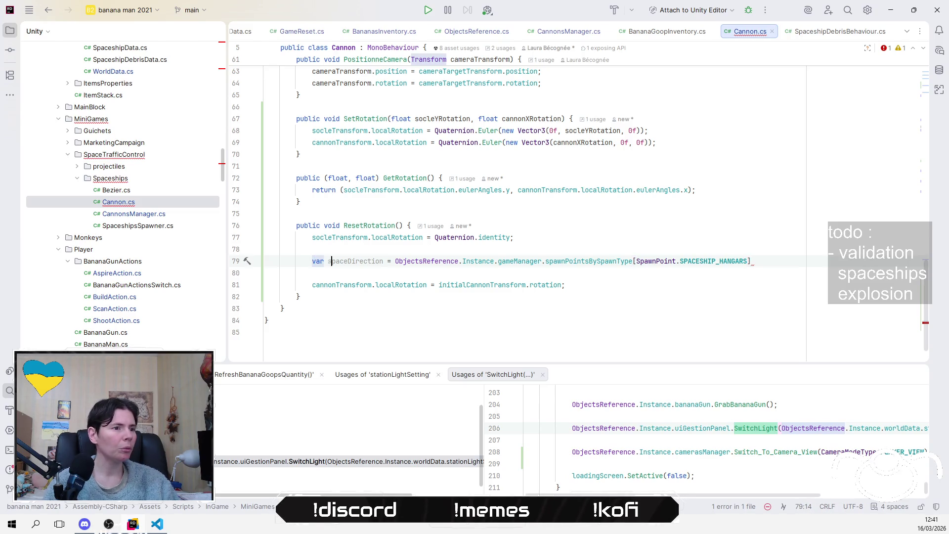
{"action": "left_click", "coordinate": [397, 261]}
{"action": "key", "text": "End"}
{"action": "key", "text": "Return"}
{"action": "left_click", "coordinate": [328, 261]}
{"action": "left_click", "coordinate": [391, 261]}
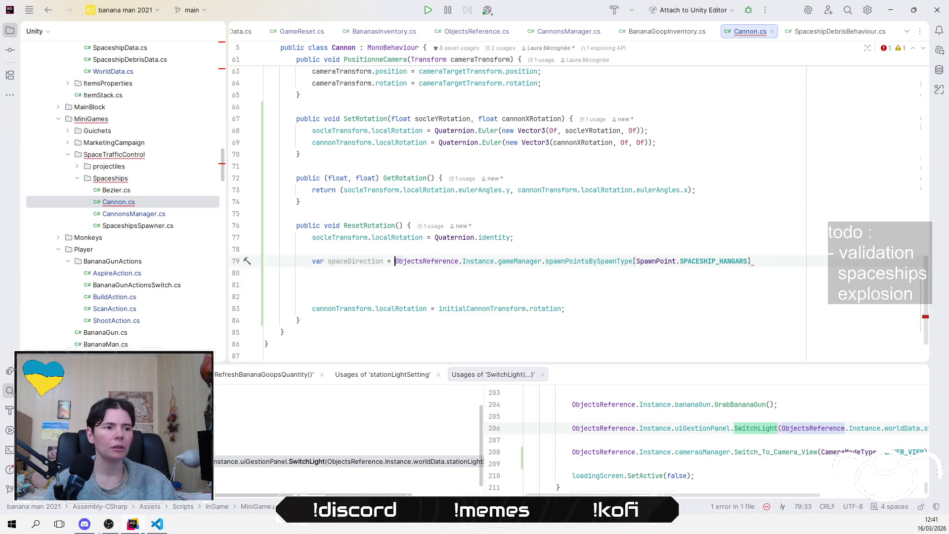
{"action": "key", "text": "Return"}
{"action": "key", "text": "Return"}
{"action": "key", "text": "Up"}
{"action": "key", "text": "Up"}
{"action": "key", "text": "End"}
- Try Vector3.Magnitude() after the equals sign, then delete it again
{"action": "type", "text": "Ve"}
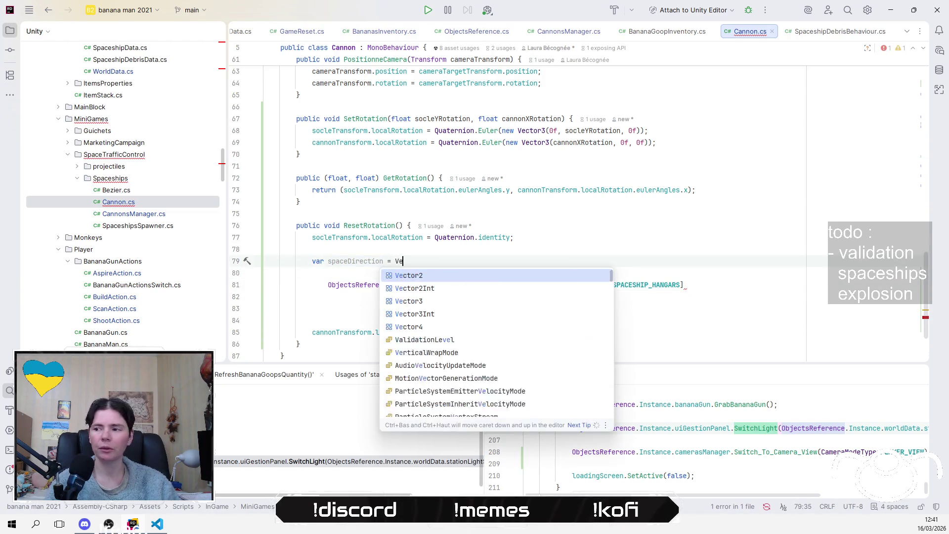
{"action": "type", "text": "c"}
{"action": "key", "text": "Down"}
{"action": "key", "text": "Down"}
{"action": "key", "text": "Return"}
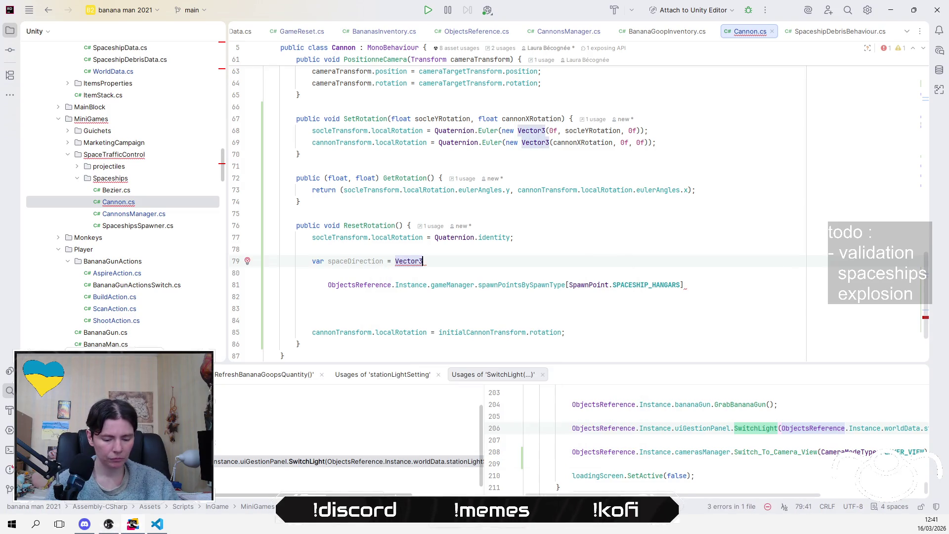
{"action": "type", "text": "."}
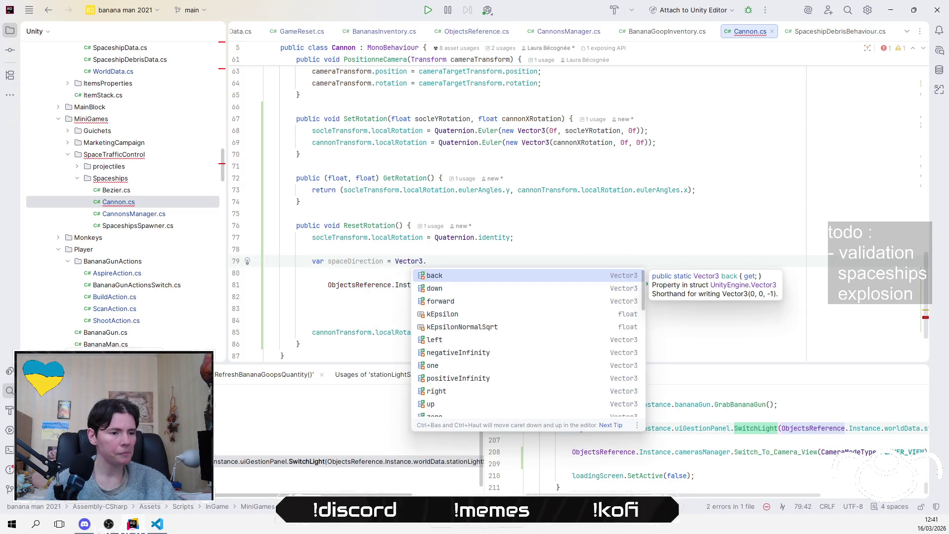
{"action": "key", "text": "Down"}
{"action": "key", "text": "Down"}
{"action": "key", "text": "Down"}
{"action": "key", "text": "Down"}
{"action": "key", "text": "Down"}
{"action": "key", "text": "Down"}
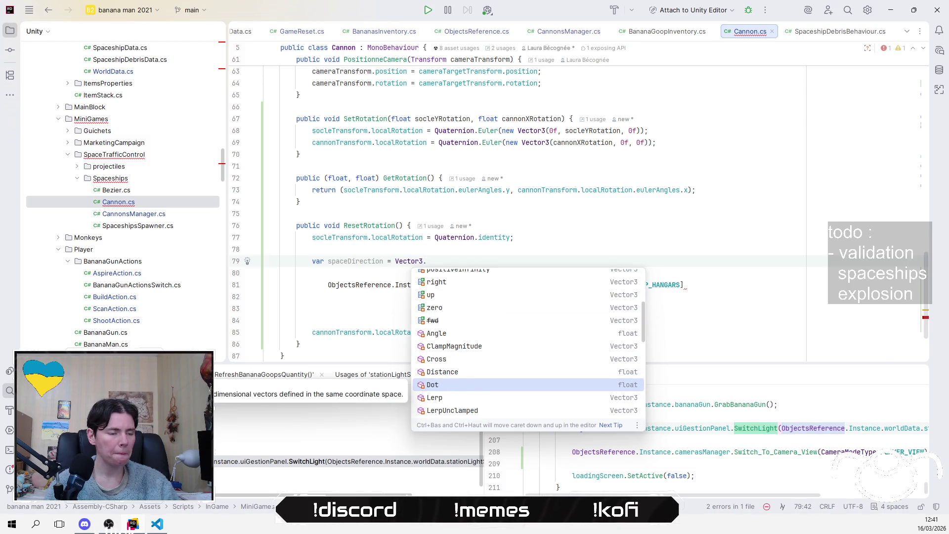
{"action": "key", "text": "Down"}
{"action": "key", "text": "Down"}
{"action": "key", "text": "Down"}
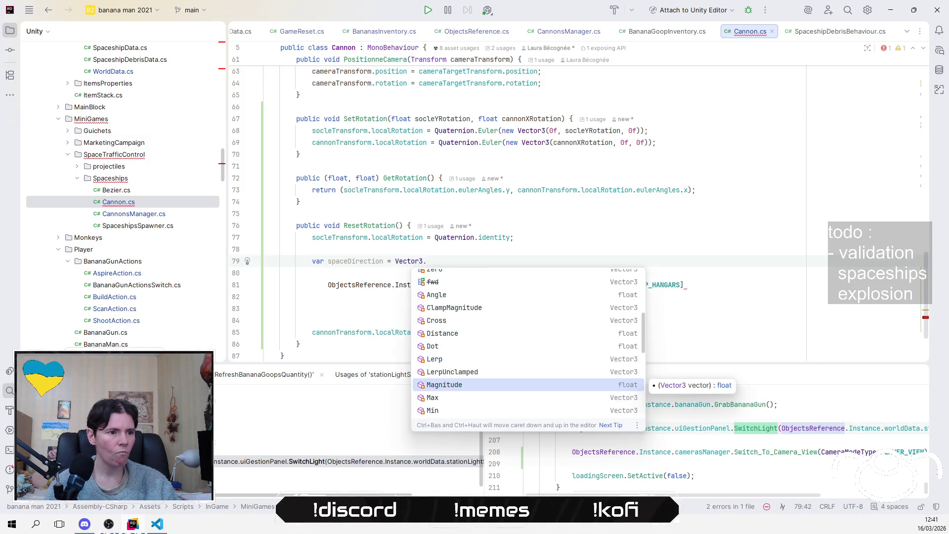
{"action": "key", "text": "Return"}
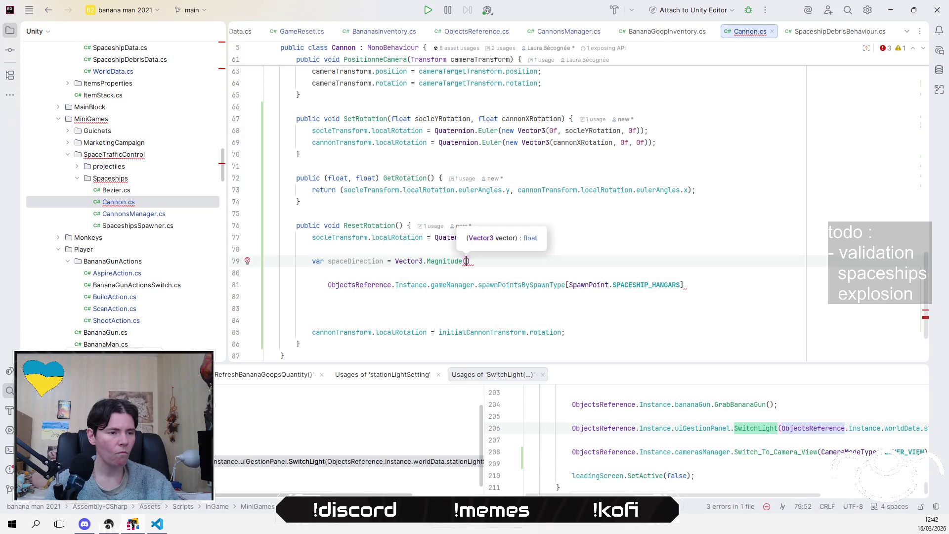
{"action": "key", "text": "ctrl+Left"}
{"action": "key", "text": "ctrl+Left"}
{"action": "key", "text": "ctrl+Left"}
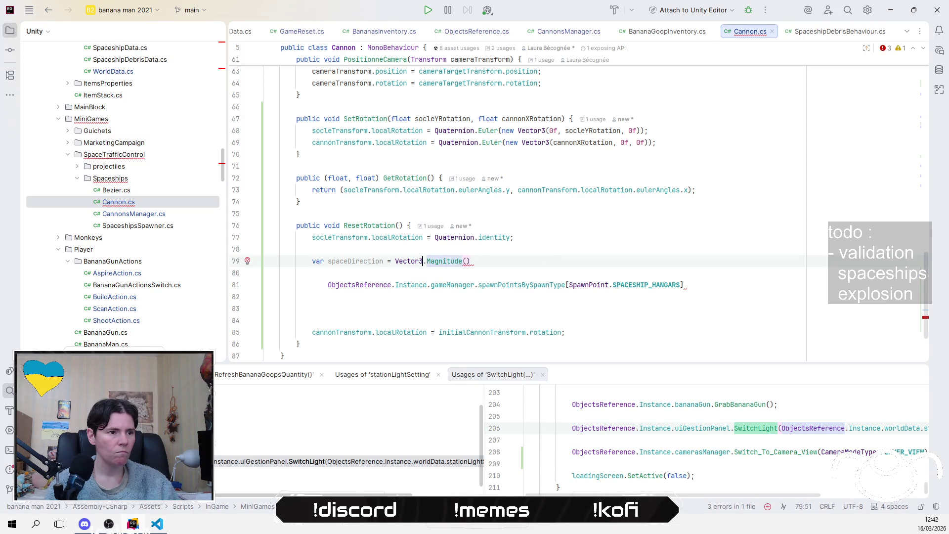
{"action": "key", "text": "shift+End"}
{"action": "key", "text": "Delete"}
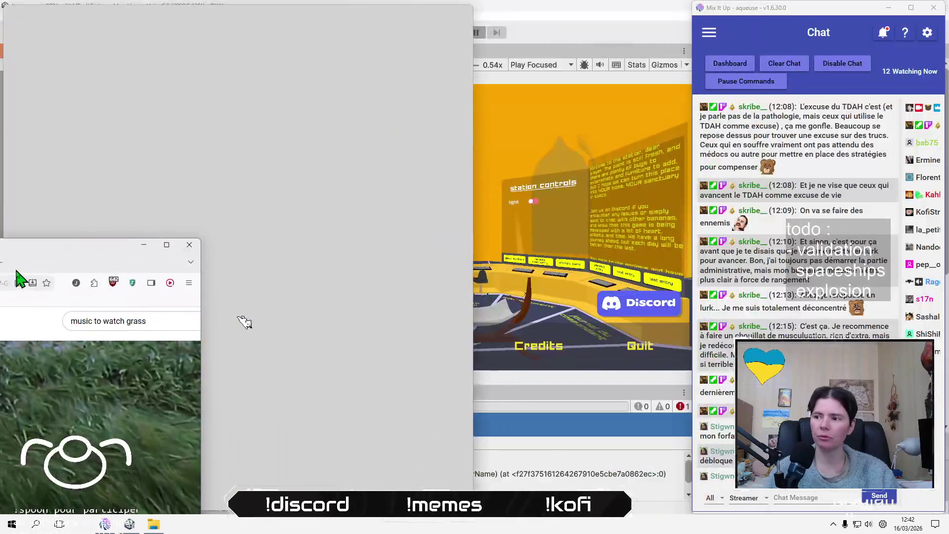
- Bring Firefox over the editor, maximize it, and load Google in a new tab
{"action": "left_click_drag", "start_coordinate": [17, 275], "coordinate": [444, 191]}
{"action": "double_click", "coordinate": [444, 191]}
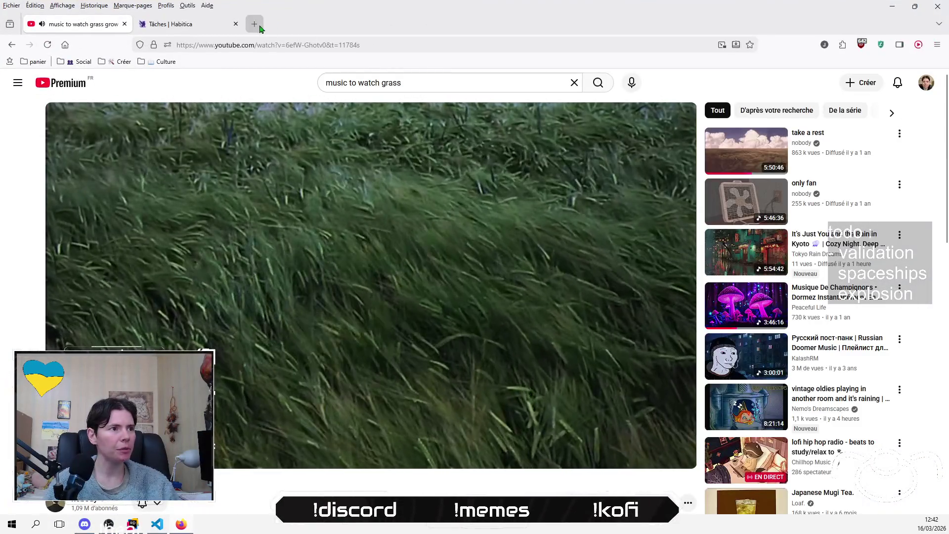
{"action": "left_click", "coordinate": [254, 24]}
{"action": "type", "text": "google.com/"}
{"action": "key", "text": "Return"}
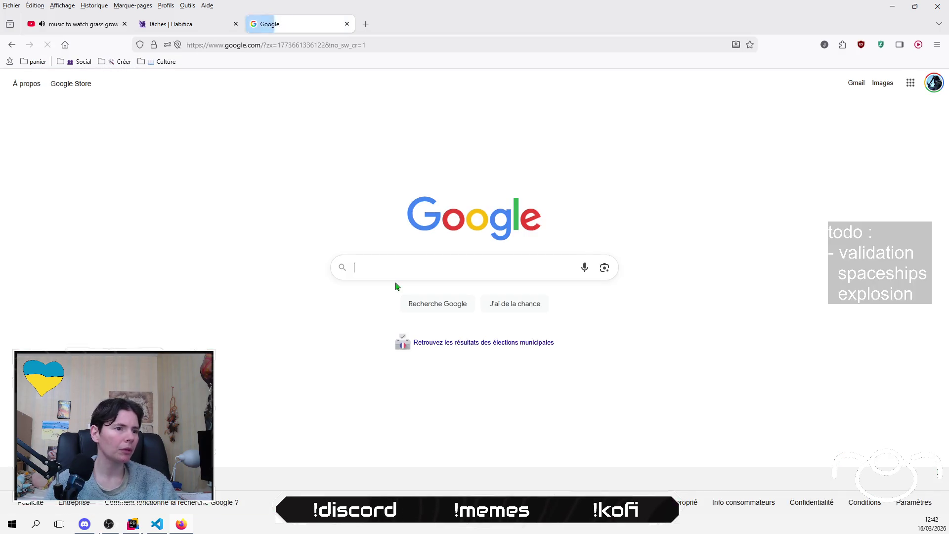
- Search 'unity get direction vector between two points' and open the Unity manual result
{"action": "type", "text": "un"}
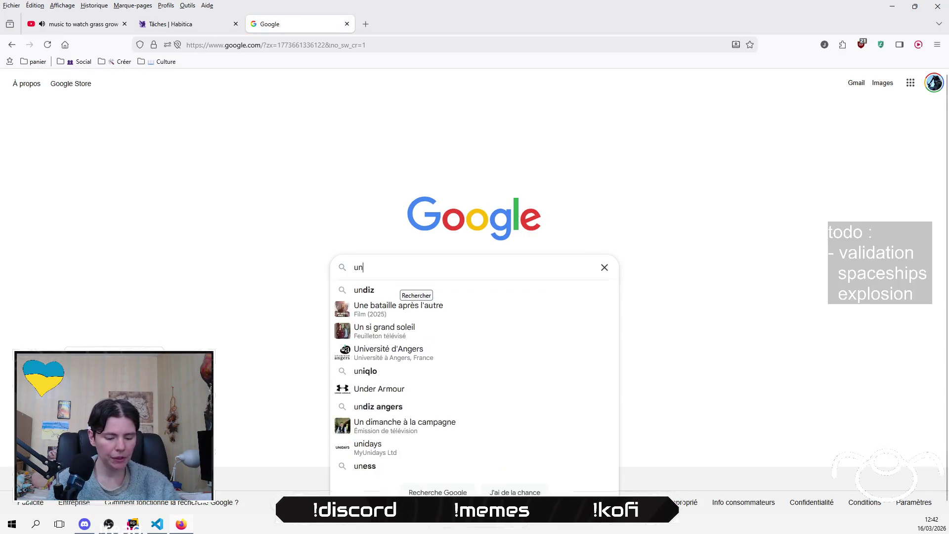
{"action": "type", "text": "ity v"}
{"action": "key", "text": "BackSpace"}
{"action": "type", "text": "et direction"}
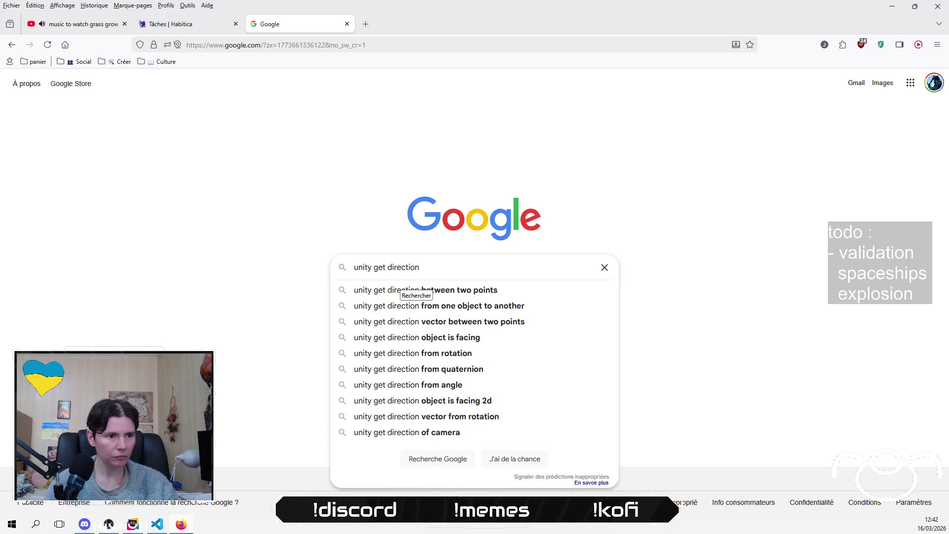
{"action": "key", "text": "Down"}
{"action": "key", "text": "Down"}
{"action": "key", "text": "Down"}
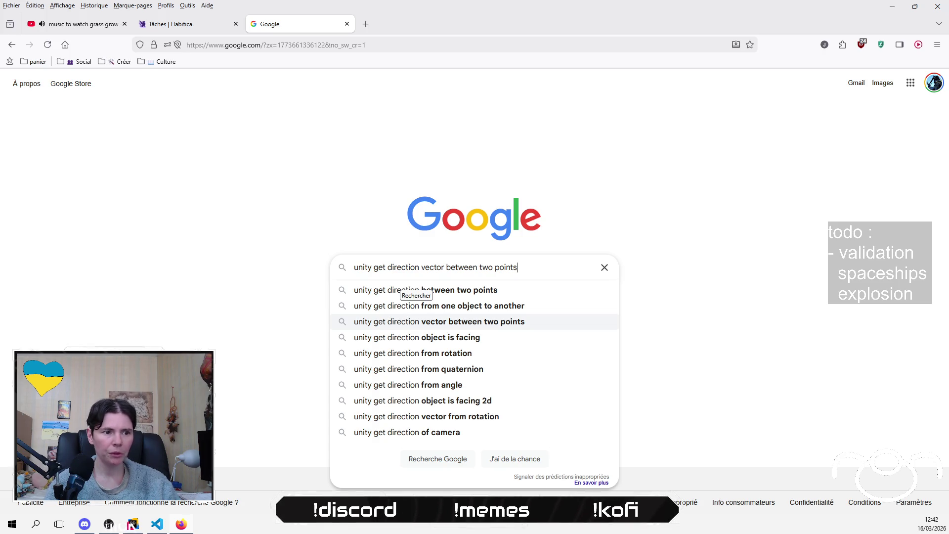
{"action": "key", "text": "Return"}
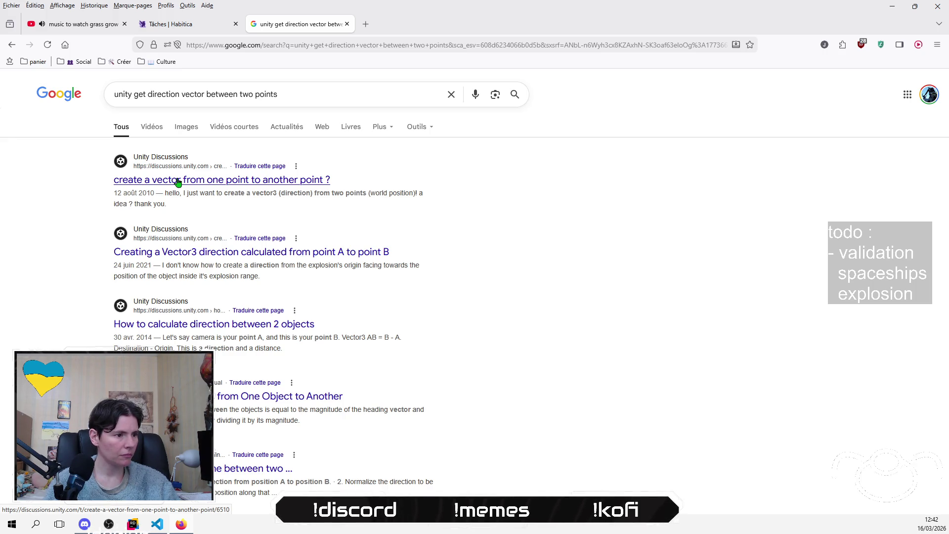
{"action": "left_click", "coordinate": [279, 396]}
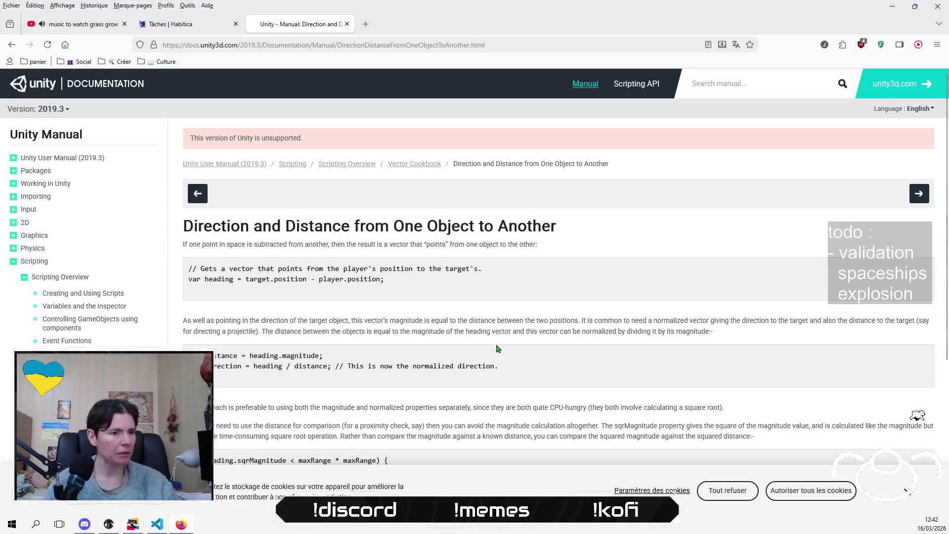
- Return to Cannon.cs in Rider after reading the direction and distance manual page
{"action": "key", "text": "alt+Tab"}
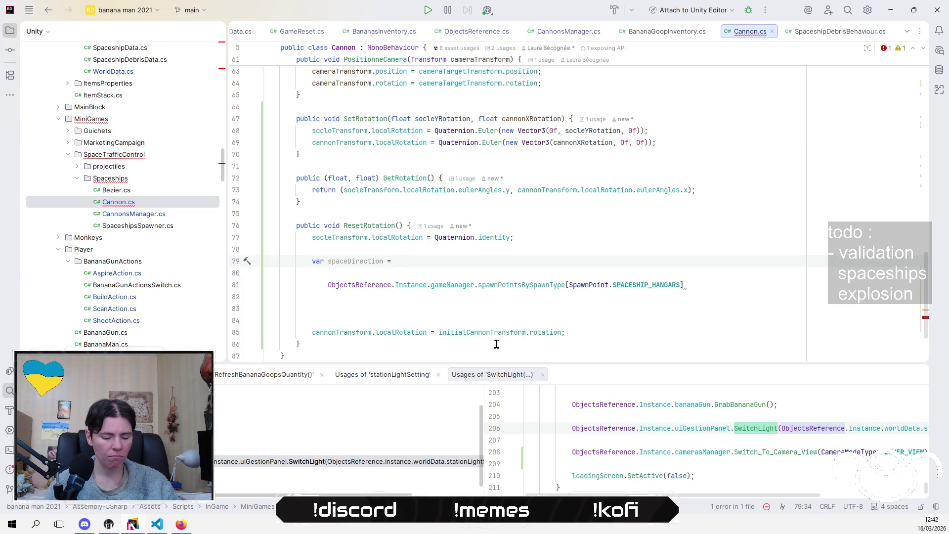
- Start the spaceDirection expression with 'socleTransform.position -'
{"action": "type", "text": "ca"}
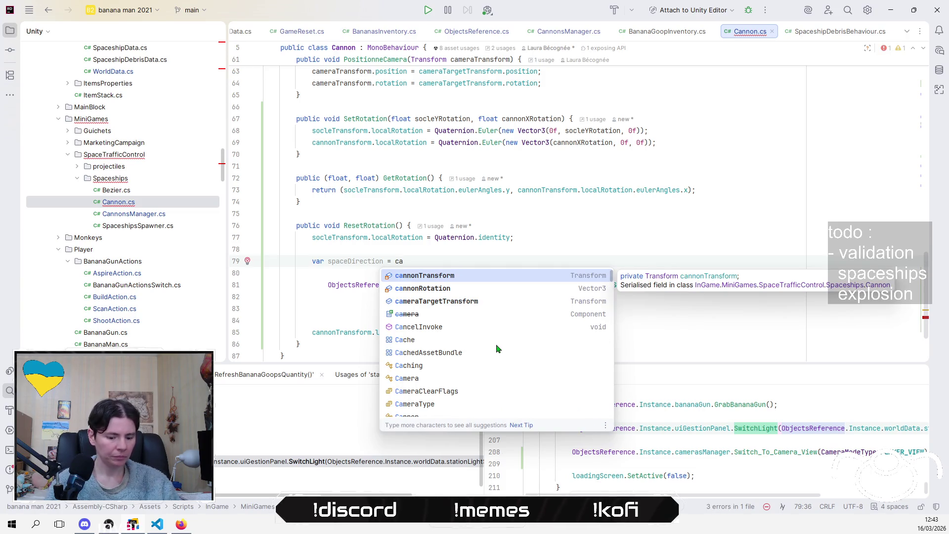
{"action": "type", "text": "nno"}
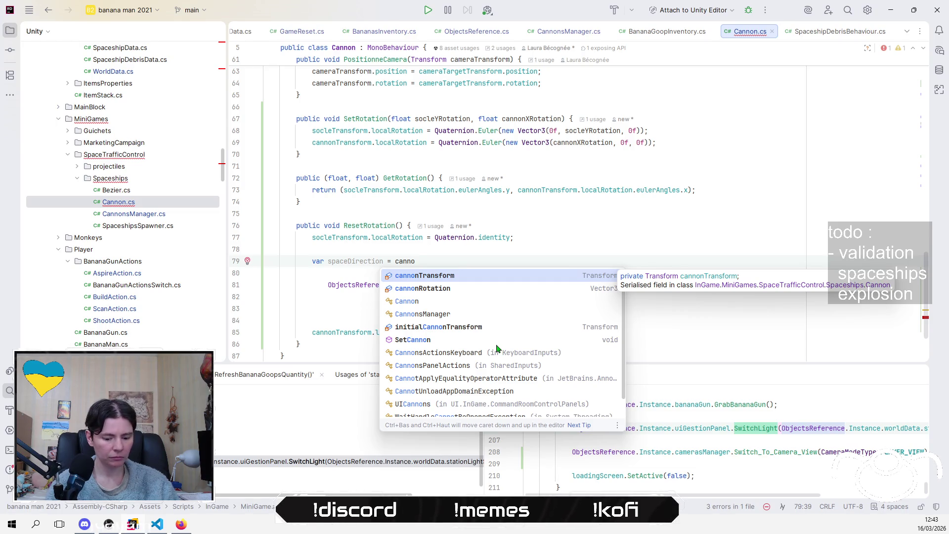
{"action": "key", "text": "BackSpace"}
{"action": "key", "text": "BackSpace"}
{"action": "key", "text": "BackSpace"}
{"action": "key", "text": "BackSpace"}
{"action": "key", "text": "BackSpace"}
{"action": "type", "text": "s"}
{"action": "key", "text": "Return"}
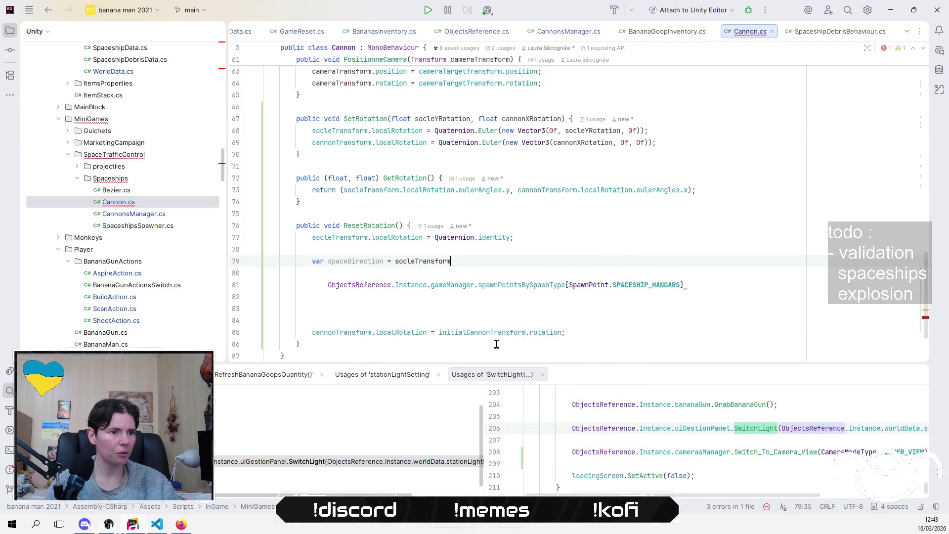
{"action": "key", "text": "alt+Tab"}
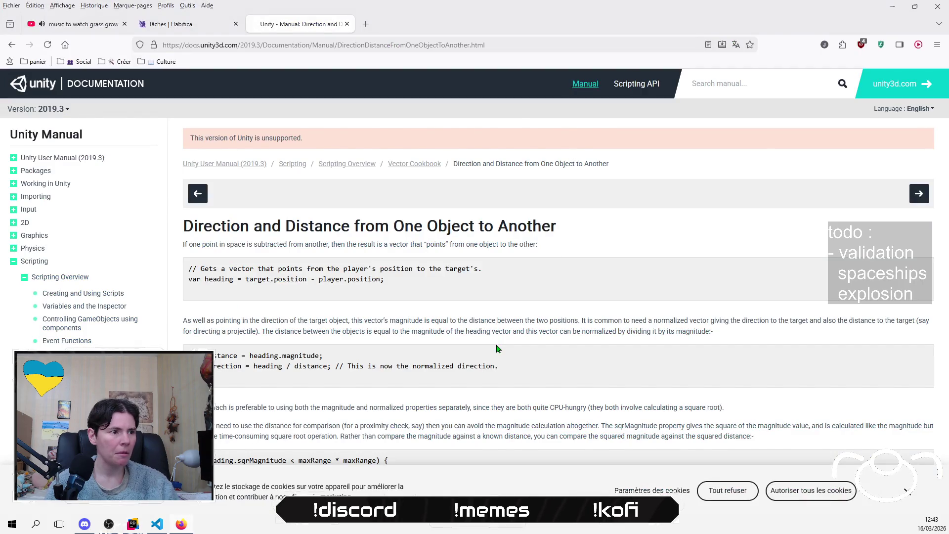
{"action": "key", "text": "alt+Tab"}
{"action": "type", "text": "."}
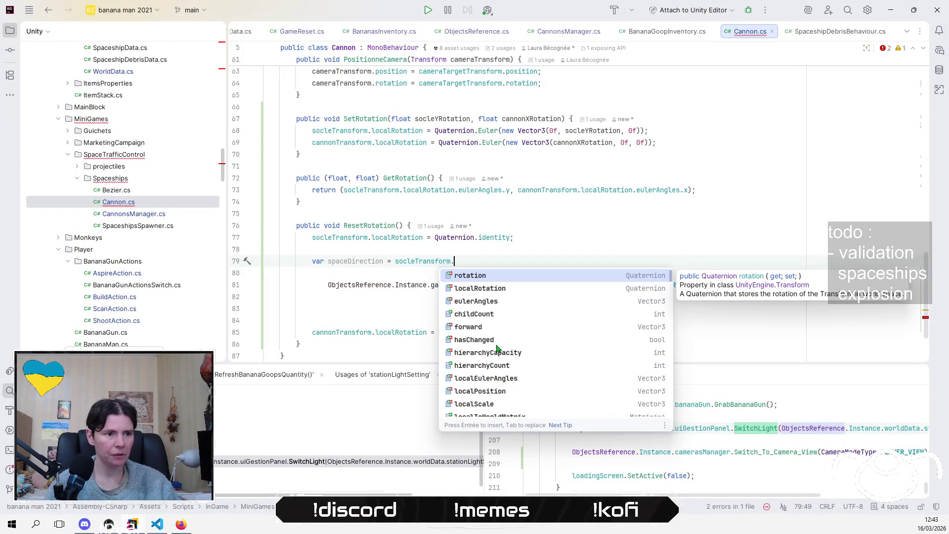
{"action": "type", "text": "pos"}
{"action": "key", "text": "Return"}
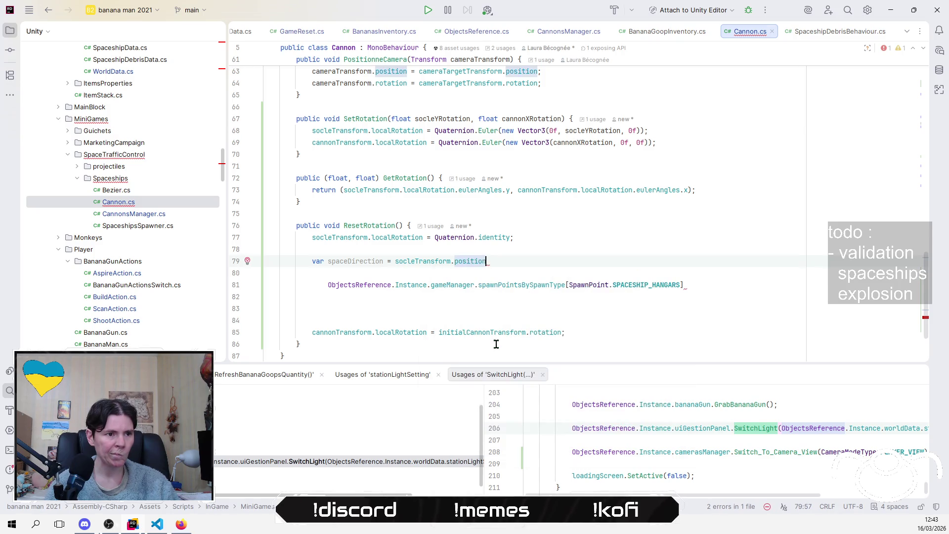
{"action": "type", "text": " -"}
- Append .position to the SPACESHIP_HANGARS lookup and join it onto the spaceDirection line
{"action": "key", "text": "Escape"}
{"action": "key", "text": "Down"}
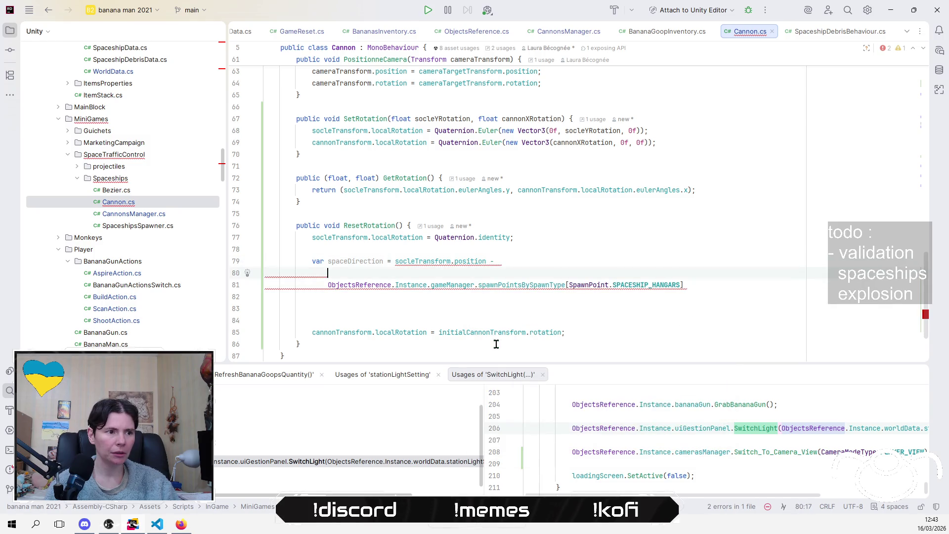
{"action": "key", "text": "Delete"}
{"action": "key", "text": "End"}
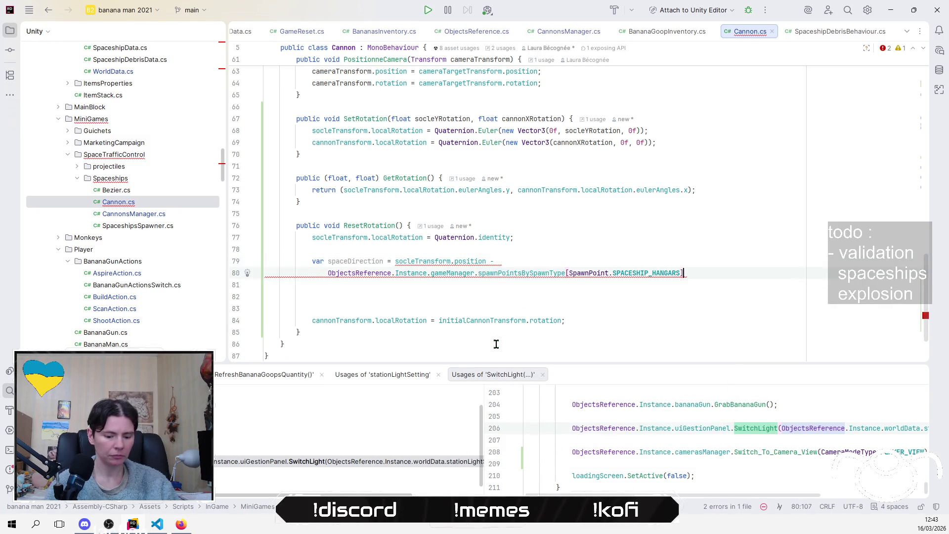
{"action": "type", "text": "."}
{"action": "key", "text": "Down"}
{"action": "key", "text": "Return"}
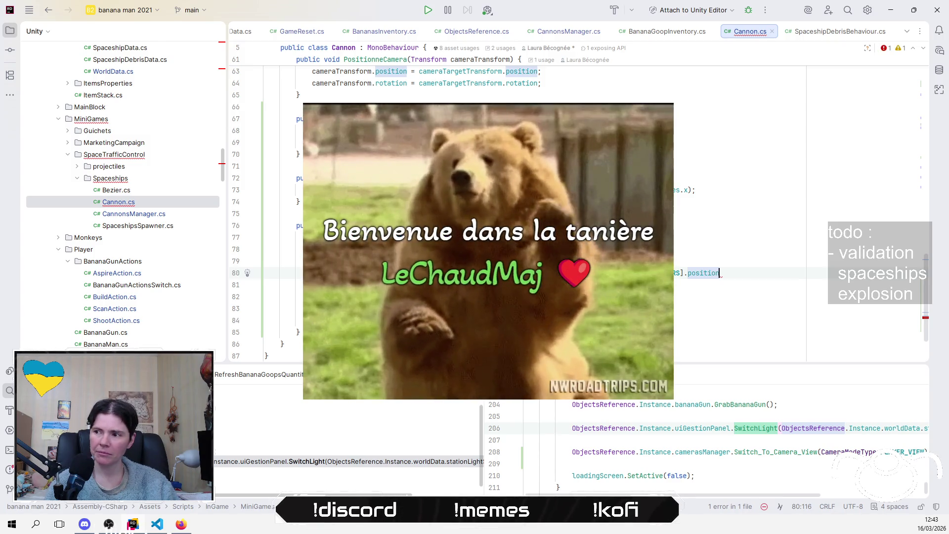
{"action": "type", "text": ";"}
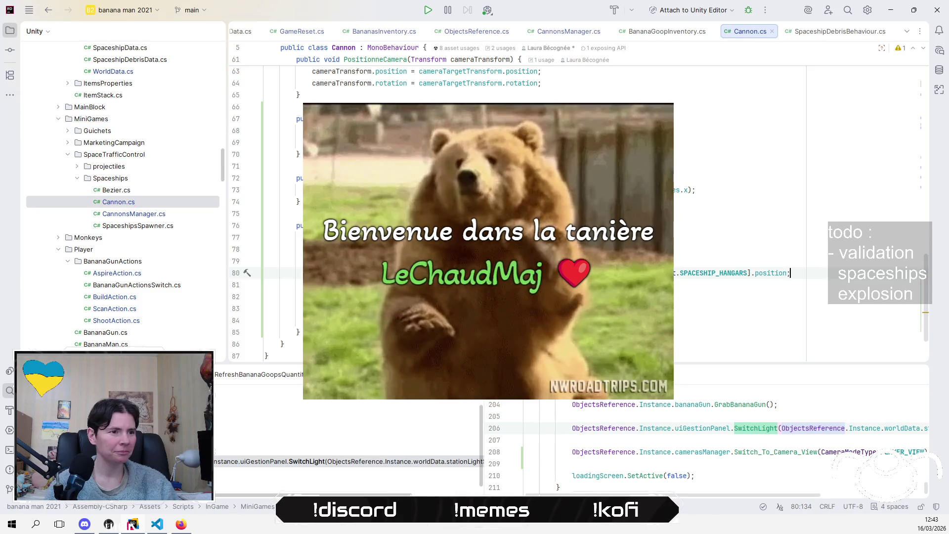
{"action": "key", "text": "Home"}
{"action": "key", "text": "BackSpace"}
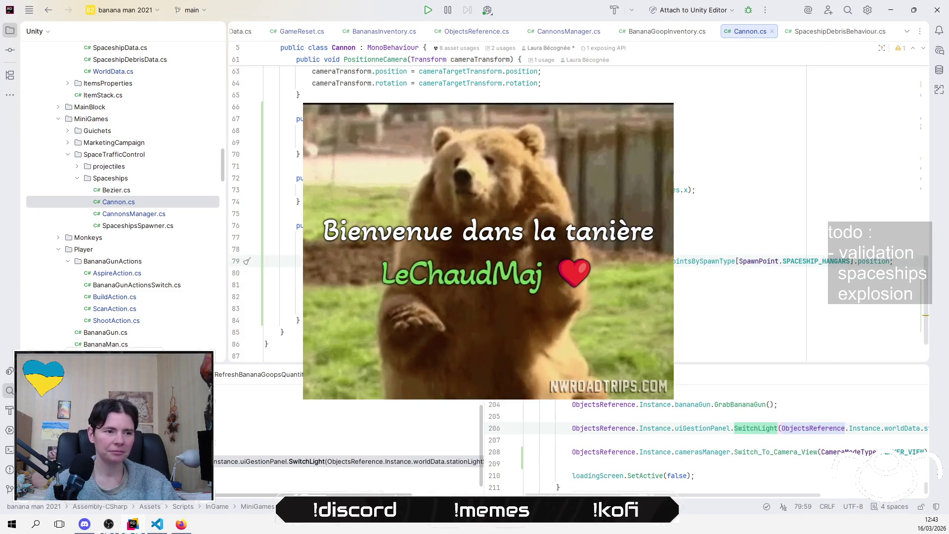
{"action": "key", "text": "Return"}
{"action": "key", "text": "Return"}
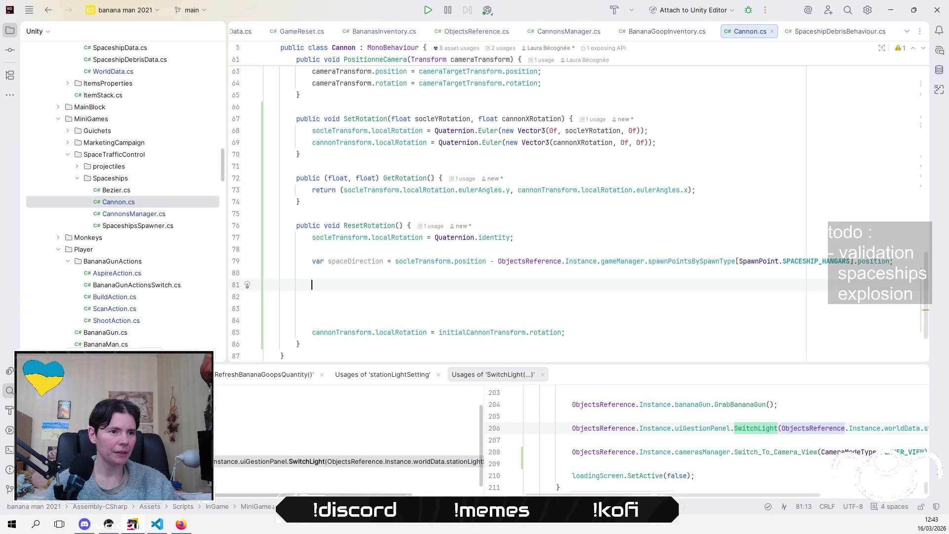
- Recheck the manual page, then delete the extra blank lines after spaceDirection
{"action": "key", "text": "alt+Tab"}
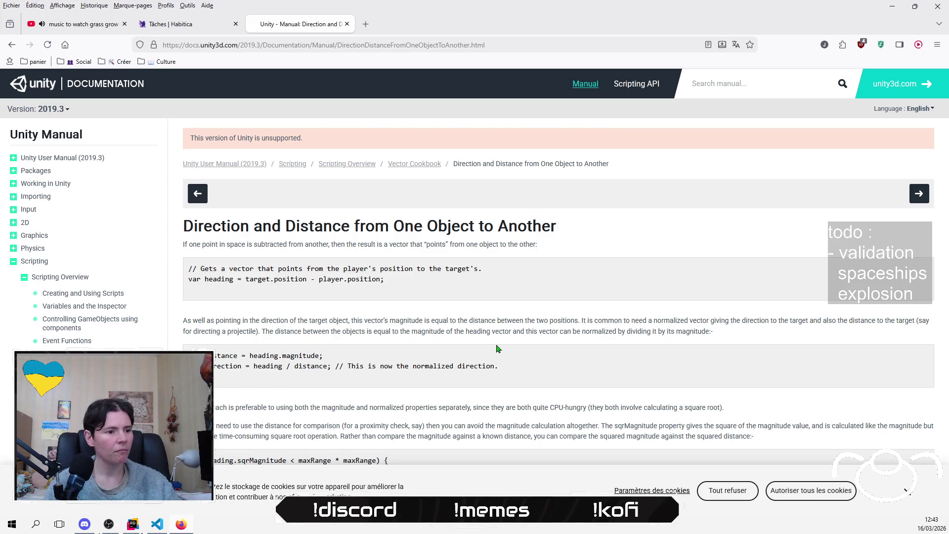
{"action": "key", "text": "alt+Tab"}
{"action": "key", "text": "Delete"}
{"action": "key", "text": "Delete"}
{"action": "key", "text": "BackSpace"}
{"action": "key", "text": "Delete"}
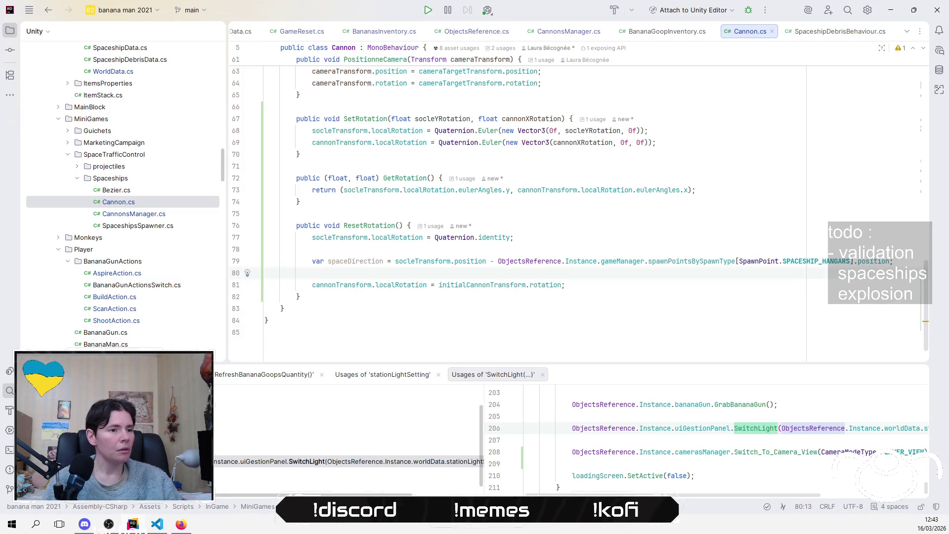
- Change cannonTransform.localRotation to cannonTransform.rotation on the reset line
{"action": "key", "text": "Down"}
{"action": "key", "text": "ctrl+shift+Right"}
{"action": "key", "text": "Right"}
{"action": "key", "text": "ctrl+shift+Right"}
{"action": "key", "text": "Delete"}
{"action": "type", "text": "r"}
{"action": "key", "text": "Return"}
- Replace initialCannonTransform.rotation with Quaternion.Euler(spaceDirection)
{"action": "key", "text": "Right"}
{"action": "key", "text": "Right"}
{"action": "key", "text": "Right"}
{"action": "key", "text": "ctrl+shift+Right"}
{"action": "key", "text": "ctrl+shift+Right"}
{"action": "key", "text": "ctrl+shift+Right"}
{"action": "key", "text": "Delete"}
{"action": "key", "text": "ctrl+space"}
{"action": "key", "text": "Escape"}
{"action": "type", "text": "Qua"}
{"action": "key", "text": "Return"}
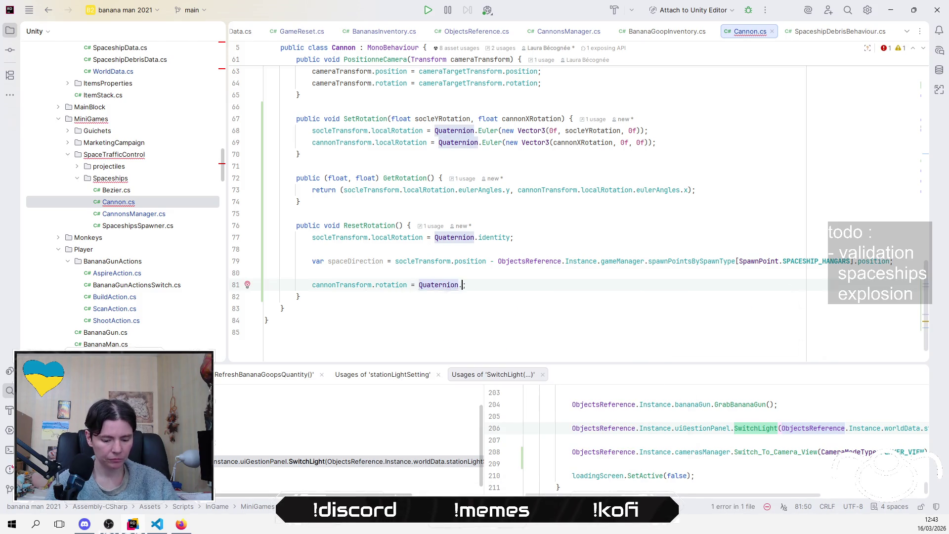
{"action": "type", "text": ".E"}
{"action": "key", "text": "Return"}
{"action": "type", "text": "s"}
{"action": "key", "text": "Return"}
- Remove the leftover blank line above the cannon rotation line in ResetRotation
{"action": "key", "text": "Up"}
{"action": "key", "text": "ctrl+y"}
{"action": "key", "text": "Up"}
{"action": "key", "text": "Up"}
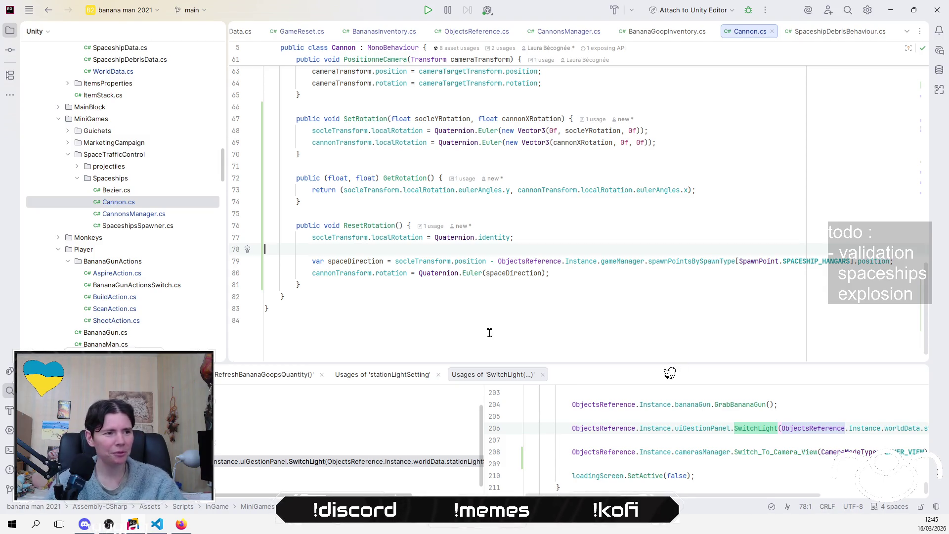
{"action": "left_click", "coordinate": [609, 302]}
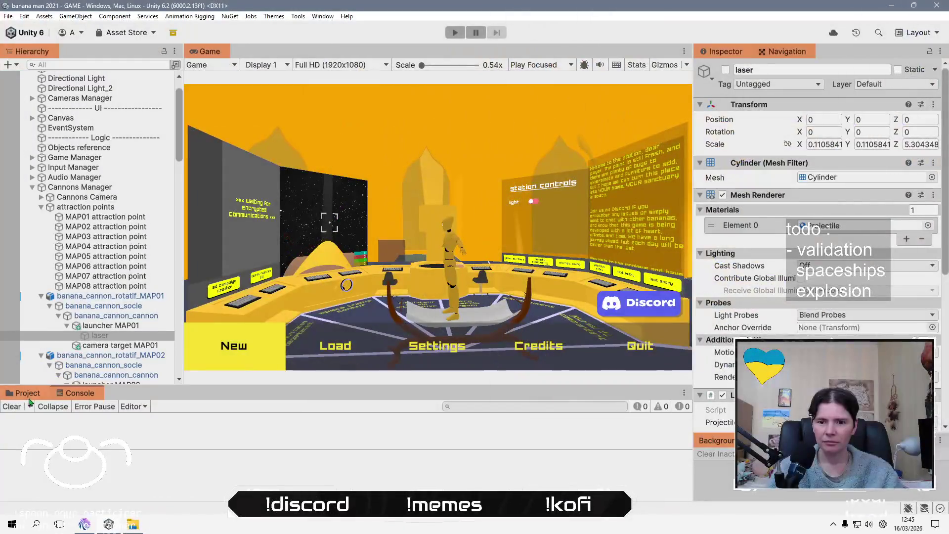
- Refresh the project assets to recompile the scripts and show the console log
{"action": "left_click", "coordinate": [25, 393]}
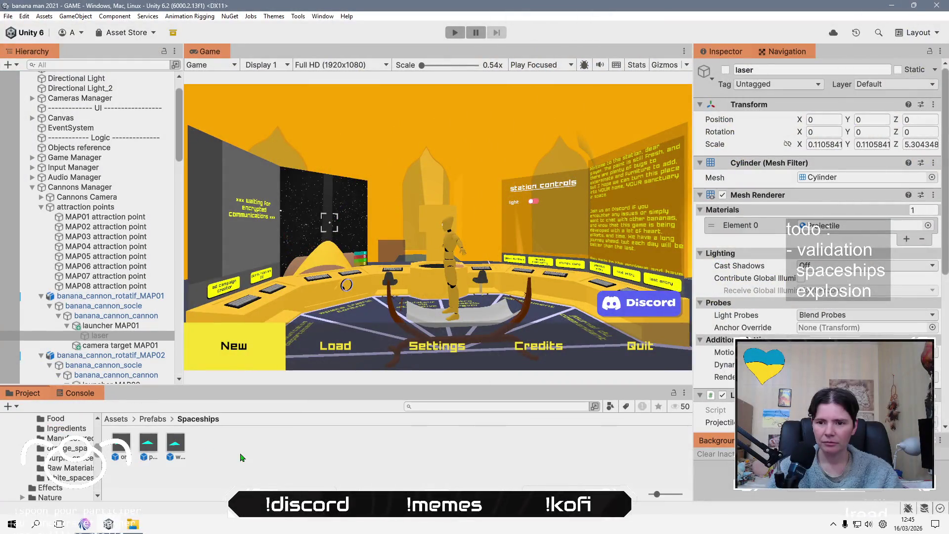
{"action": "right_click", "coordinate": [210, 480]}
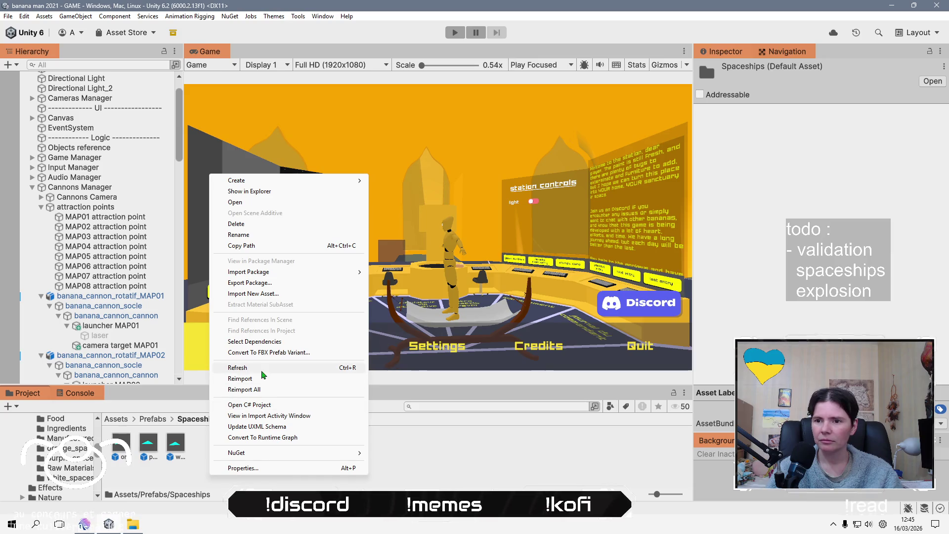
{"action": "left_click", "coordinate": [262, 369]}
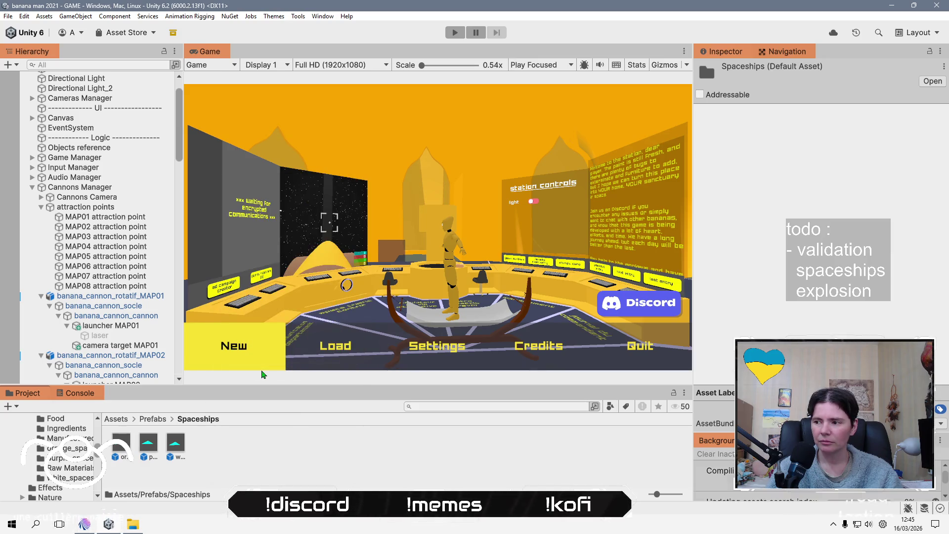
{"action": "key", "text": "alt+Tab"}
{"action": "key", "text": "Tab"}
{"action": "key", "text": "Tab"}
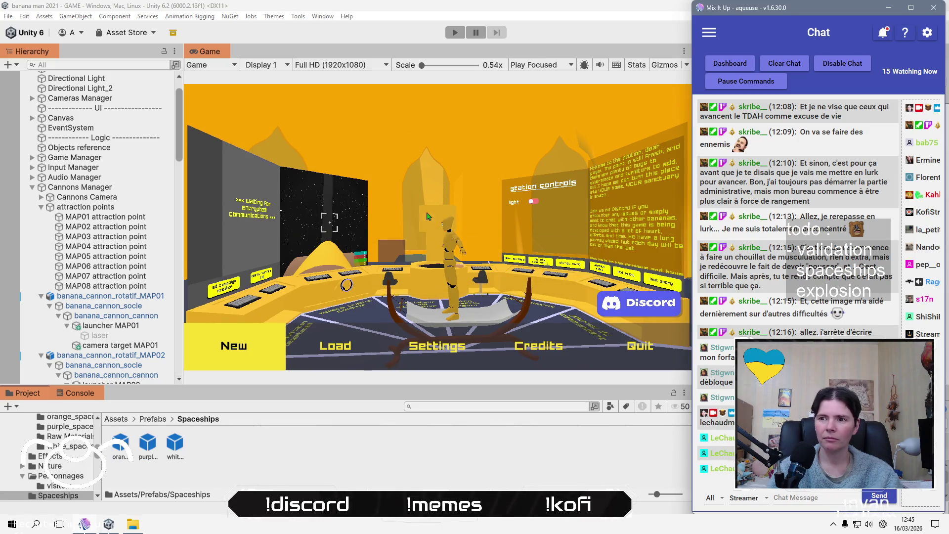
{"action": "left_click", "coordinate": [396, 23]}
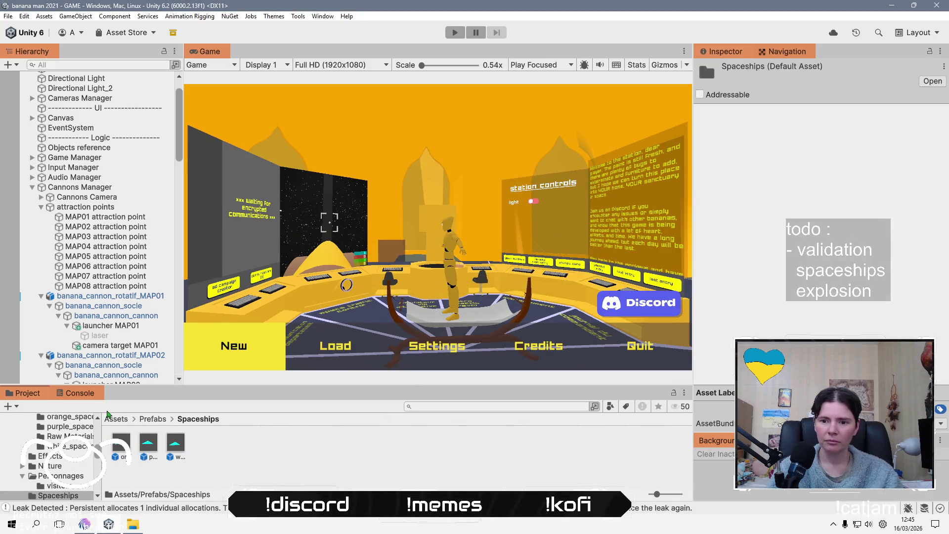
{"action": "left_click", "coordinate": [80, 395]}
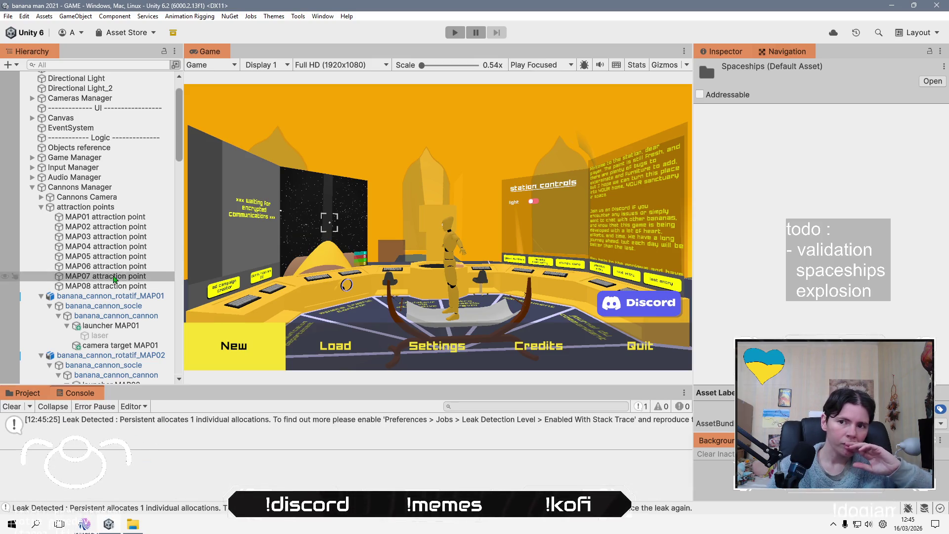
- Select the laser object under launcher MAP01 and open its Laser script at attractionPoint
{"action": "left_click", "coordinate": [123, 337]}
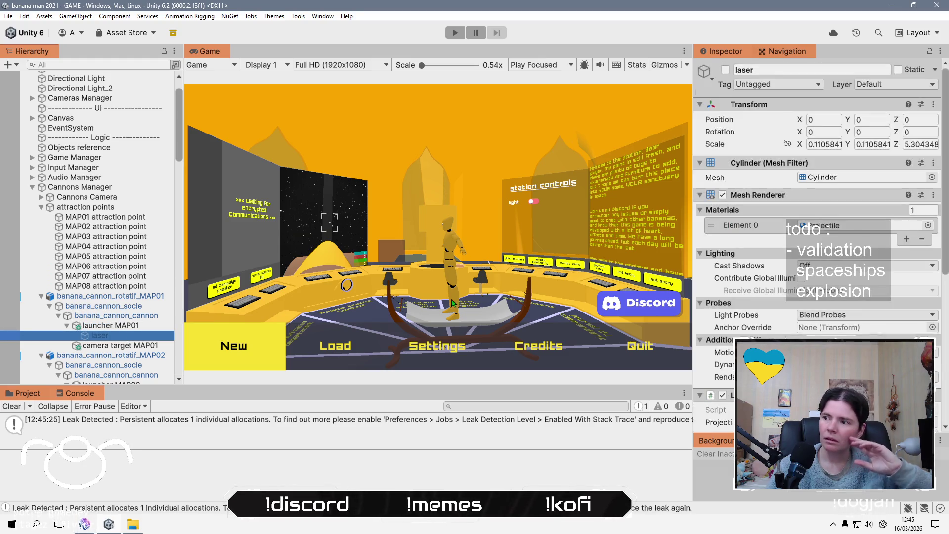
{"action": "scroll", "coordinate": [772, 338], "scroll_direction": "down", "scroll_amount": 5}
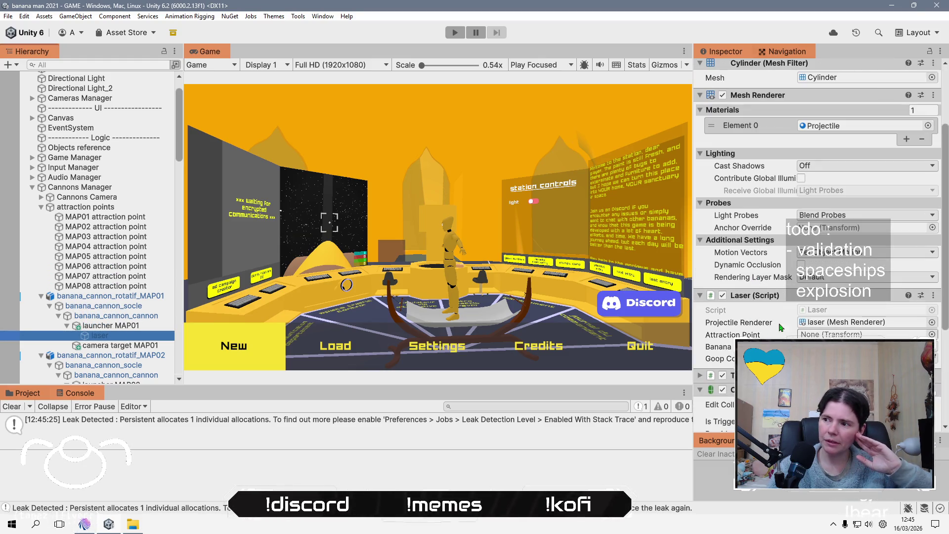
{"action": "left_click", "coordinate": [816, 312]}
{"action": "double_click", "coordinate": [822, 311]}
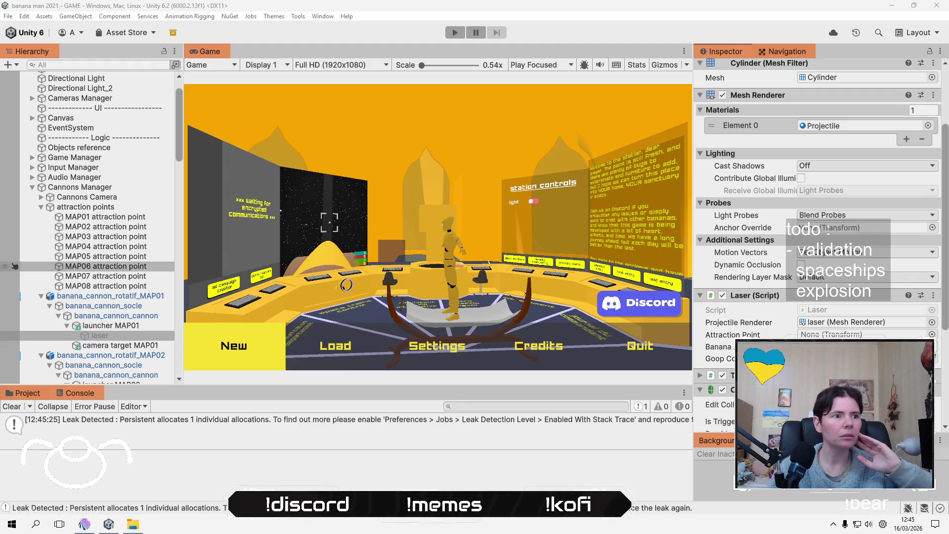
{"action": "left_click", "coordinate": [386, 107]}
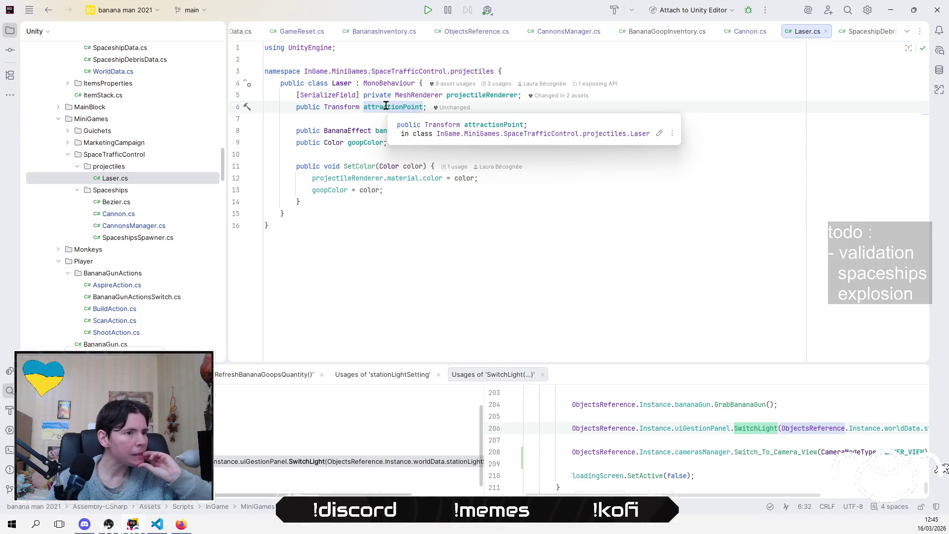
- Find usages of attractionPoint, then delete the field from Laser.cs
{"action": "right_click", "coordinate": [386, 107]}
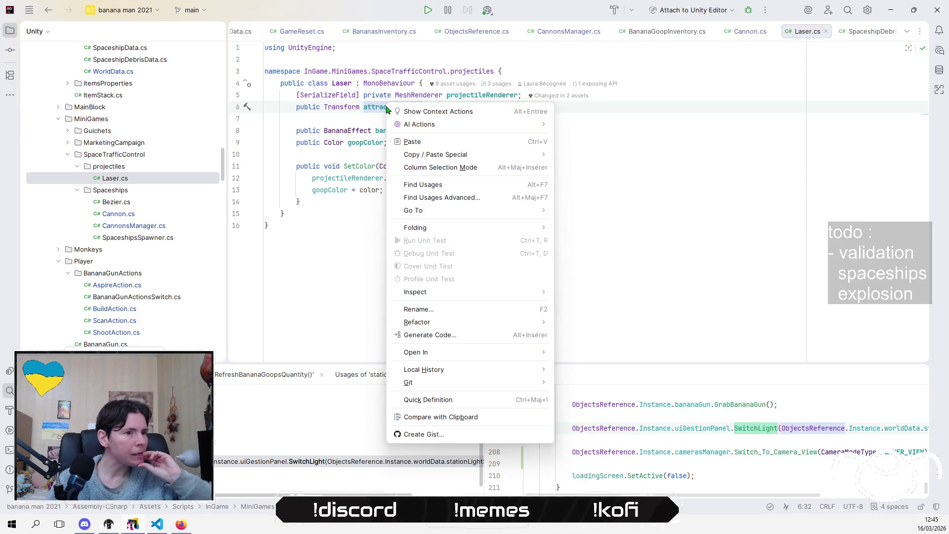
{"action": "left_click", "coordinate": [457, 188]}
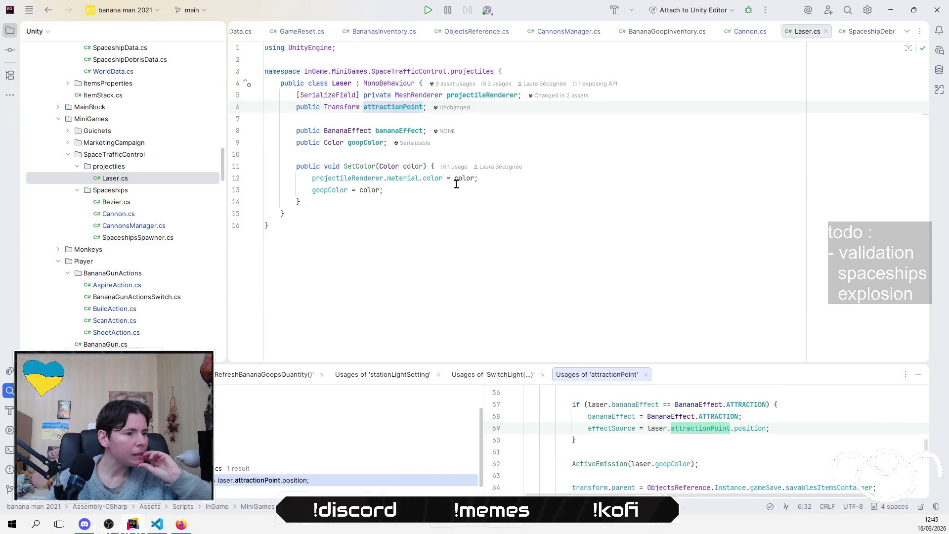
{"action": "key", "text": "ctrl+w"}
{"action": "key", "text": "ctrl+w"}
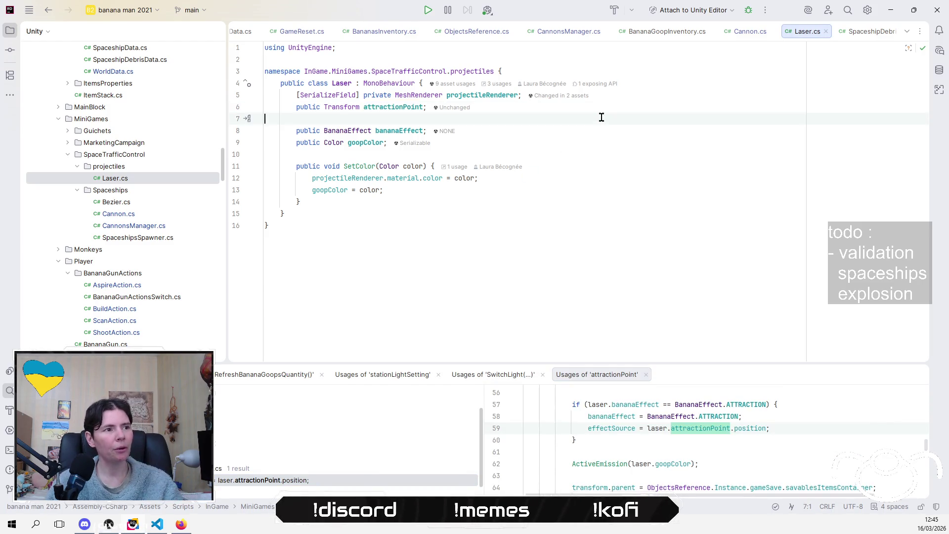
{"action": "key", "text": "Delete"}
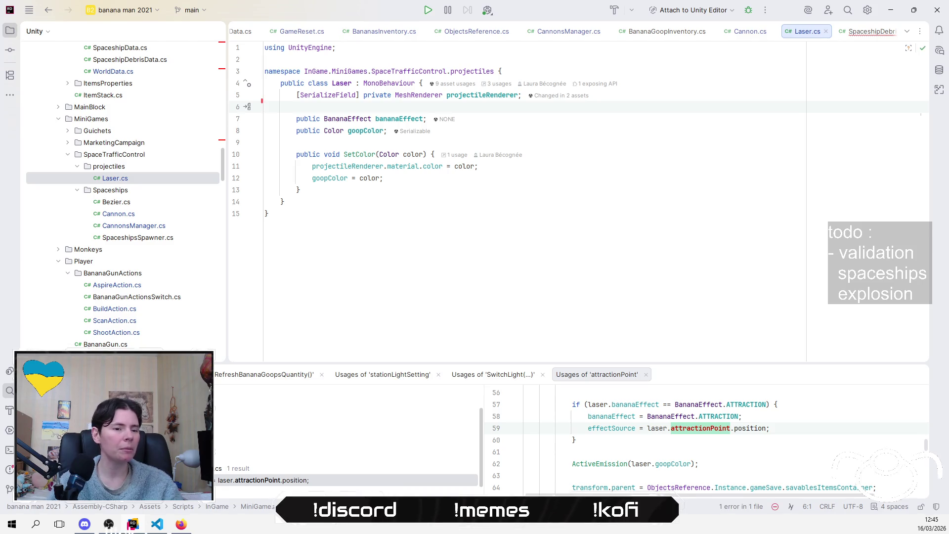
- Change laser.attractionPoint.position to laser.transform.position in SpaceshipDebrisBehaviour.cs and return to Unity
{"action": "scroll", "coordinate": [133, 186], "scroll_direction": "up", "scroll_amount": 5}
{"action": "double_click", "coordinate": [134, 131]}
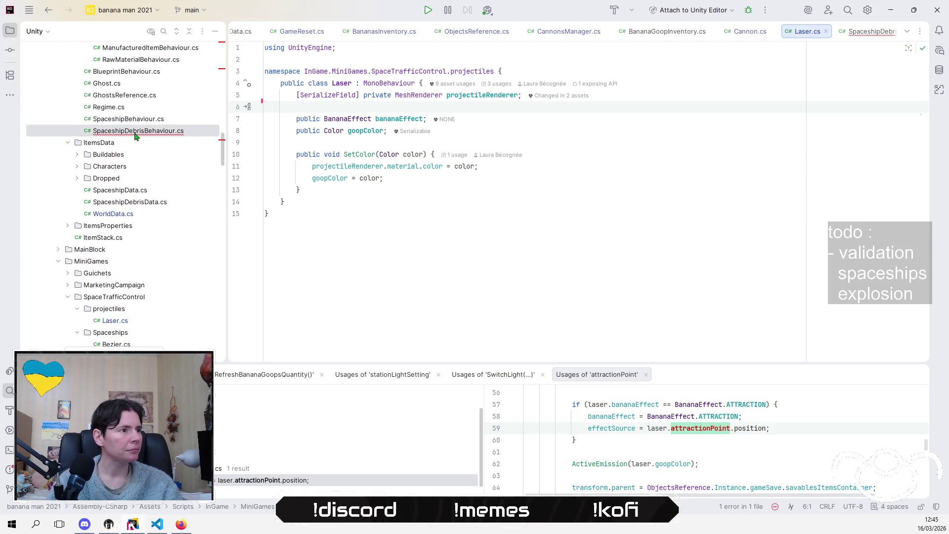
{"action": "double_click", "coordinate": [453, 154]}
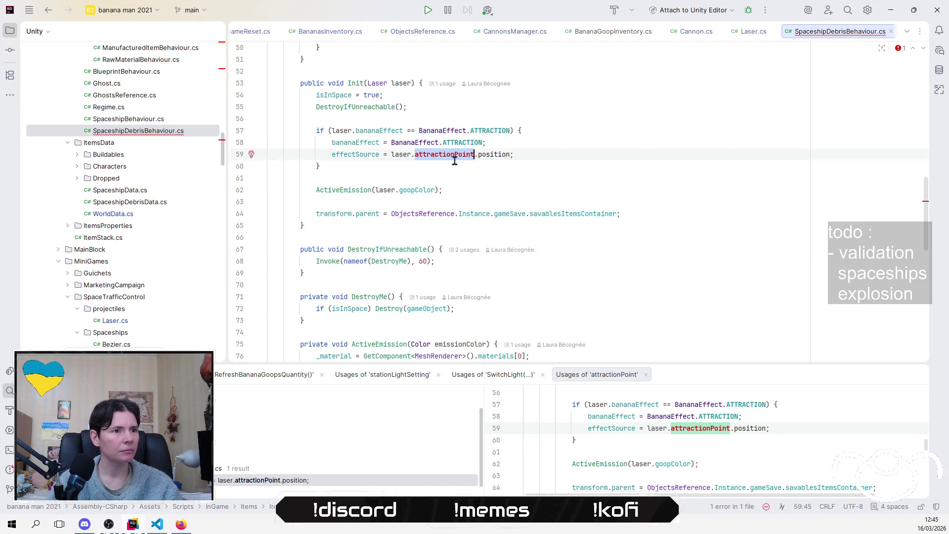
{"action": "key", "text": "BackSpace"}
{"action": "key", "text": "BackSpace"}
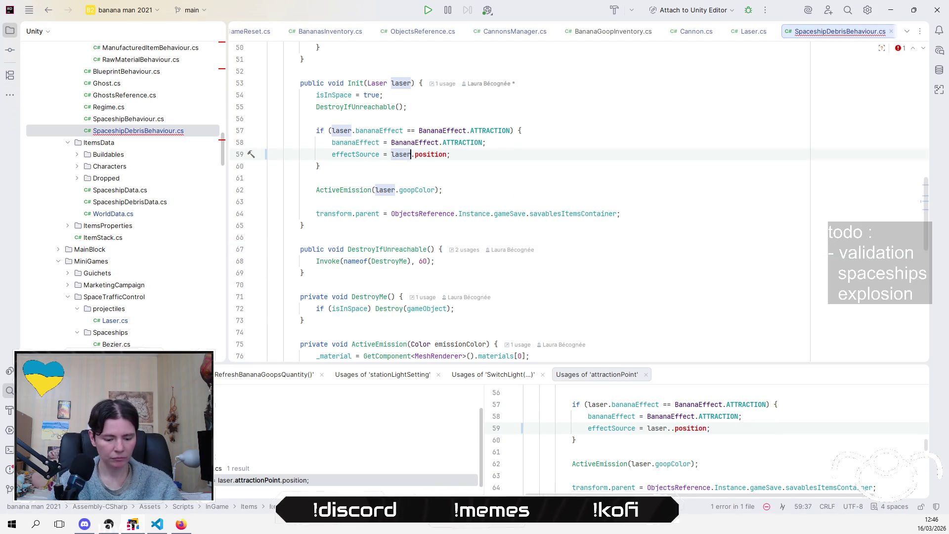
{"action": "type", "text": ".tr"}
{"action": "key", "text": "Return"}
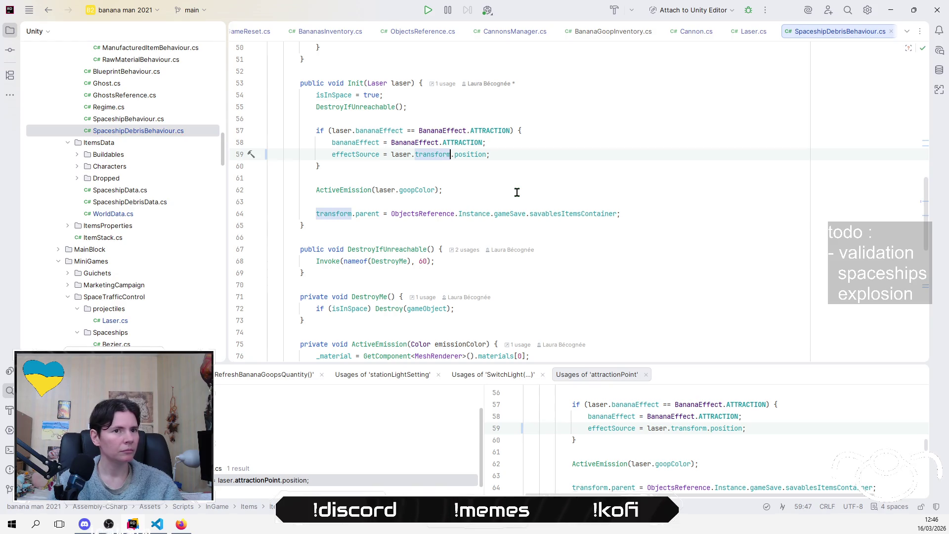
{"action": "left_click", "coordinate": [618, 203]}
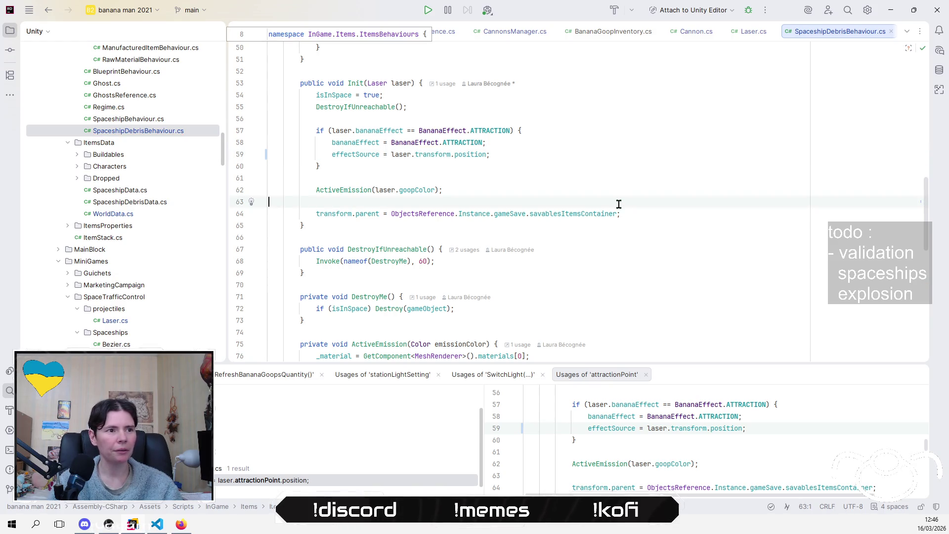
{"action": "key", "text": "alt+Tab"}
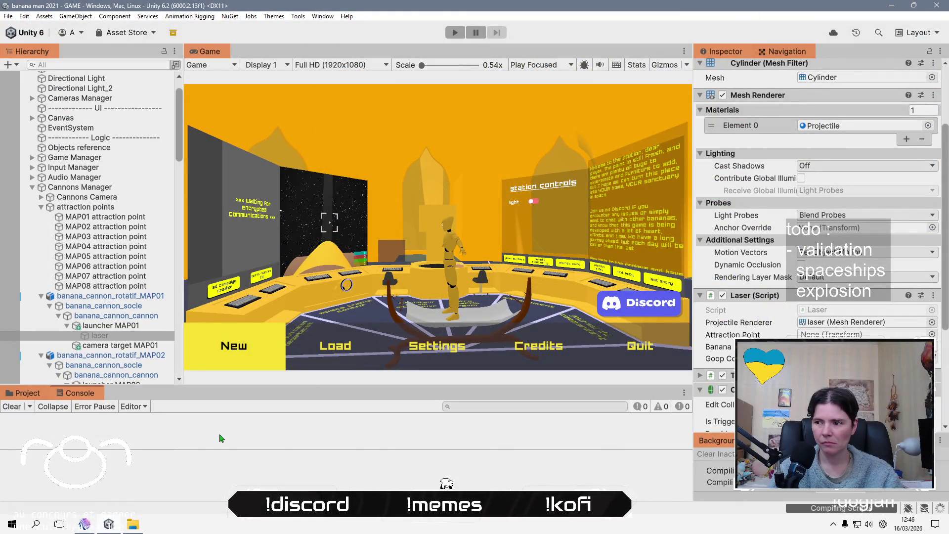
- Return to the Unity editor after compilation and start Play mode
{"action": "key", "text": "alt+Tab"}
{"action": "key", "text": "alt+Tab"}
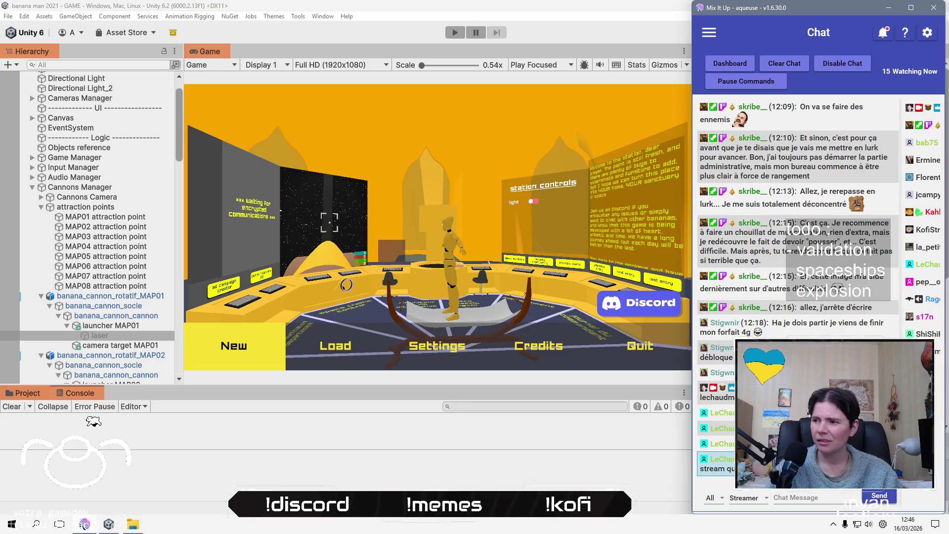
{"action": "left_click", "coordinate": [208, 445]}
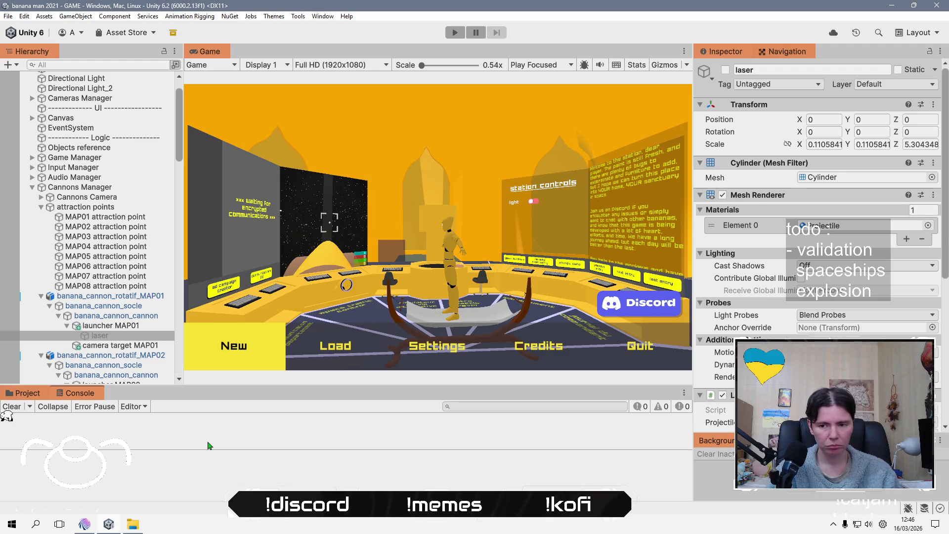
{"action": "left_click", "coordinate": [453, 31]}
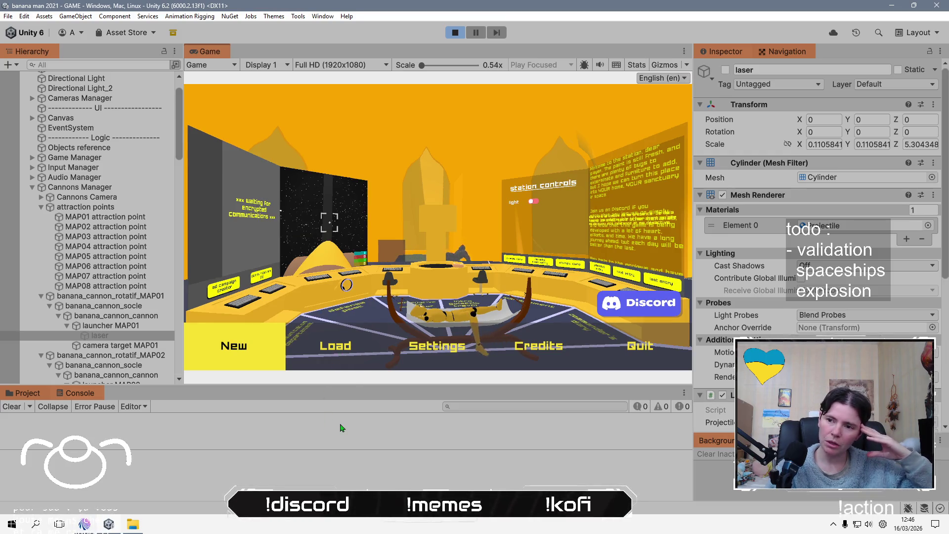
- Load the autosave game from the saved games list
{"action": "left_click", "coordinate": [329, 345]}
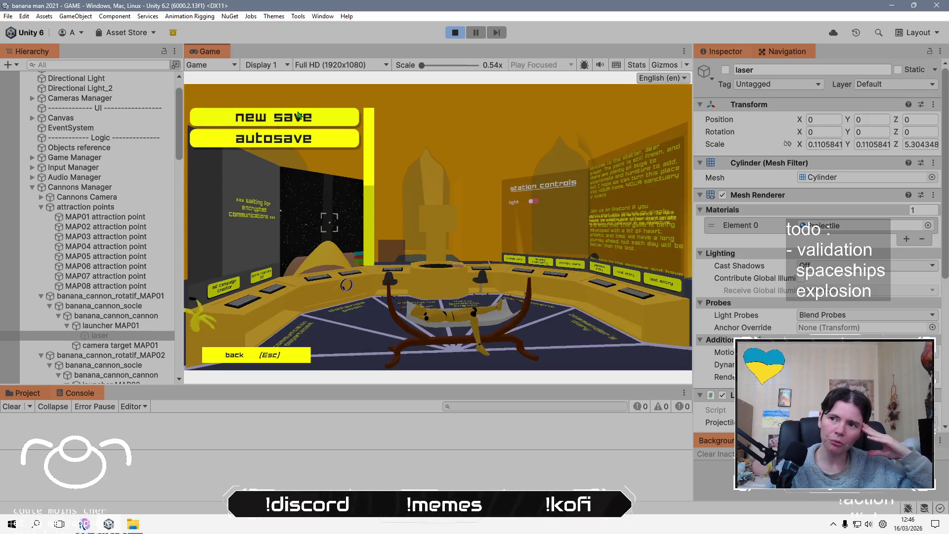
{"action": "left_click", "coordinate": [274, 138]}
{"action": "left_click", "coordinate": [500, 301]}
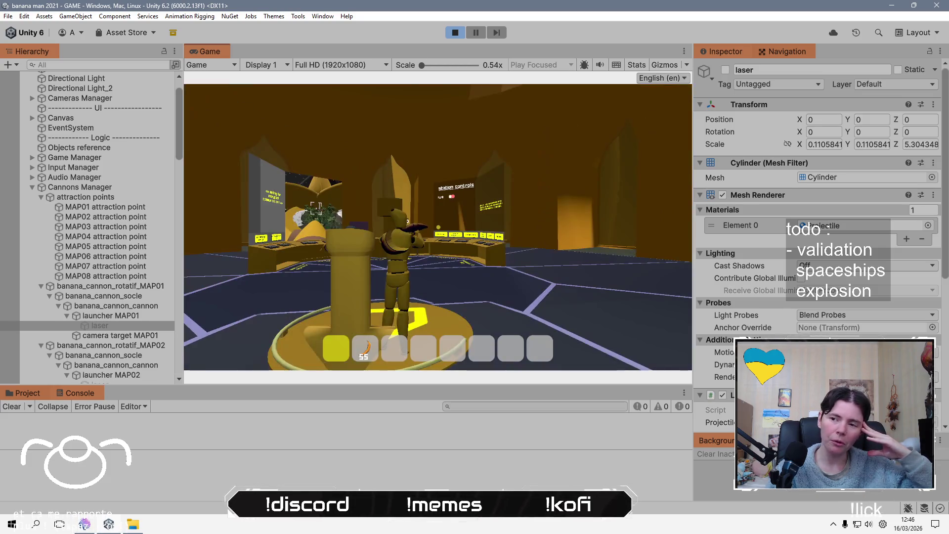
- Launch an ad campaign from the communications desk's ad campaign creator
{"action": "key", "text": "2"}
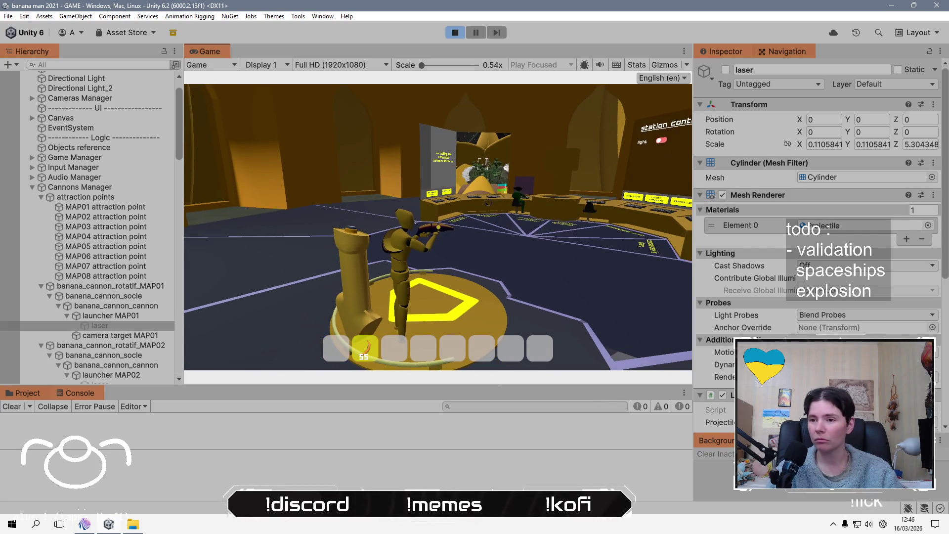
{"action": "key", "text": "w"}
{"action": "key", "text": "w"}
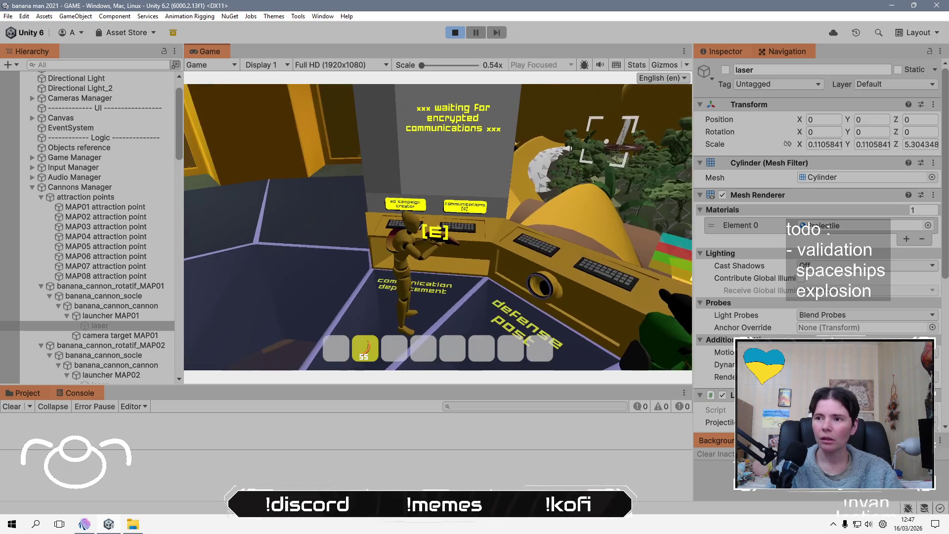
{"action": "key", "text": "e"}
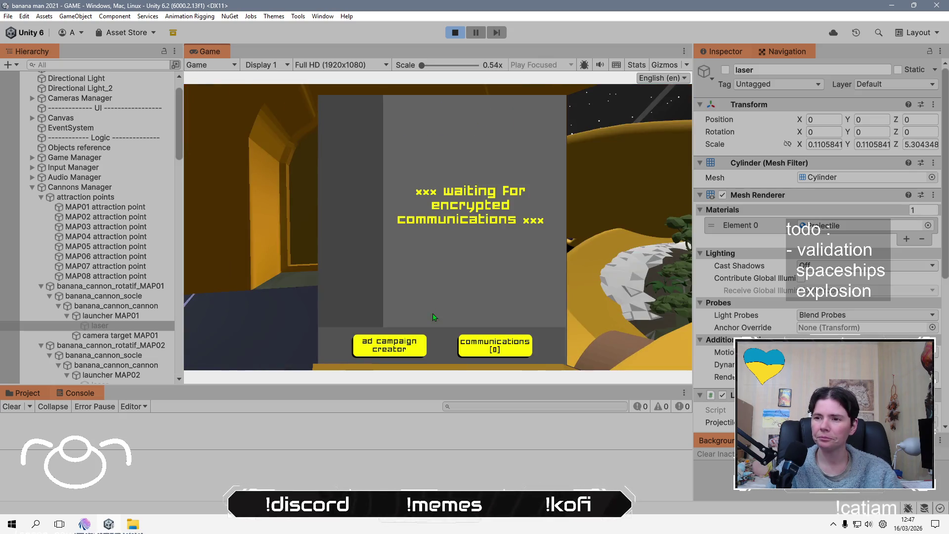
{"action": "left_click", "coordinate": [397, 347]}
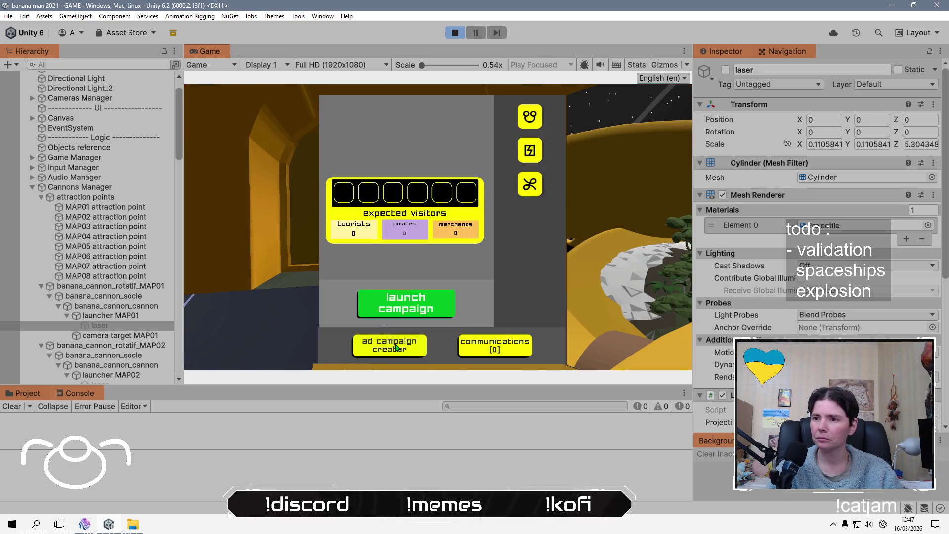
{"action": "left_click", "coordinate": [414, 310]}
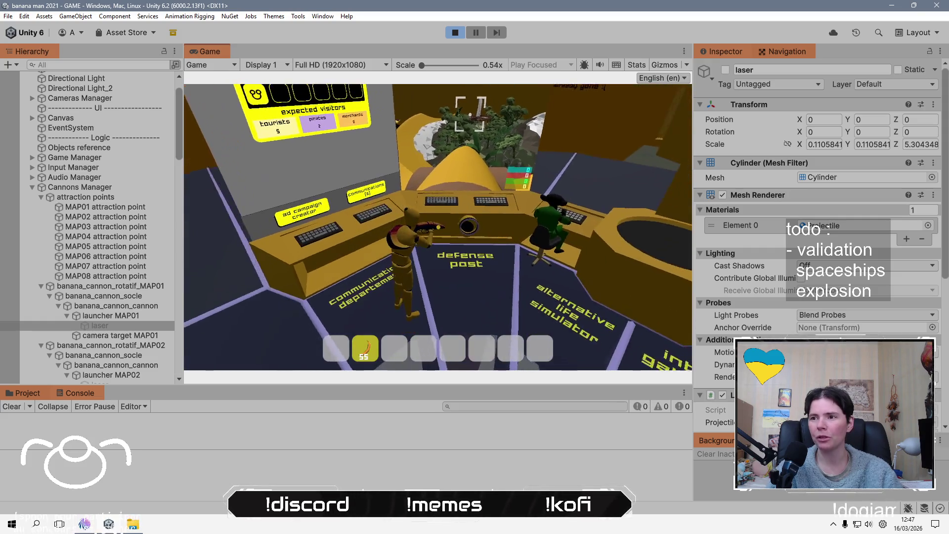
- Walk to the central cannon and take control of its aim
{"action": "key", "text": "w"}
{"action": "key", "text": "e"}
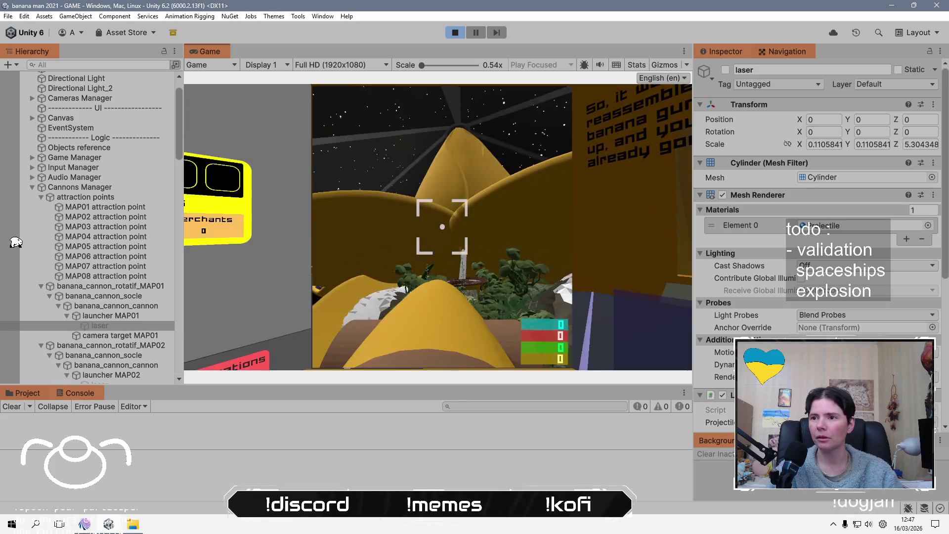
{"action": "mouse_move", "coordinate": [20, 212]}
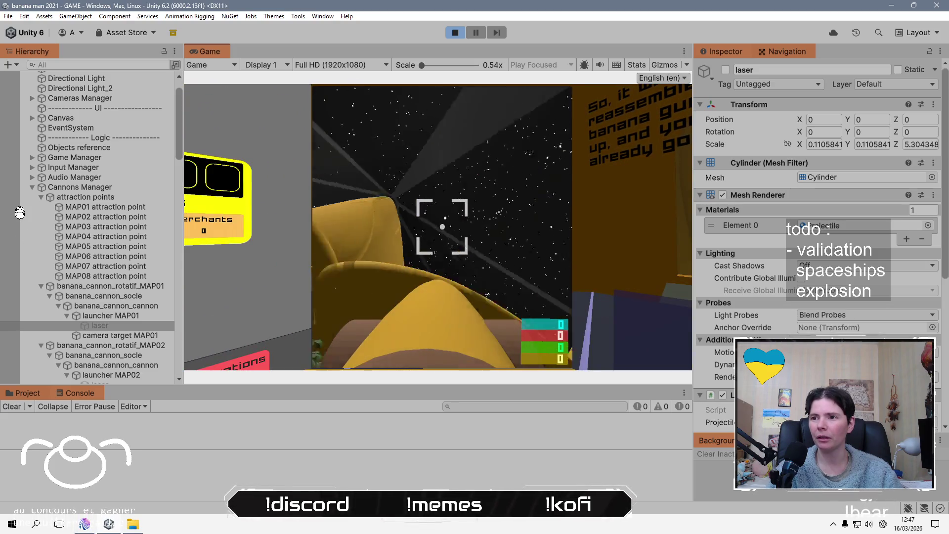
{"action": "mouse_move", "coordinate": [3, 168]}
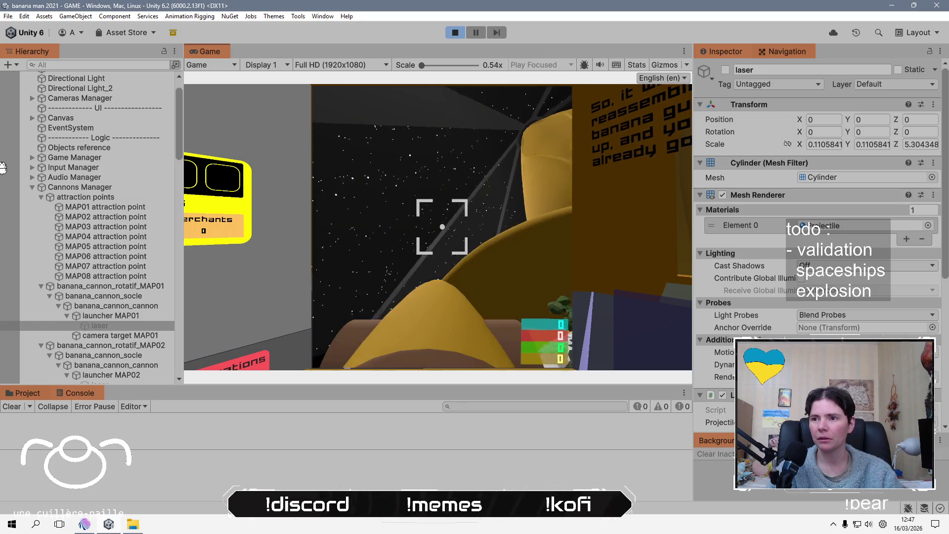
{"action": "mouse_move", "coordinate": [247, 168]}
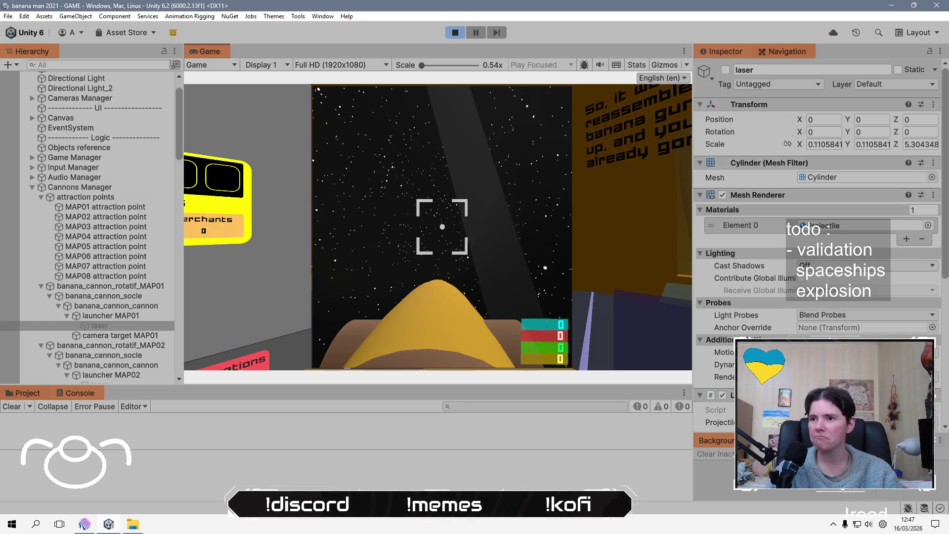
{"action": "mouse_move", "coordinate": [442, 227]}
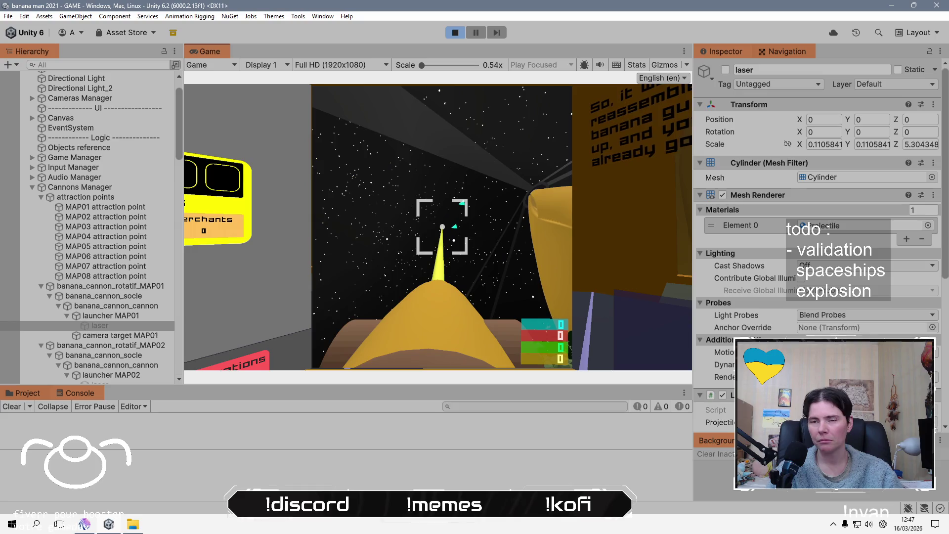
- Leave the cannon back to the defense post and stop Play mode
{"action": "key", "text": "e"}
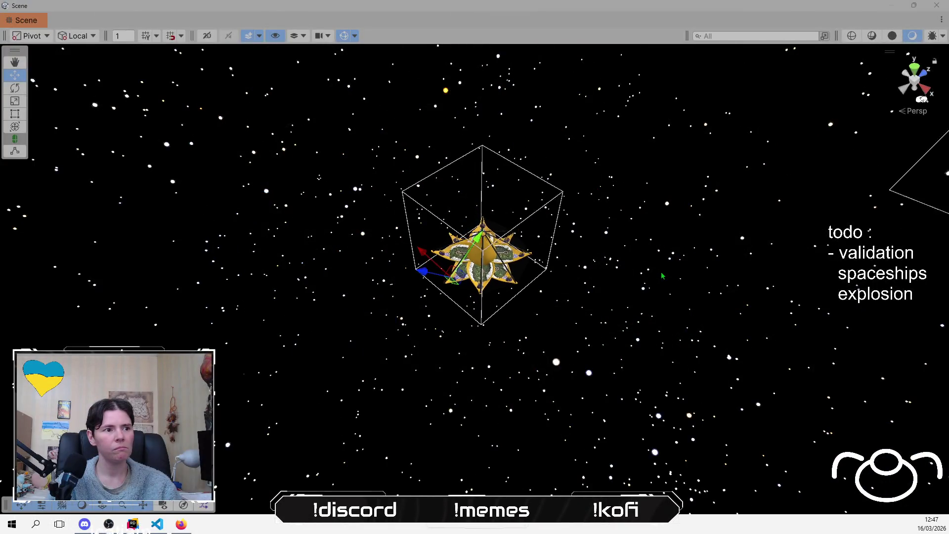
{"action": "scroll", "coordinate": [662, 276], "scroll_direction": "down", "scroll_amount": 5}
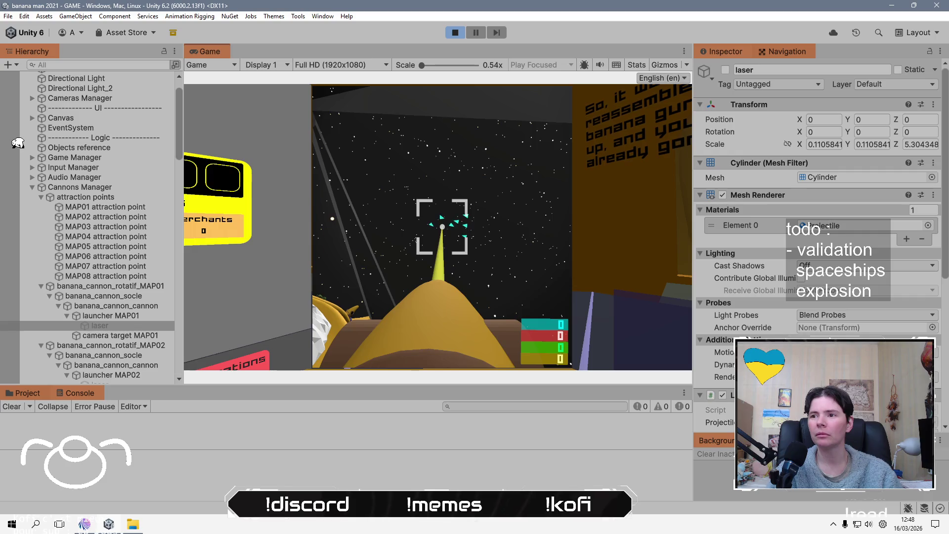
{"action": "left_click", "coordinate": [455, 33]}
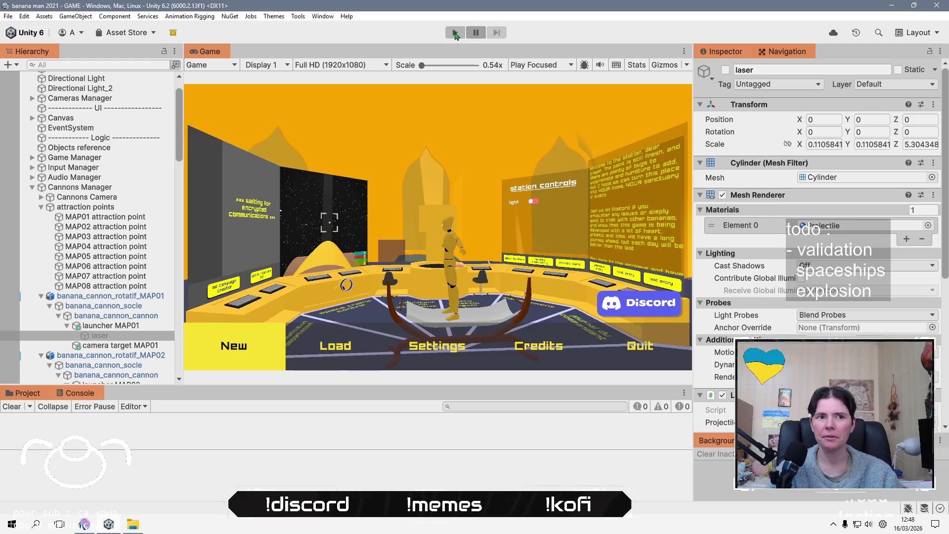
- Select the MAP01 cannon's laser, then add the MAP02–MAP04 lasers to the selection
{"action": "left_click", "coordinate": [122, 336]}
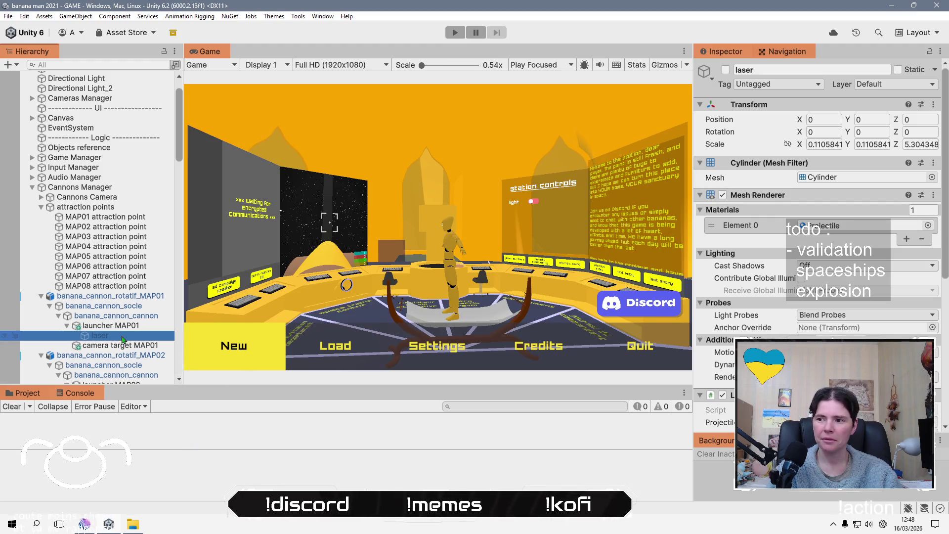
{"action": "left_click", "coordinate": [924, 145]}
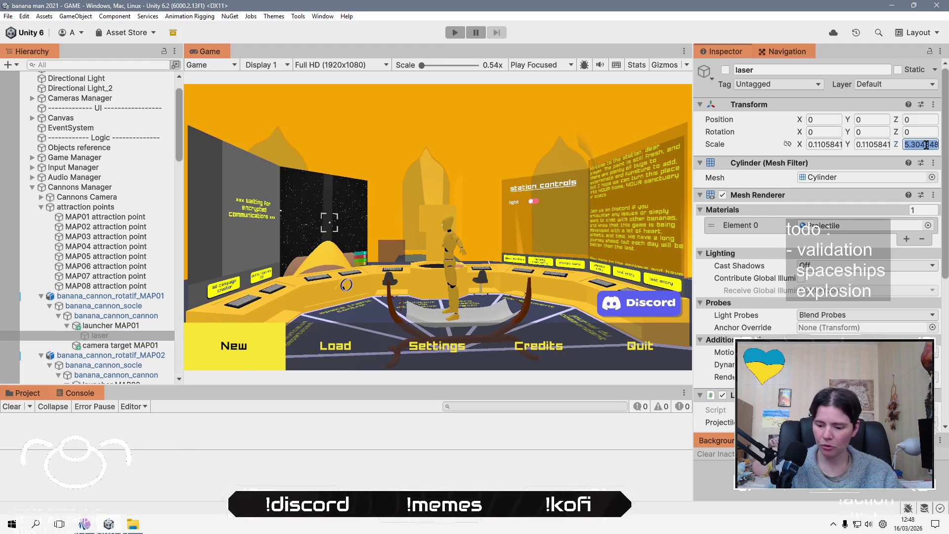
{"action": "type", "text": "10"}
{"action": "scroll", "coordinate": [123, 222], "scroll_direction": "down", "scroll_amount": 6}
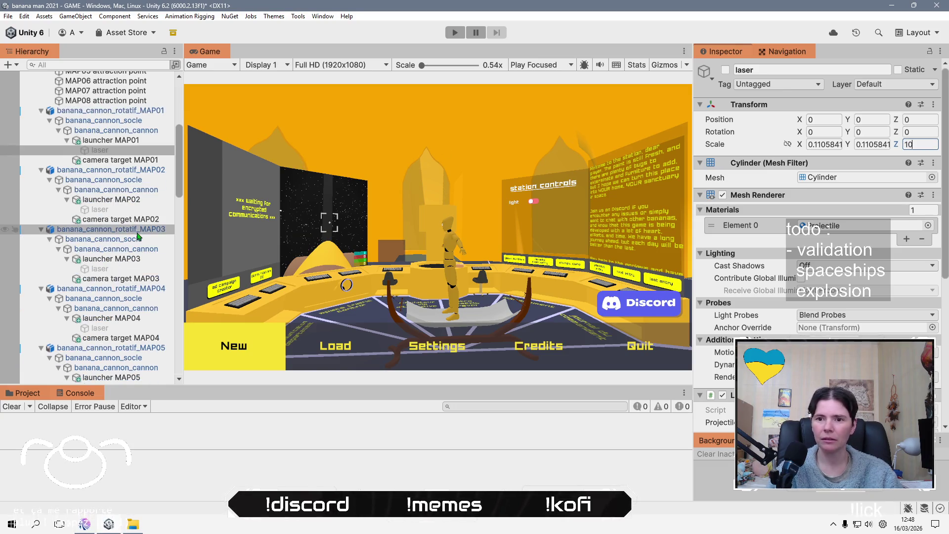
{"action": "left_click", "coordinate": [108, 209], "text": "ctrl"}
{"action": "left_click", "coordinate": [131, 268], "text": "ctrl"}
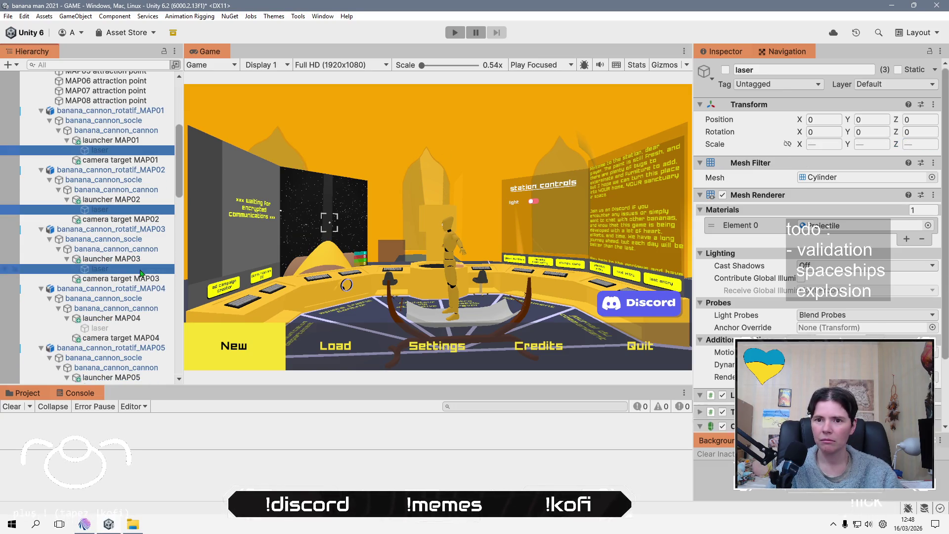
{"action": "left_click", "coordinate": [130, 327], "text": "ctrl"}
- Add the MAP05–MAP08 lasers to the selection and edit their shared Scale Z field
{"action": "scroll", "coordinate": [134, 257], "scroll_direction": "down", "scroll_amount": 5}
{"action": "left_click", "coordinate": [115, 276], "text": "ctrl"}
{"action": "left_click", "coordinate": [115, 335], "text": "ctrl"}
{"action": "scroll", "coordinate": [115, 320], "scroll_direction": "down", "scroll_amount": 3}
{"action": "scroll", "coordinate": [115, 320], "scroll_direction": "down", "scroll_amount": 2}
{"action": "left_click", "coordinate": [115, 283], "text": "ctrl"}
{"action": "left_click", "coordinate": [115, 343], "text": "ctrl"}
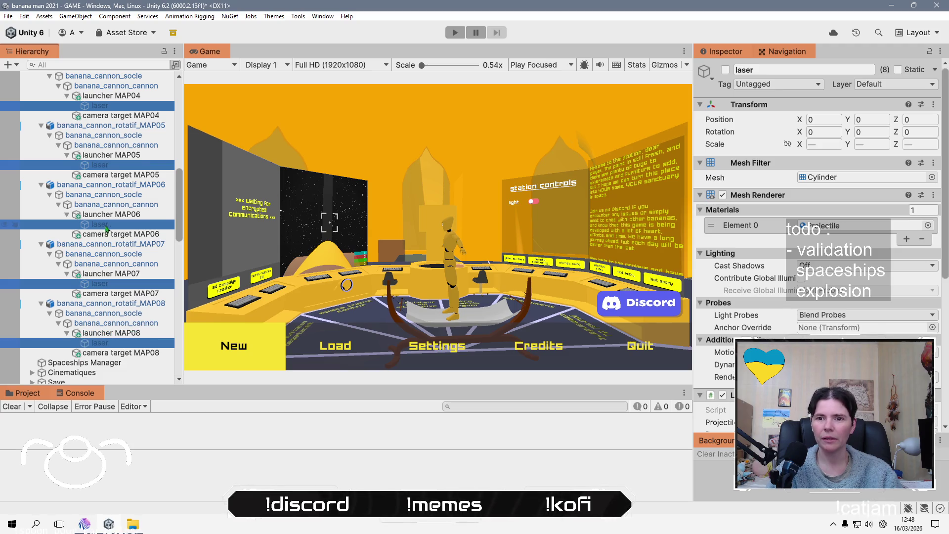
{"action": "scroll", "coordinate": [113, 223], "scroll_direction": "up", "scroll_amount": 10}
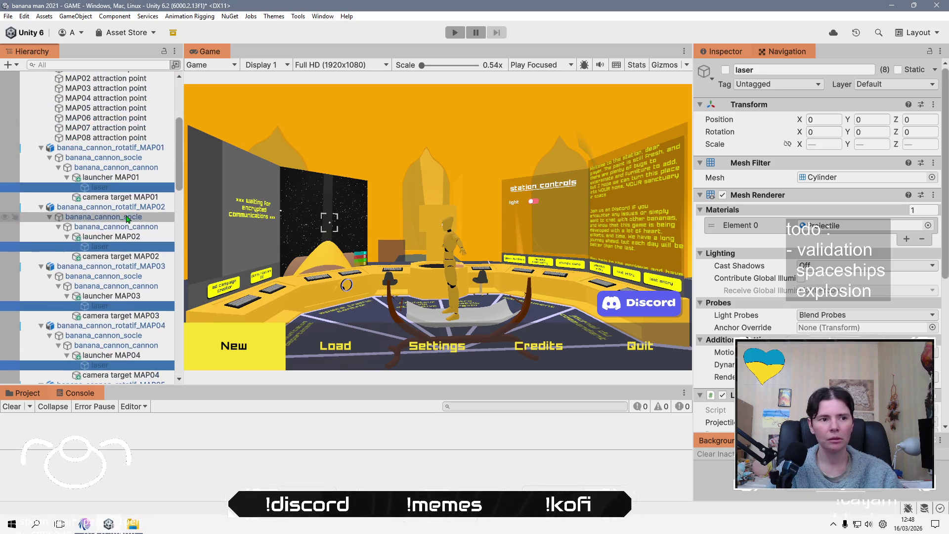
{"action": "left_click", "coordinate": [920, 144]}
{"action": "type", "text": "20"}
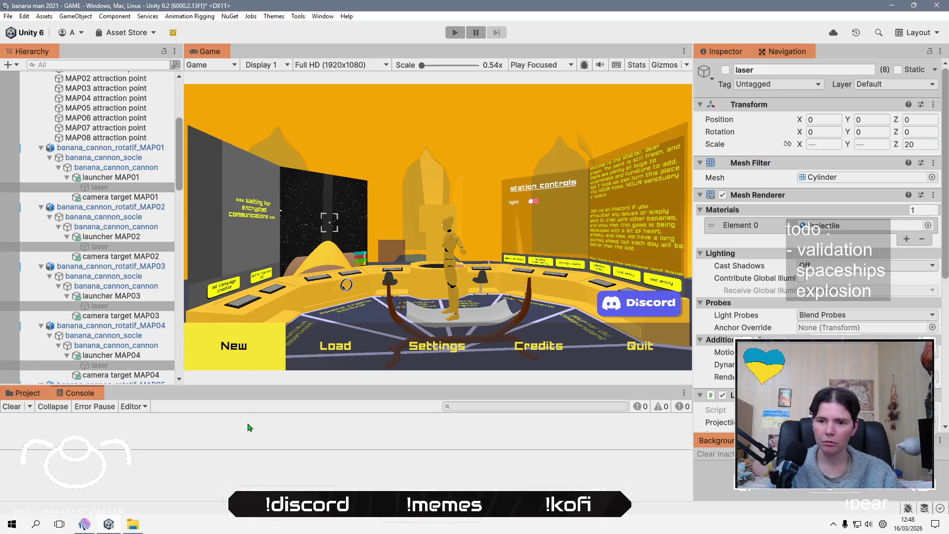
- Switch from Unity to the stream chat window, then to the OBS streaming software
{"action": "key", "text": "alt+Tab"}
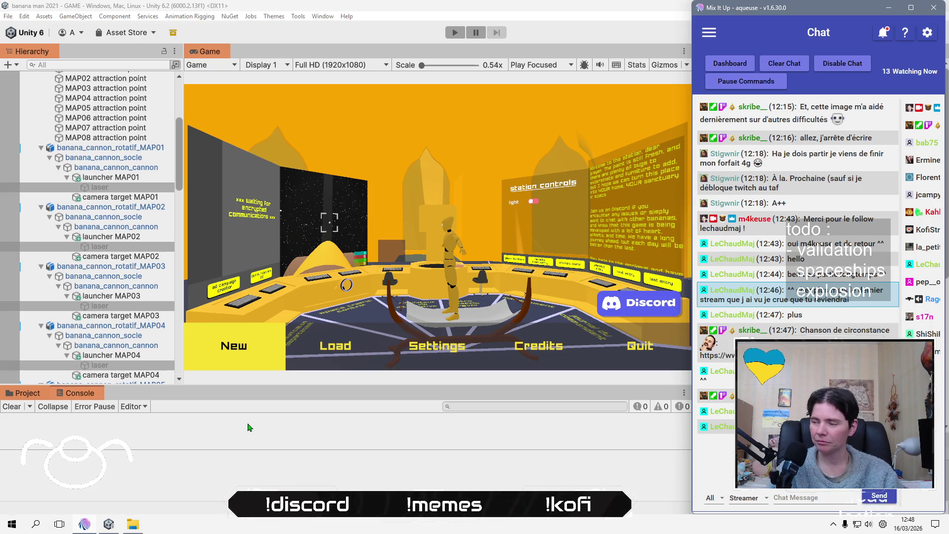
{"action": "key", "text": "alt+Tab"}
{"action": "key", "text": "alt+Tab"}
{"action": "key", "text": "alt+Tab"}
{"action": "key", "text": "alt+Tab"}
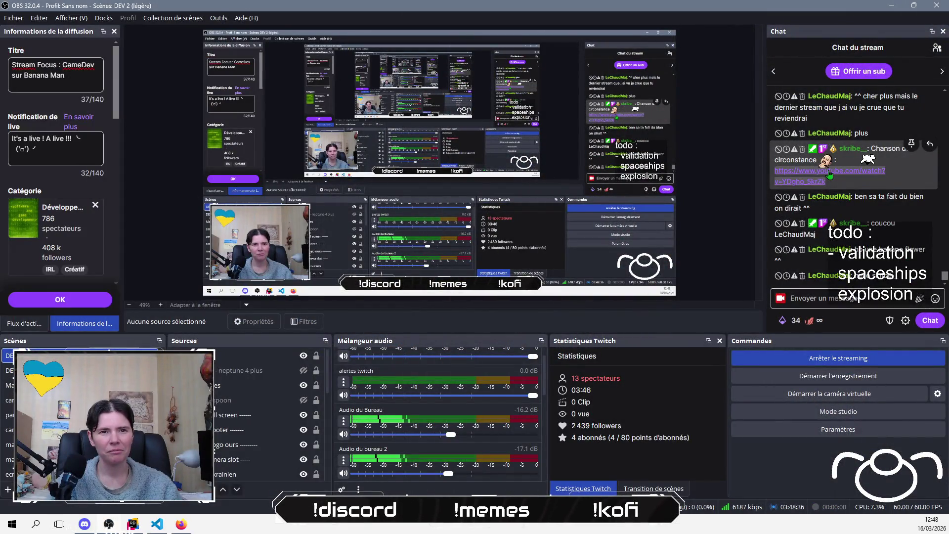
{"action": "left_click", "coordinate": [829, 173]}
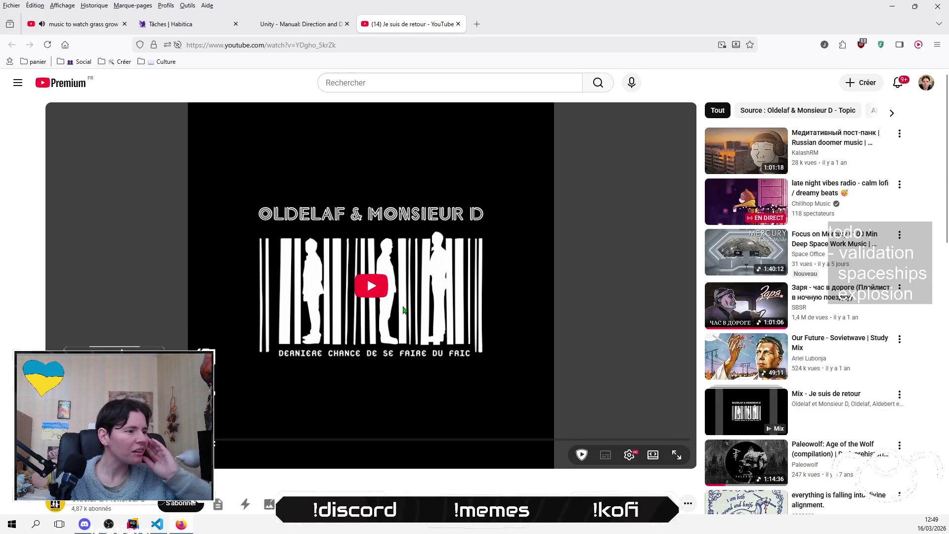
- Pause the grass-growing music video and go back to the 'Je suis de retour' tab
{"action": "scroll", "coordinate": [403, 310], "scroll_direction": "down", "scroll_amount": 2}
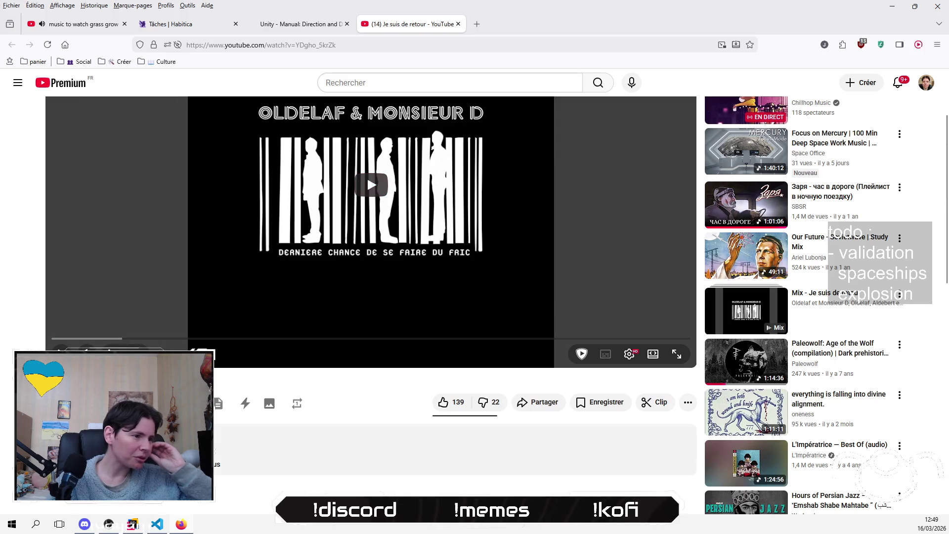
{"action": "scroll", "coordinate": [321, 403], "scroll_direction": "down", "scroll_amount": 2}
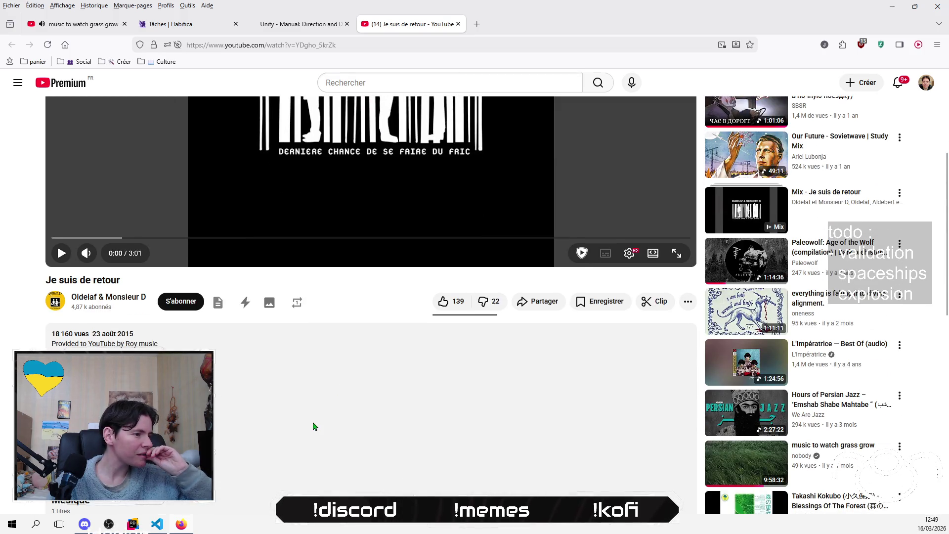
{"action": "scroll", "coordinate": [313, 426], "scroll_direction": "down", "scroll_amount": 2}
{"action": "scroll", "coordinate": [313, 426], "scroll_direction": "up", "scroll_amount": 5}
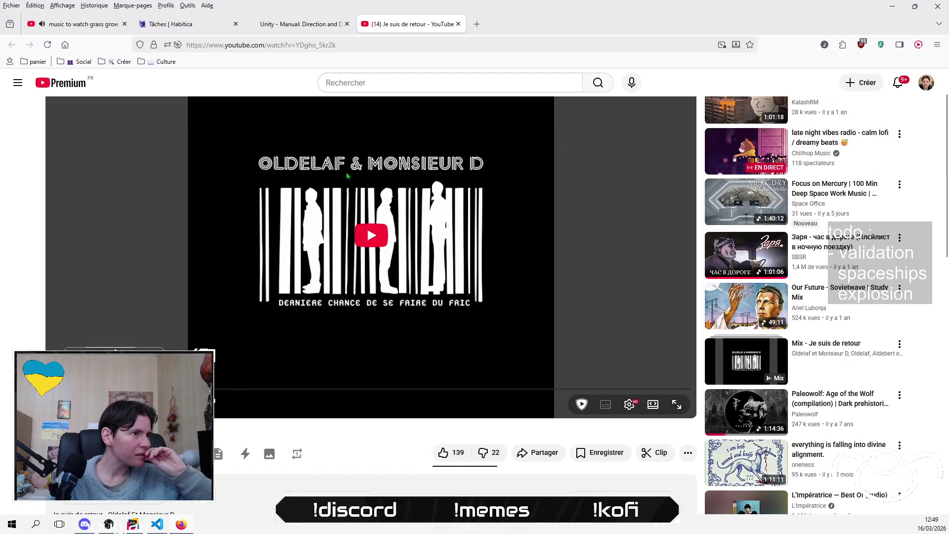
{"action": "left_click", "coordinate": [79, 24]}
{"action": "key", "text": "space"}
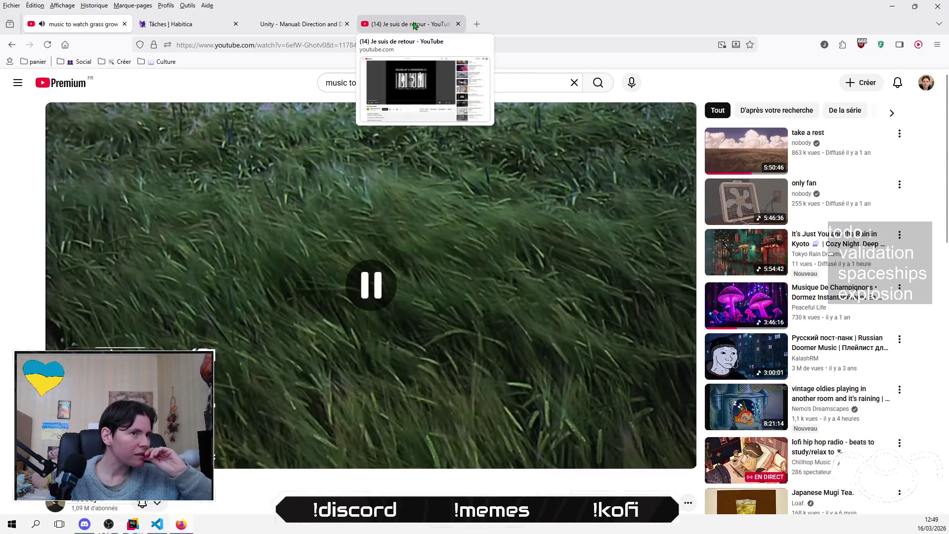
{"action": "left_click", "coordinate": [410, 24]}
{"action": "scroll", "coordinate": [388, 246], "scroll_direction": "up", "scroll_amount": 1}
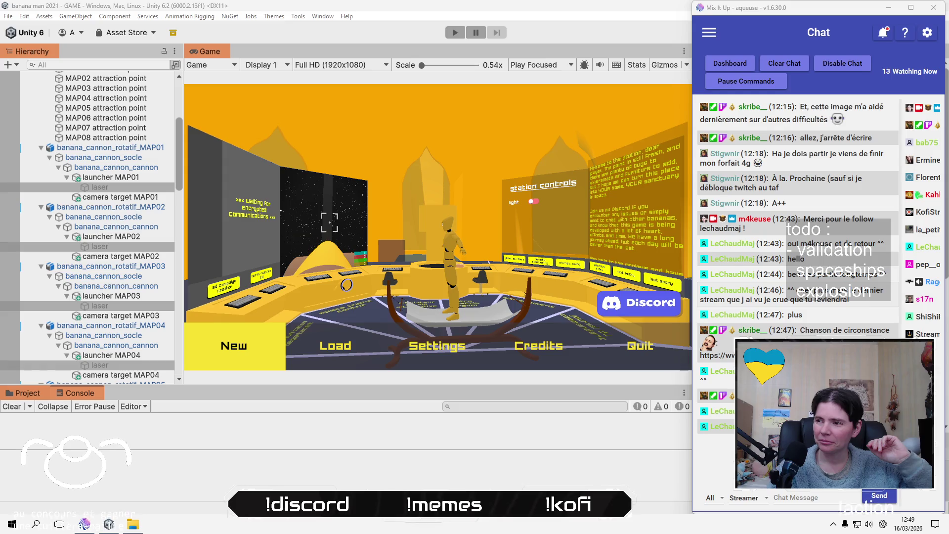
- Highlight the latest chat message, then bring Unity forward and start Play mode
{"action": "left_click", "coordinate": [797, 295]}
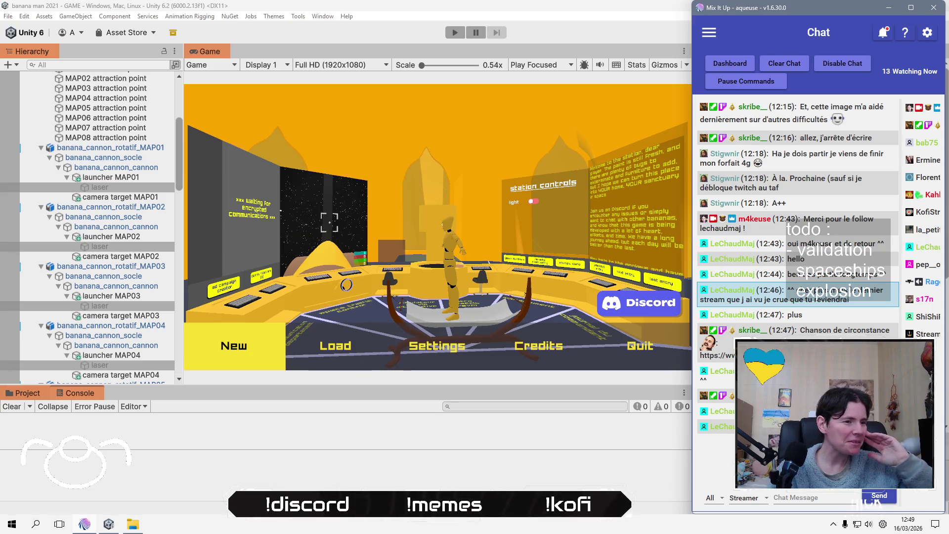
{"action": "left_click", "coordinate": [385, 38]}
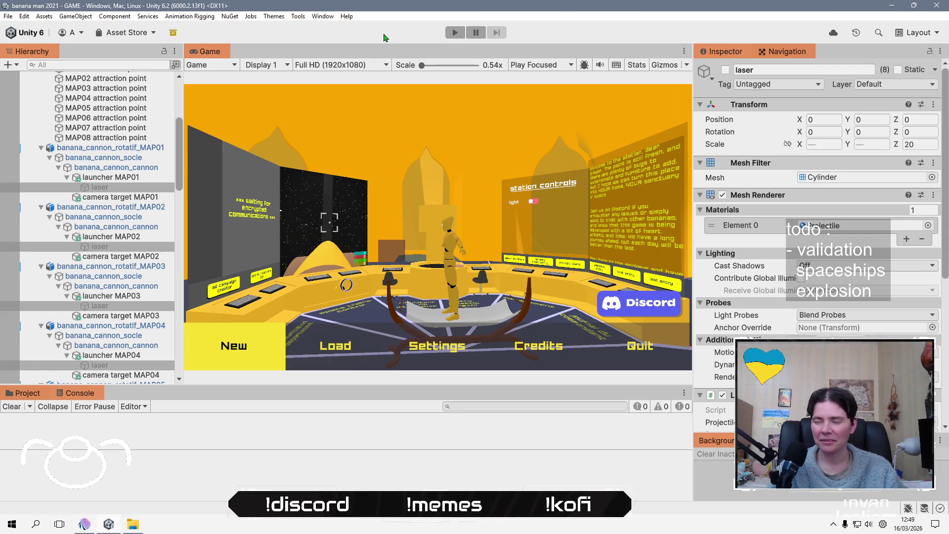
{"action": "left_click", "coordinate": [455, 33]}
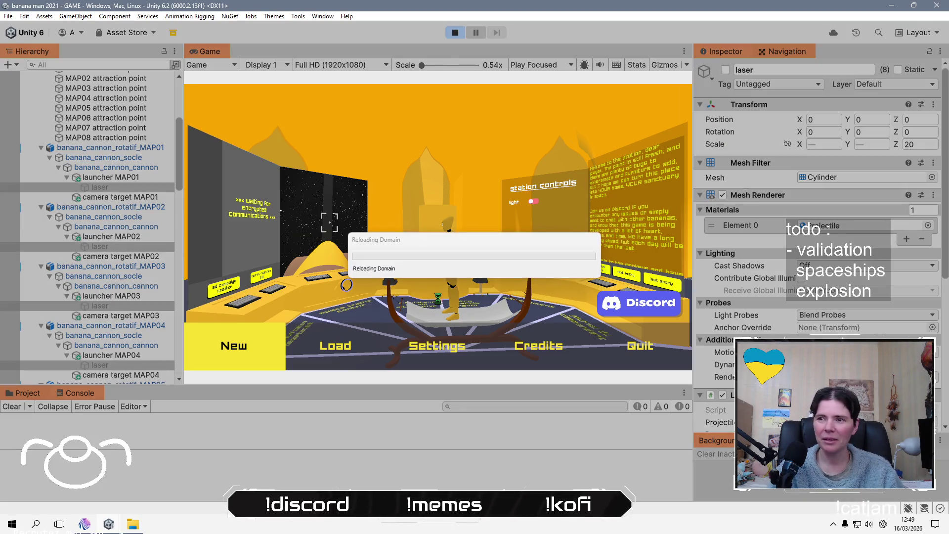
- Check the stream chat while the game reloads, then open the game's saved-games list
{"action": "key", "text": "alt+Tab"}
{"action": "key", "text": "Tab"}
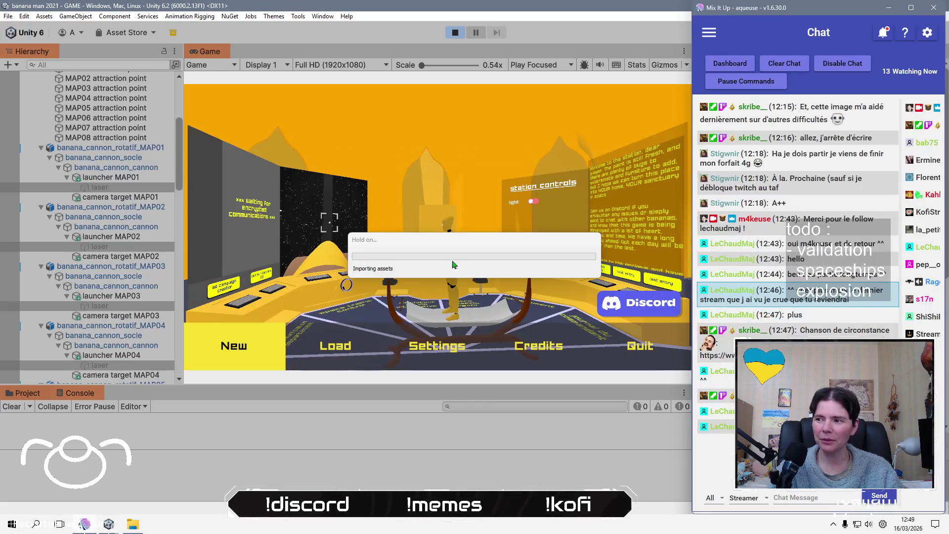
{"action": "key", "text": "alt+Tab"}
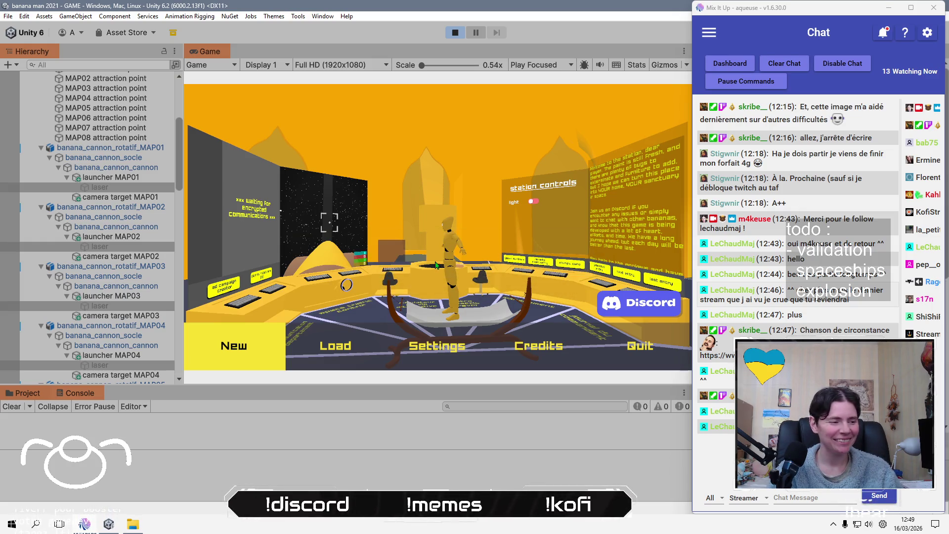
{"action": "left_click", "coordinate": [354, 355]}
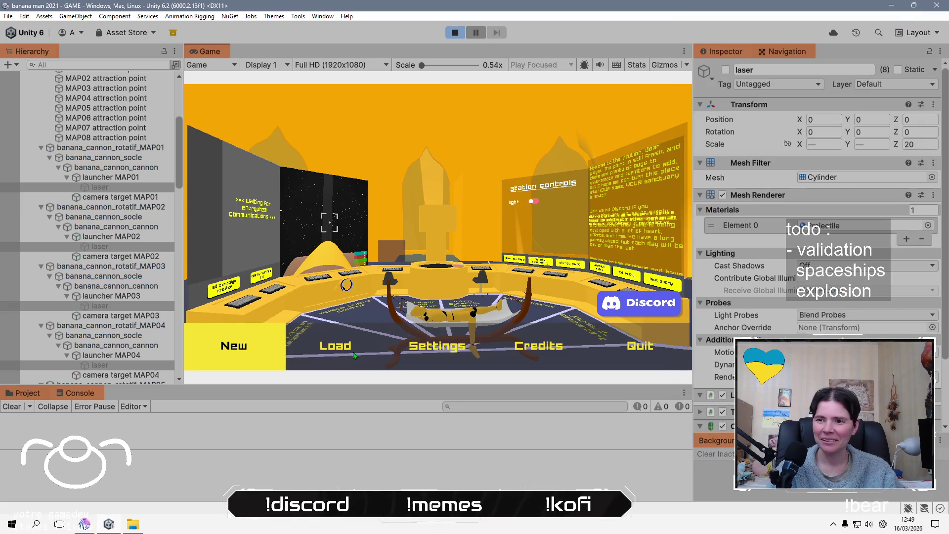
{"action": "left_click", "coordinate": [305, 348]}
- Load 'new save', walk toward the control consoles and throw bananas
{"action": "left_click", "coordinate": [286, 119]}
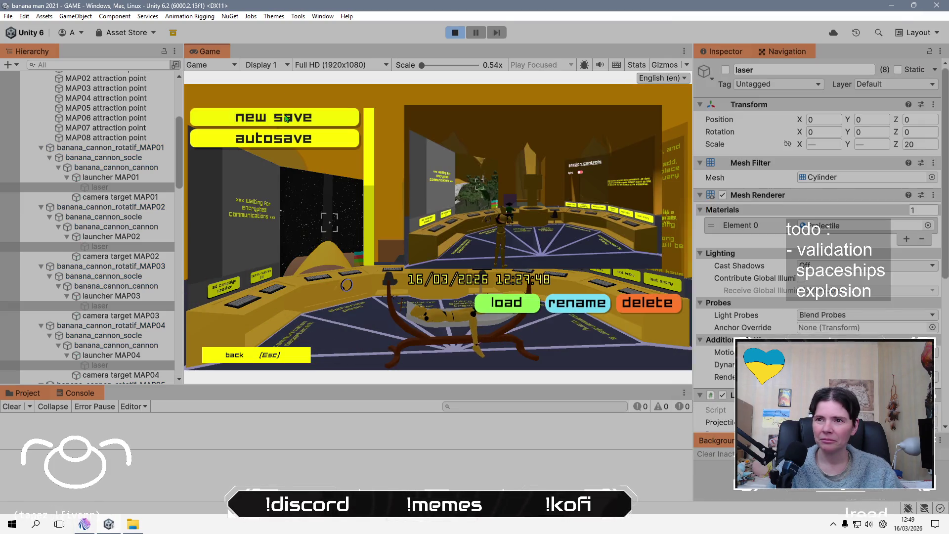
{"action": "left_click", "coordinate": [506, 302]}
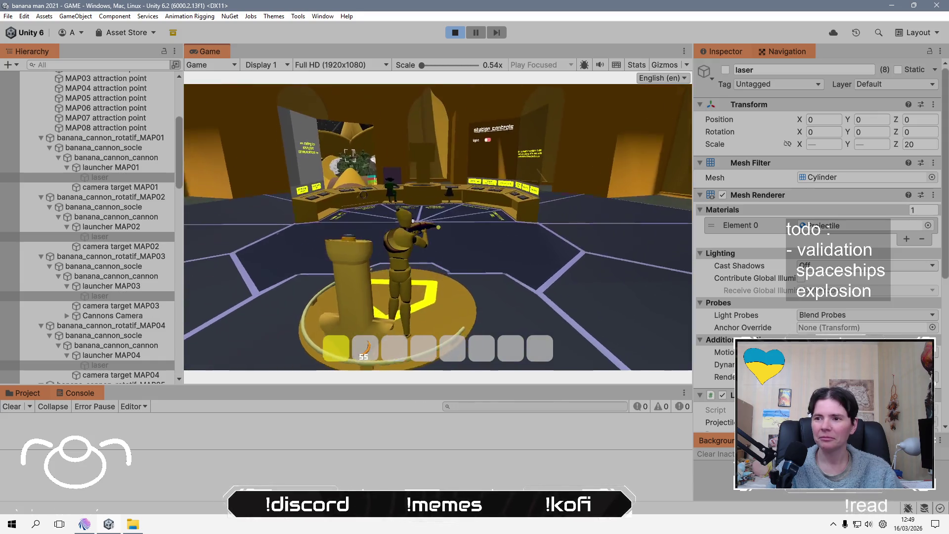
{"action": "key", "text": "w"}
{"action": "key", "text": "2"}
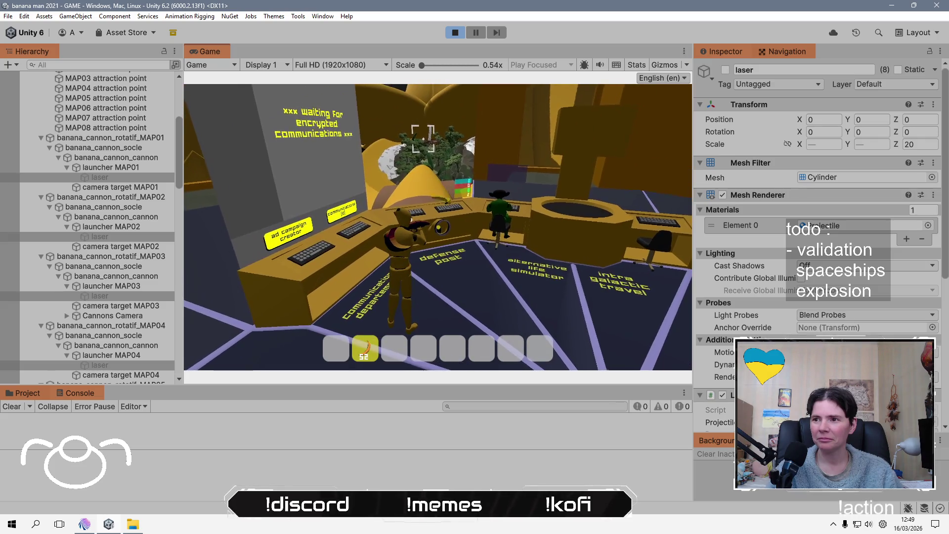
{"action": "left_click", "coordinate": [423, 136]}
- Launch an ad campaign from the communications console, then take control of the station cannon
{"action": "key", "text": "e"}
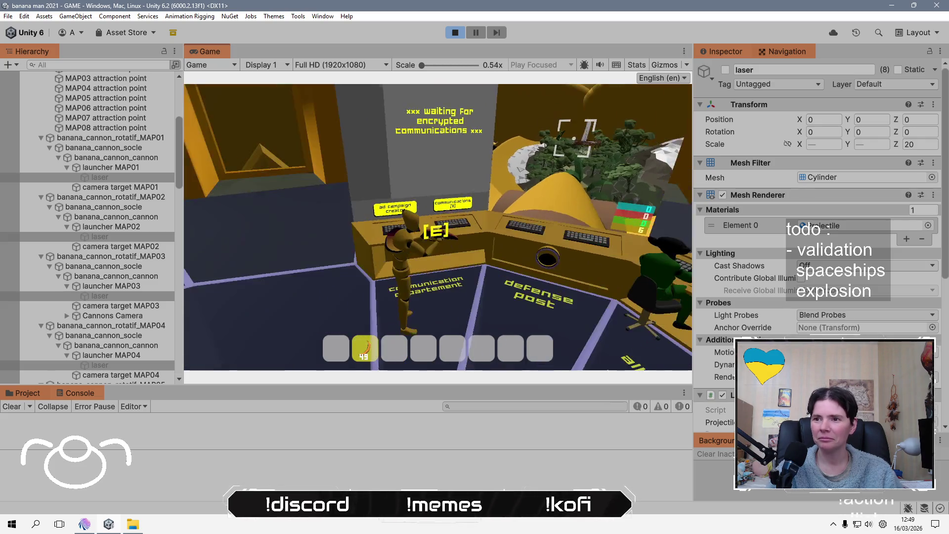
{"action": "left_click", "coordinate": [401, 350]}
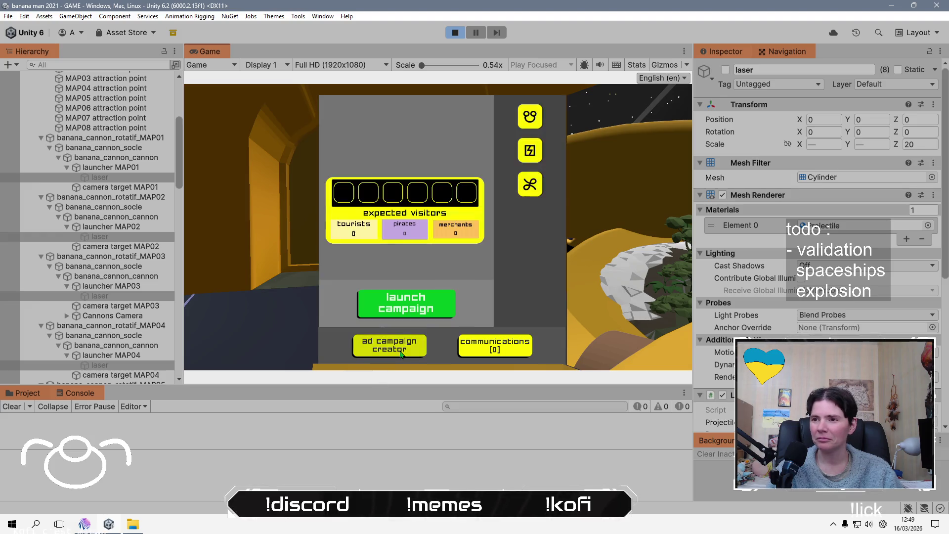
{"action": "left_click", "coordinate": [423, 309]}
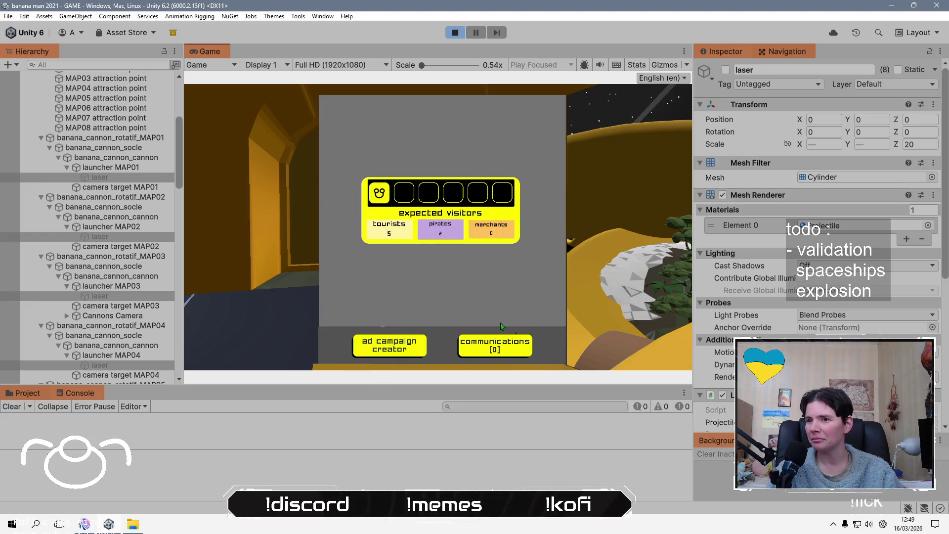
{"action": "key", "text": "e"}
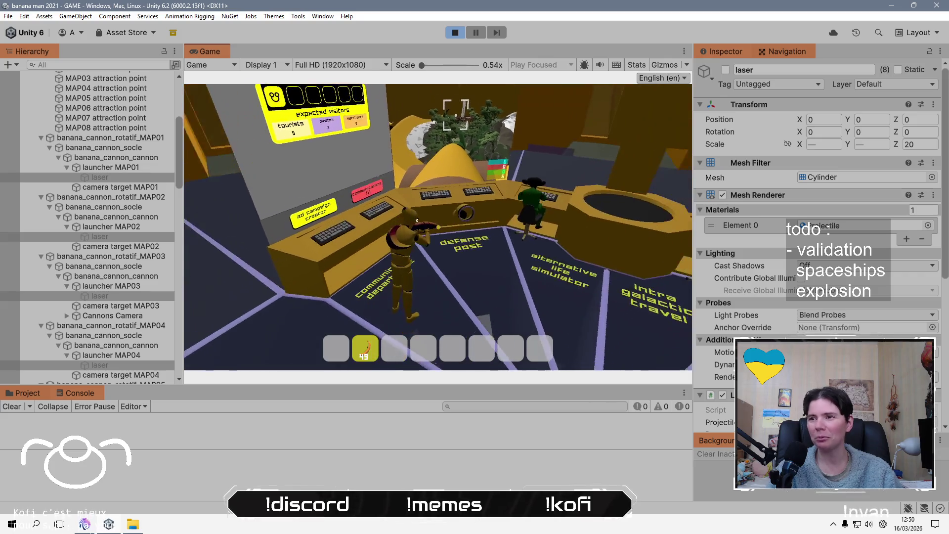
{"action": "key", "text": "e"}
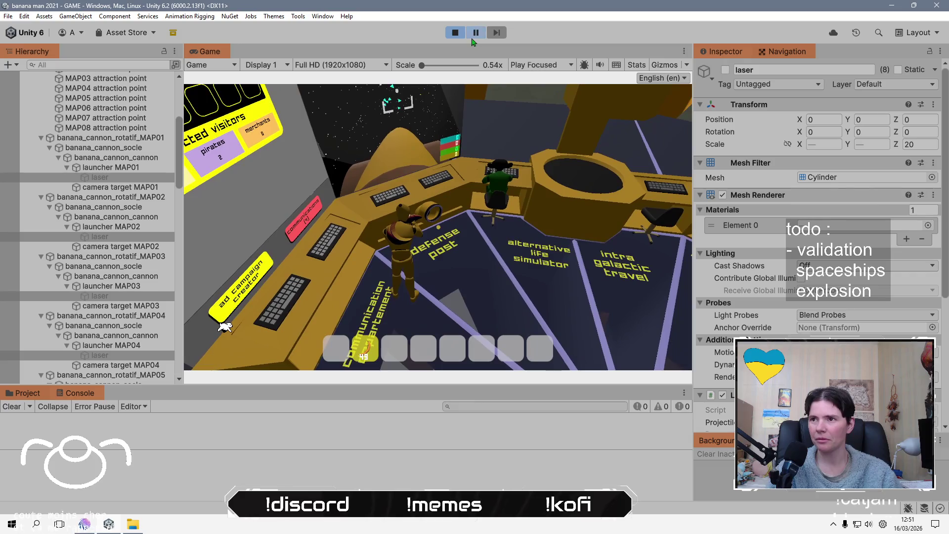
- Select only the MAP01 laser and zoom the Scene view out to frame the whole station
{"action": "left_click", "coordinate": [125, 178]}
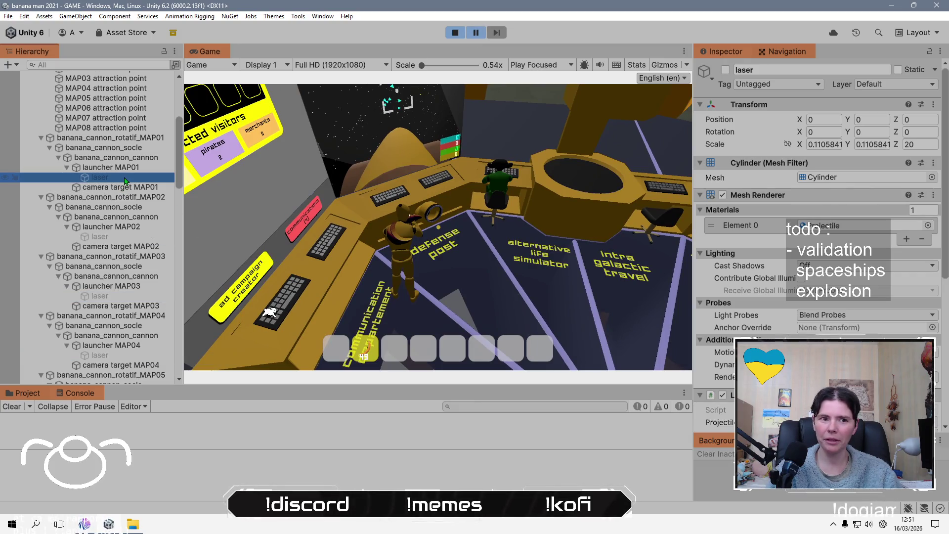
{"action": "scroll", "coordinate": [774, 261], "scroll_direction": "down", "scroll_amount": 3}
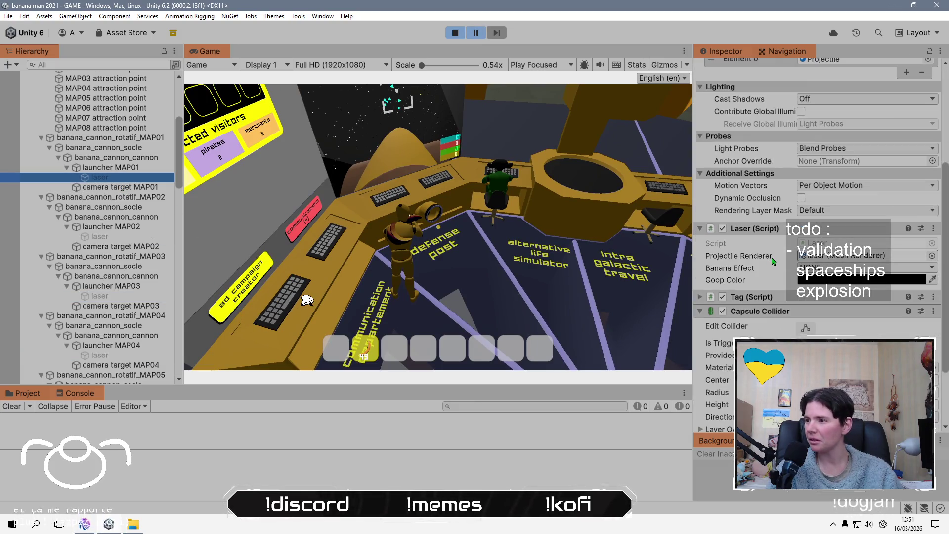
{"action": "scroll", "coordinate": [774, 260], "scroll_direction": "up", "scroll_amount": 4}
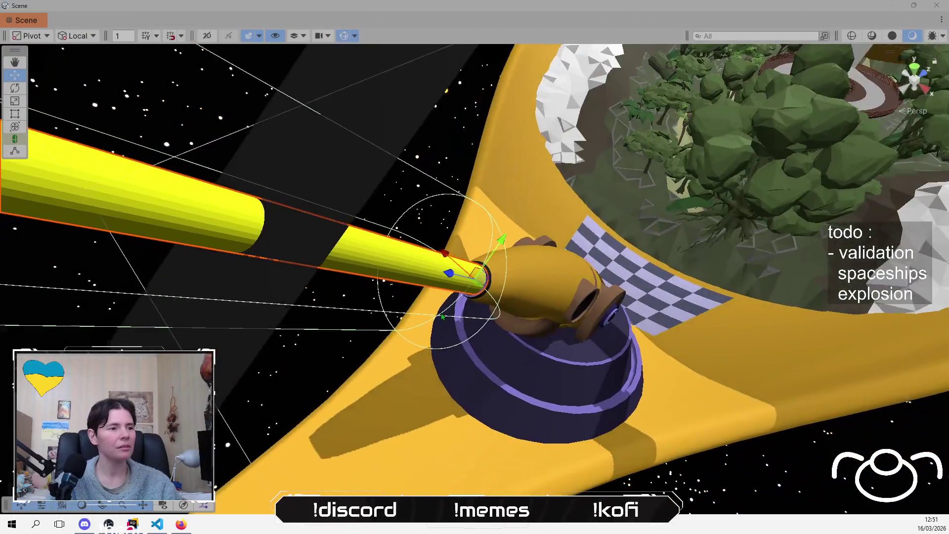
{"action": "scroll", "coordinate": [442, 317], "scroll_direction": "down", "scroll_amount": 10}
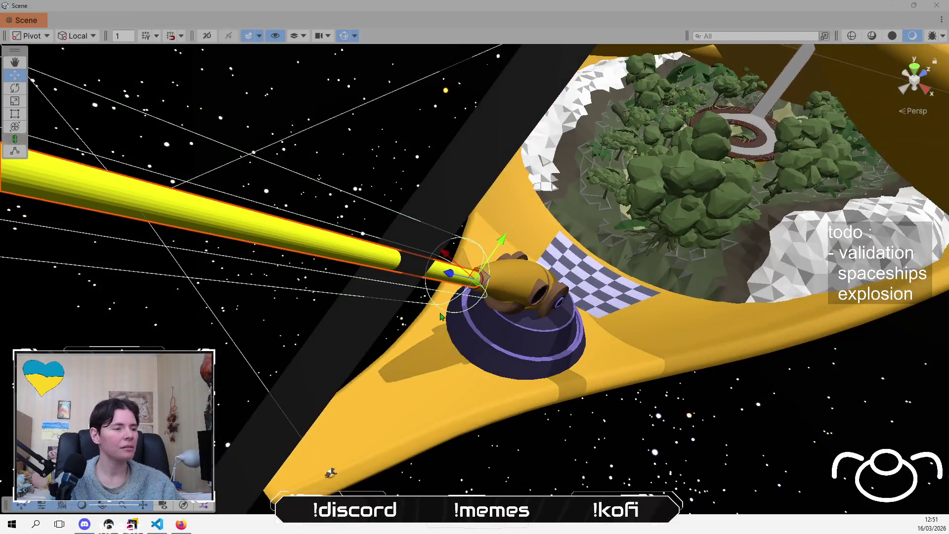
{"action": "scroll", "coordinate": [421, 324], "scroll_direction": "down", "scroll_amount": 10}
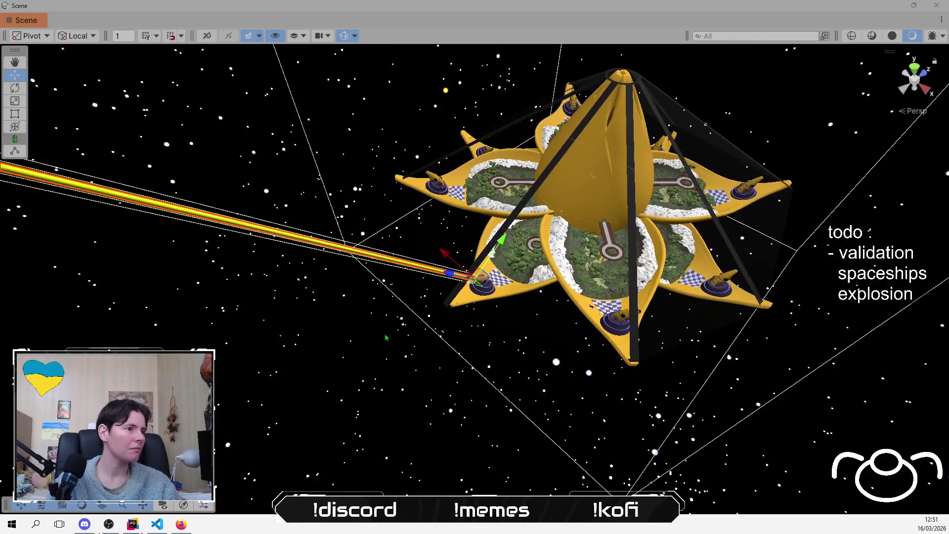
{"action": "scroll", "coordinate": [247, 331], "scroll_direction": "down", "scroll_amount": 8}
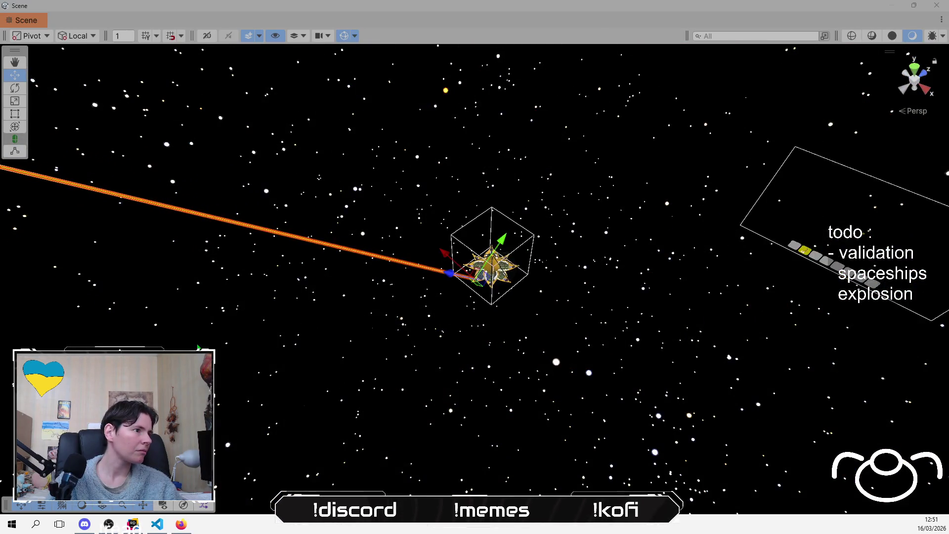
{"action": "mouse_move", "coordinate": [221, 330]}
{"action": "left_mouse_down"}
{"action": "mouse_move", "coordinate": [276, 338]}
{"action": "mouse_move", "coordinate": [380, 321]}
{"action": "left_mouse_up"}
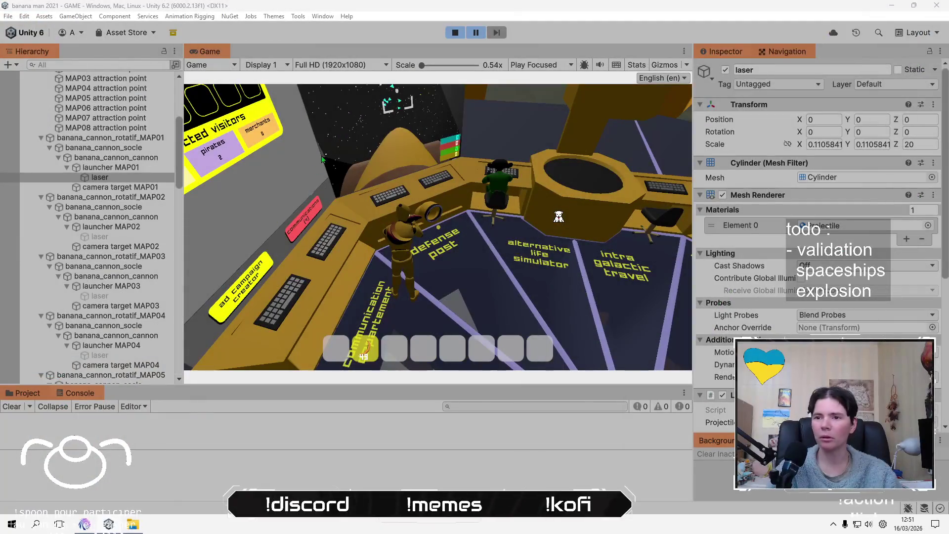
- Fire the cannon's laser at the incoming ships, leave the cannon, and stop Play mode
{"action": "left_click", "coordinate": [356, 183]}
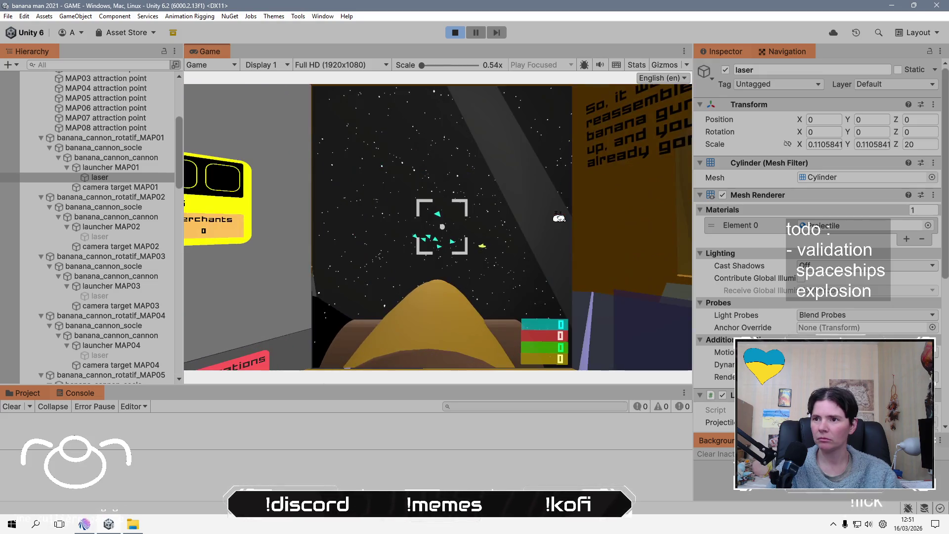
{"action": "key", "text": "space"}
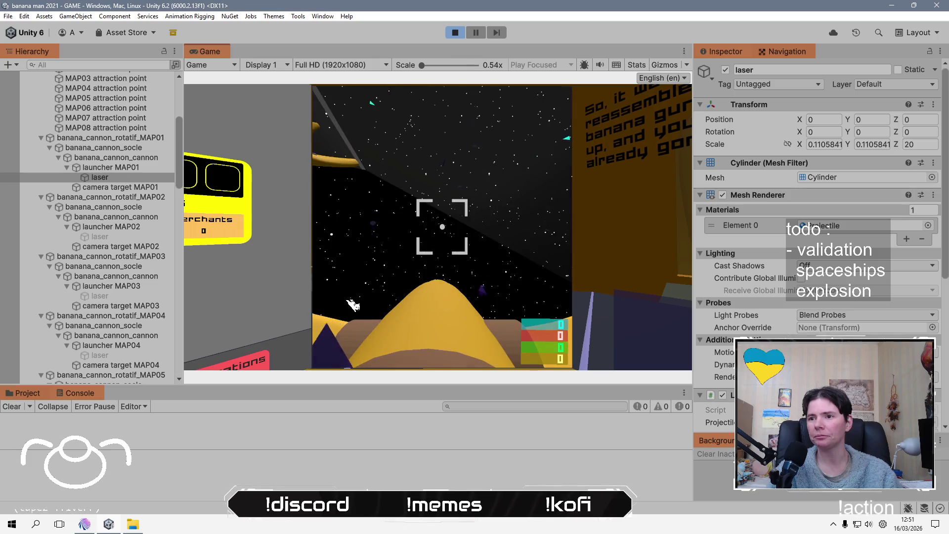
{"action": "key", "text": "Escape"}
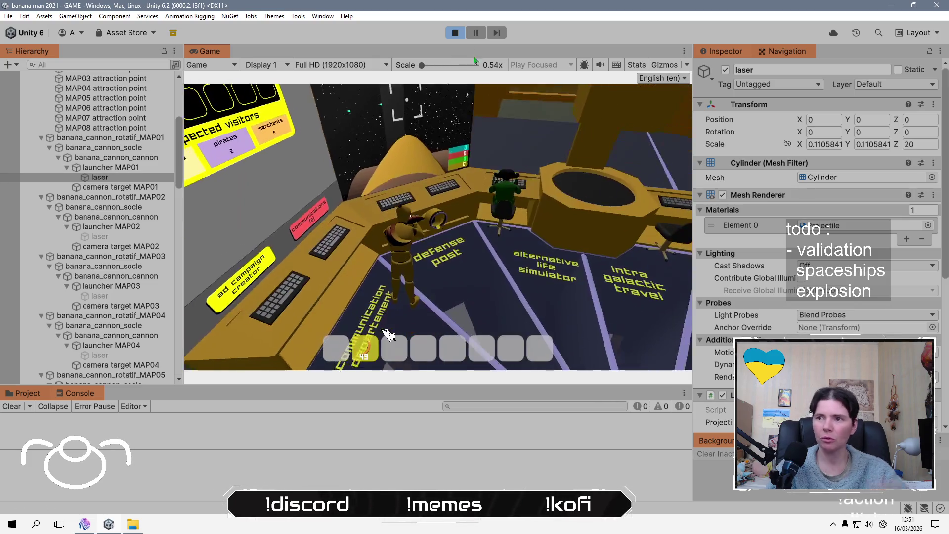
{"action": "key", "text": "ctrl+p"}
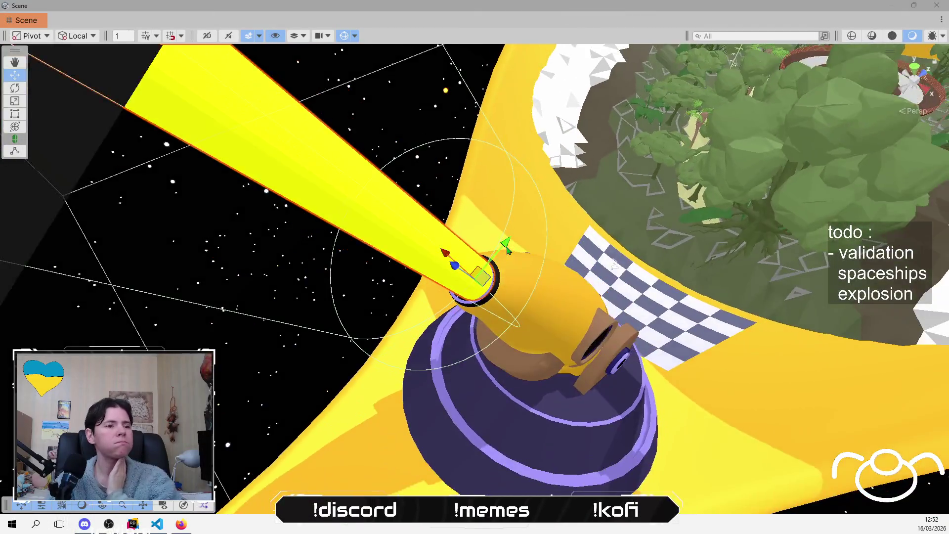
- Zoom out and pan the Scene view to frame the whole star-shaped station
{"action": "scroll", "coordinate": [506, 253], "scroll_direction": "down", "scroll_amount": 10}
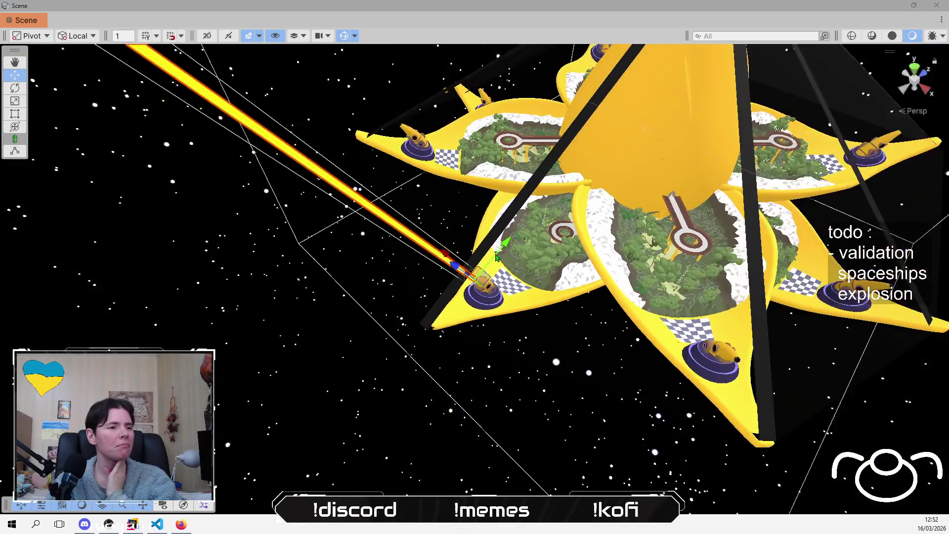
{"action": "scroll", "coordinate": [489, 263], "scroll_direction": "down", "scroll_amount": 10}
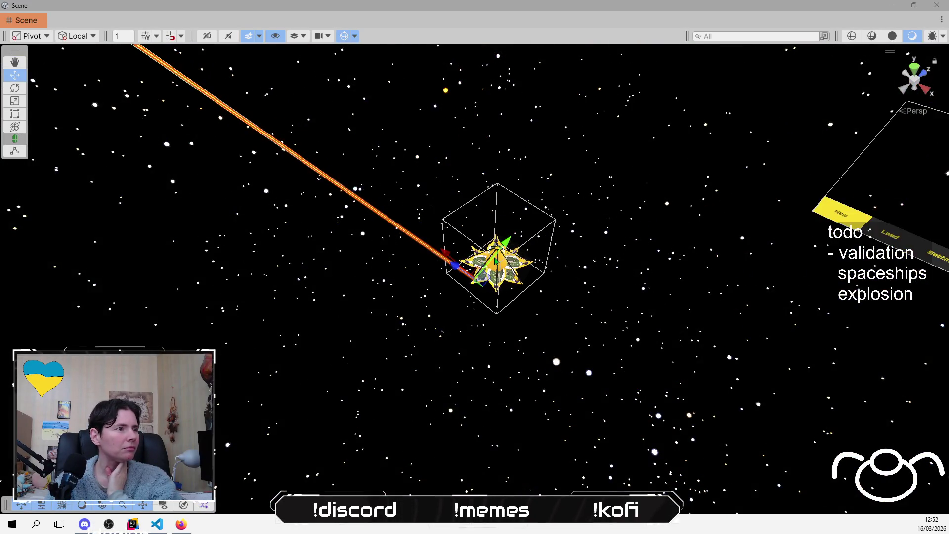
{"action": "mouse_move", "coordinate": [367, 238]}
{"action": "left_mouse_down"}
{"action": "mouse_move", "coordinate": [362, 252]}
{"action": "mouse_move", "coordinate": [335, 188]}
{"action": "left_mouse_up"}
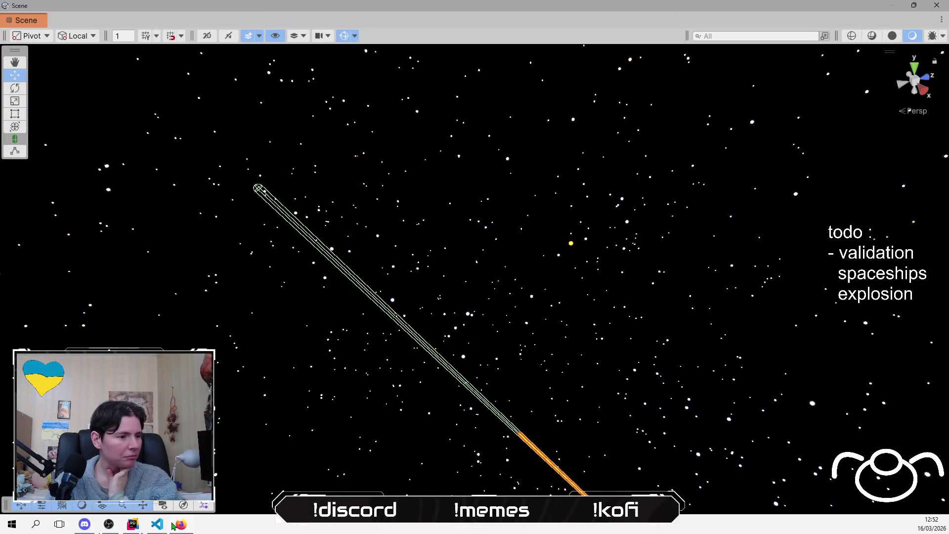
- Close the 'Je suis de retour' tab in the browser and return to Unity
{"action": "left_click", "coordinate": [176, 525]}
{"action": "left_click", "coordinate": [66, 24]}
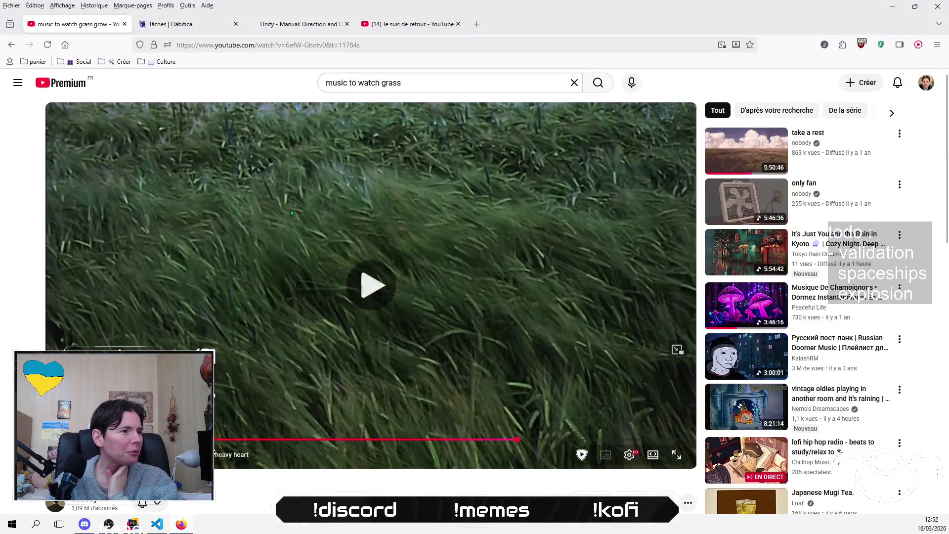
{"action": "left_click", "coordinate": [458, 24]}
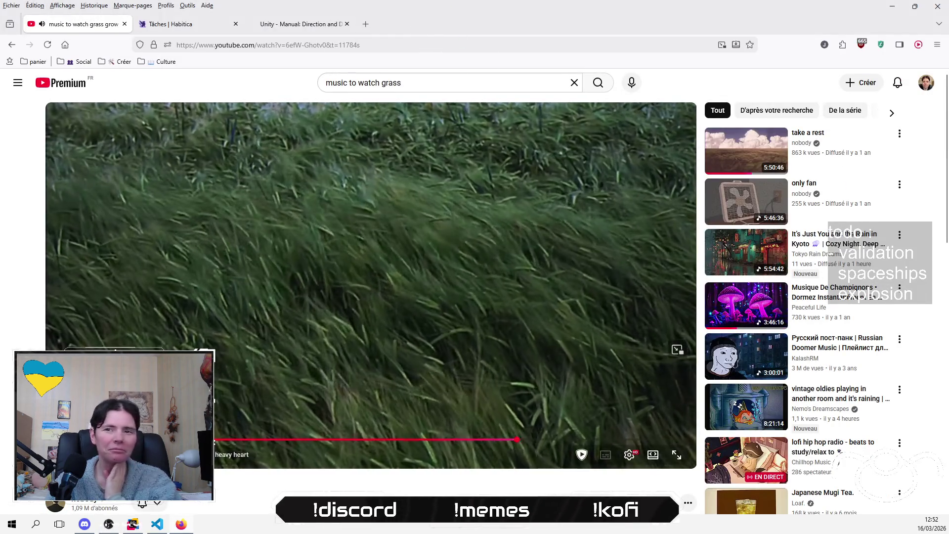
{"action": "key", "text": "alt+Tab"}
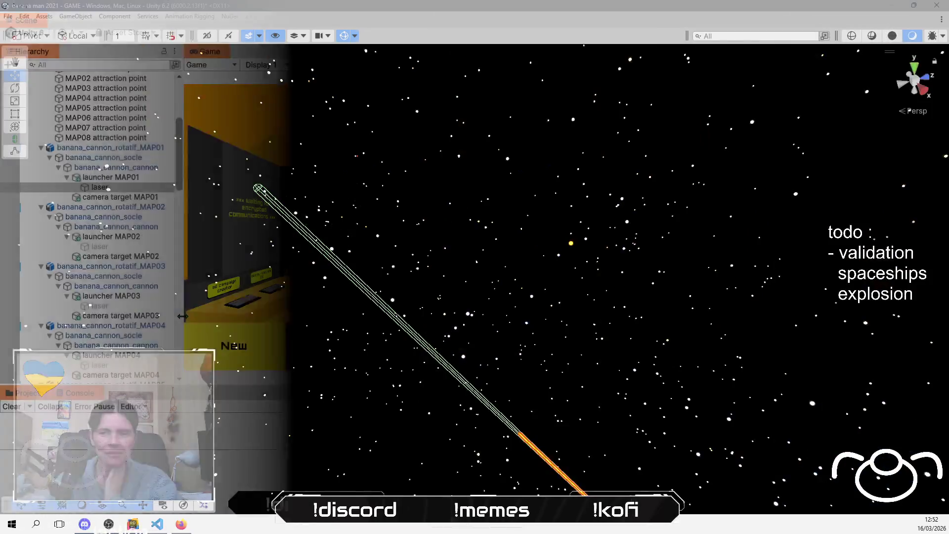
{"action": "scroll", "coordinate": [842, 323], "scroll_direction": "down", "scroll_amount": 5}
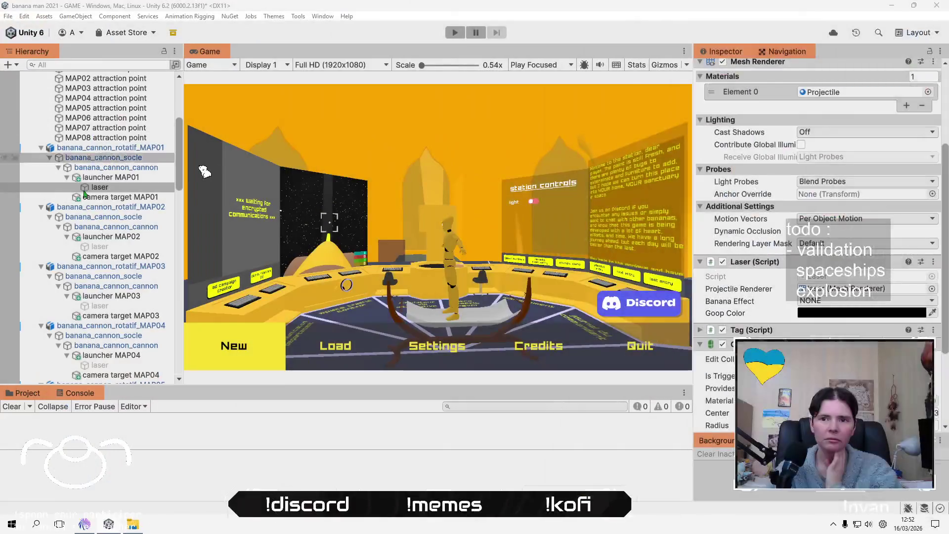
{"action": "left_click", "coordinate": [100, 246]}
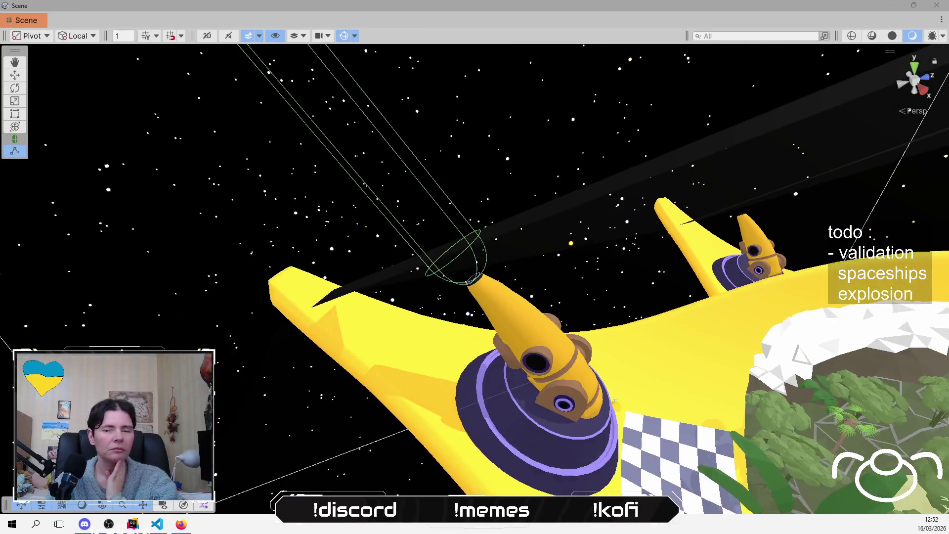
{"action": "scroll", "coordinate": [727, 93], "scroll_direction": "up", "scroll_amount": 5}
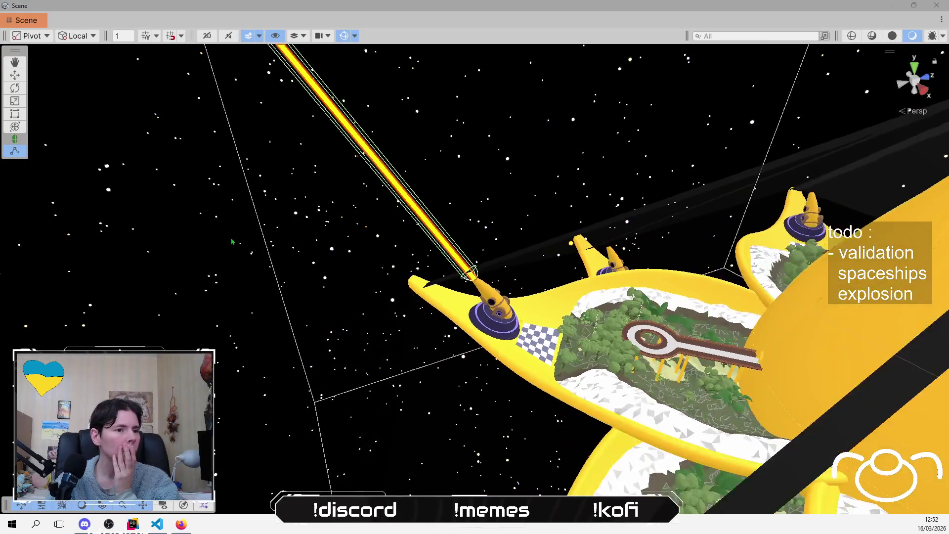
{"action": "mouse_move", "coordinate": [232, 242]}
{"action": "left_mouse_down"}
{"action": "mouse_move", "coordinate": [288, 248]}
{"action": "mouse_move", "coordinate": [207, 199]}
{"action": "left_mouse_up"}
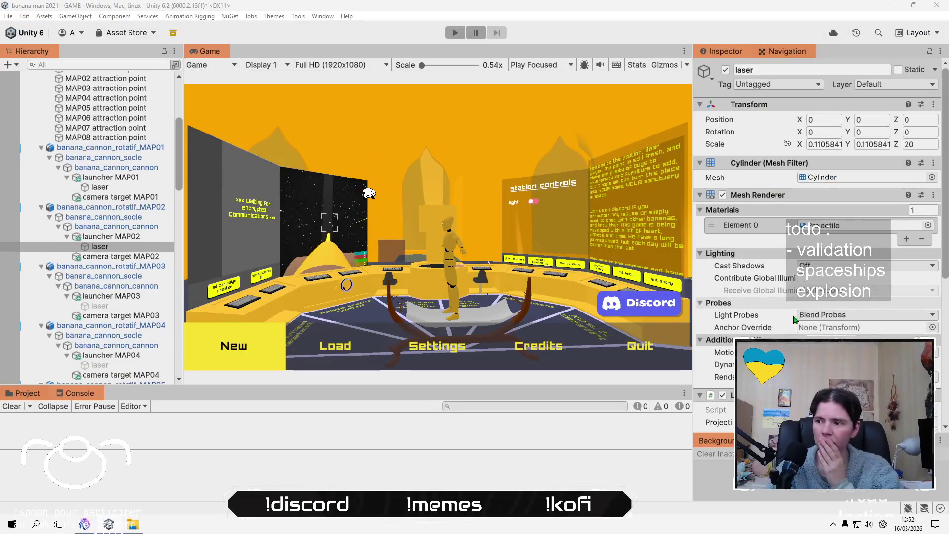
{"action": "scroll", "coordinate": [794, 319], "scroll_direction": "down", "scroll_amount": 3}
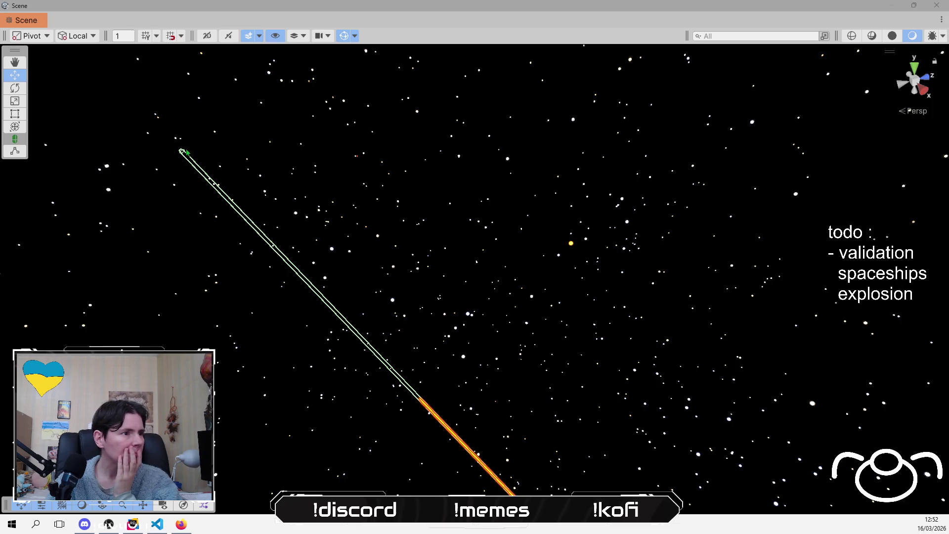
{"action": "left_click", "coordinate": [192, 180]}
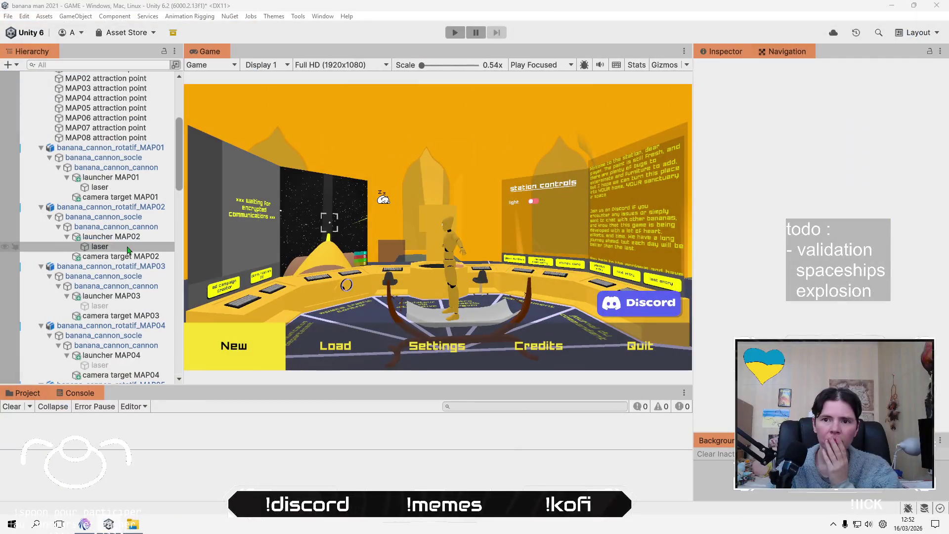
{"action": "left_click", "coordinate": [127, 247]}
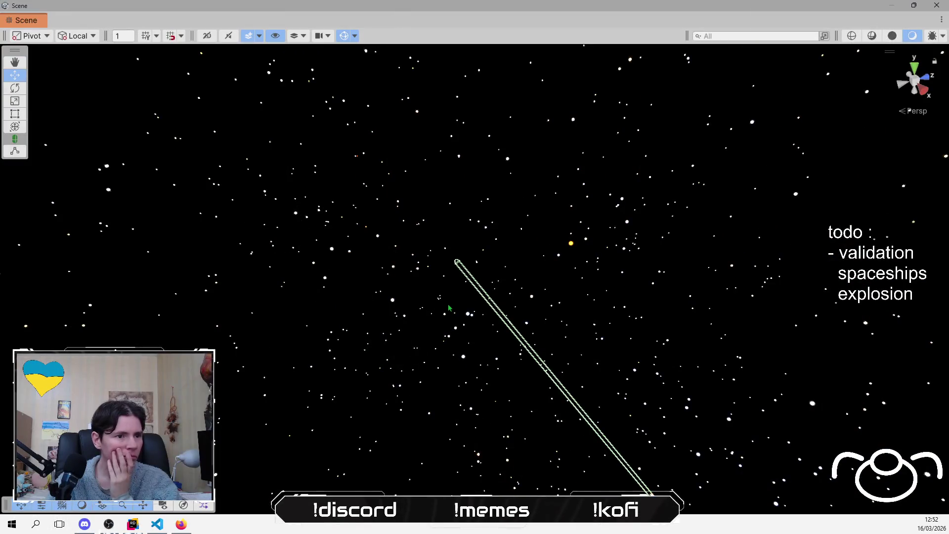
{"action": "scroll", "coordinate": [815, 197], "scroll_direction": "down", "scroll_amount": 5}
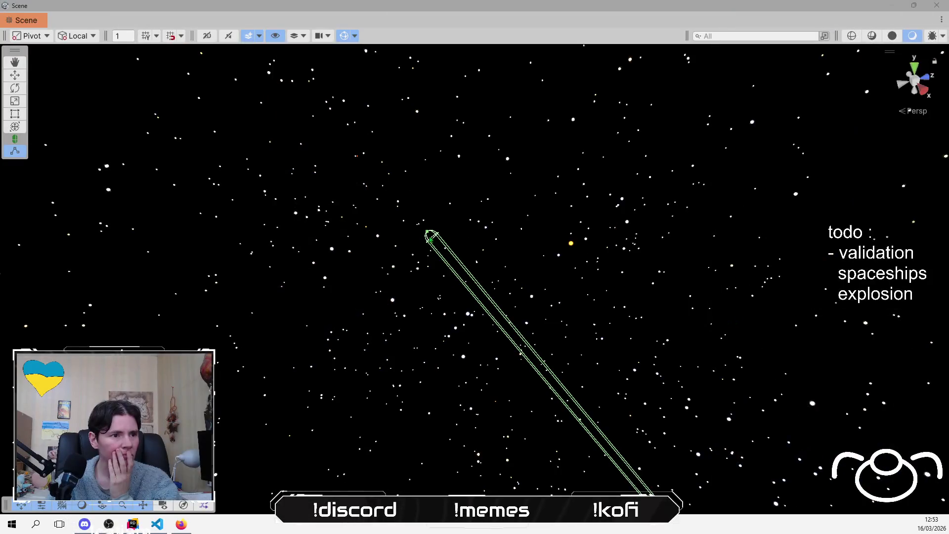
{"action": "left_click_drag", "start_coordinate": [430, 323], "coordinate": [536, 394]}
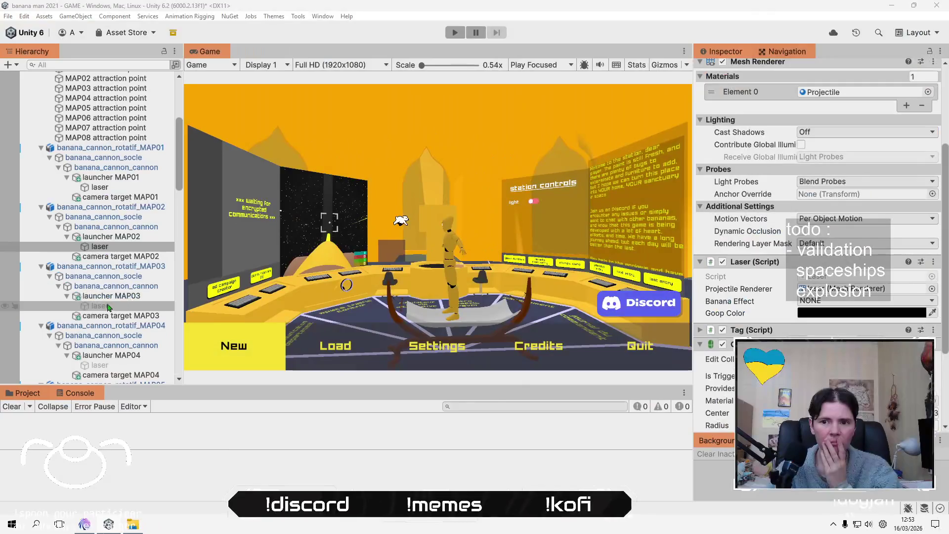
- Select the MAP03 cannon's laser, frame it with F, and orbit outward along its beam toward a ship
{"action": "left_click", "coordinate": [107, 307]}
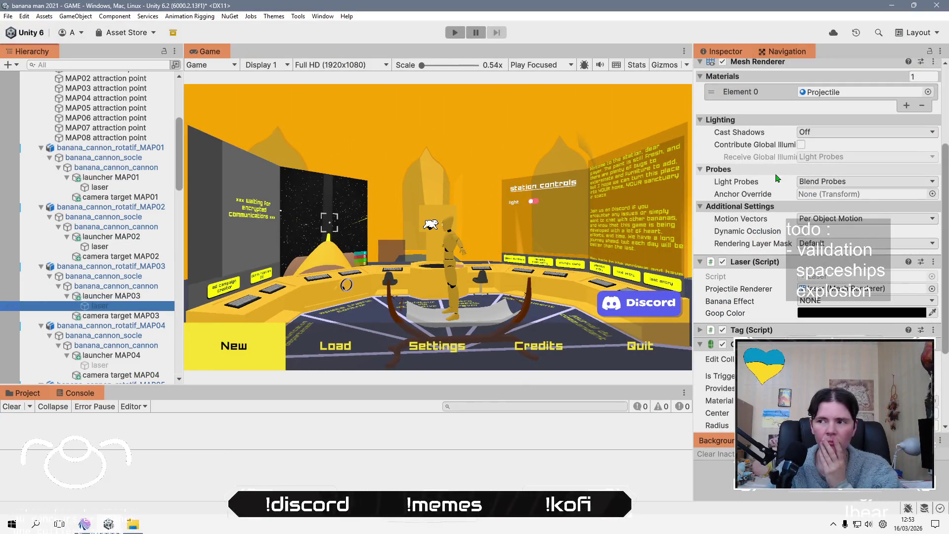
{"action": "scroll", "coordinate": [727, 108], "scroll_direction": "up", "scroll_amount": 5}
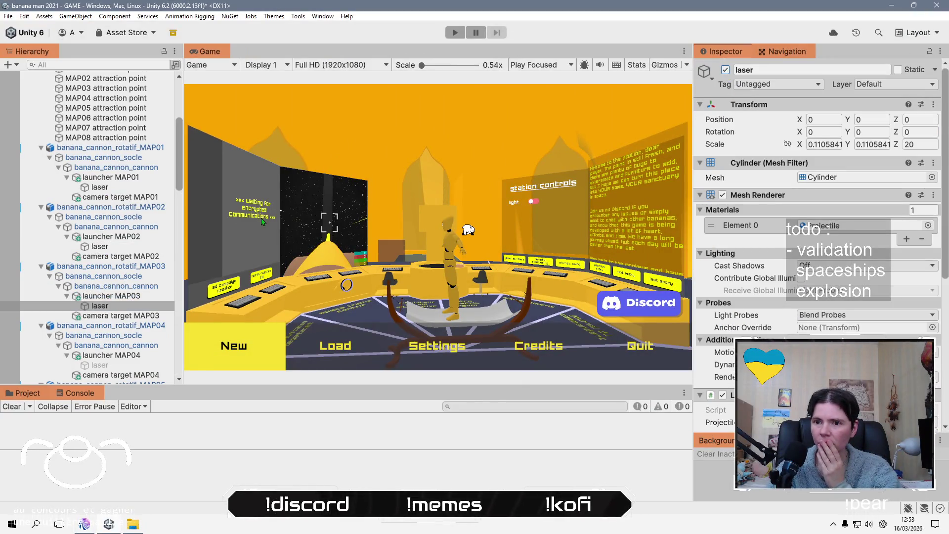
{"action": "key", "text": "f"}
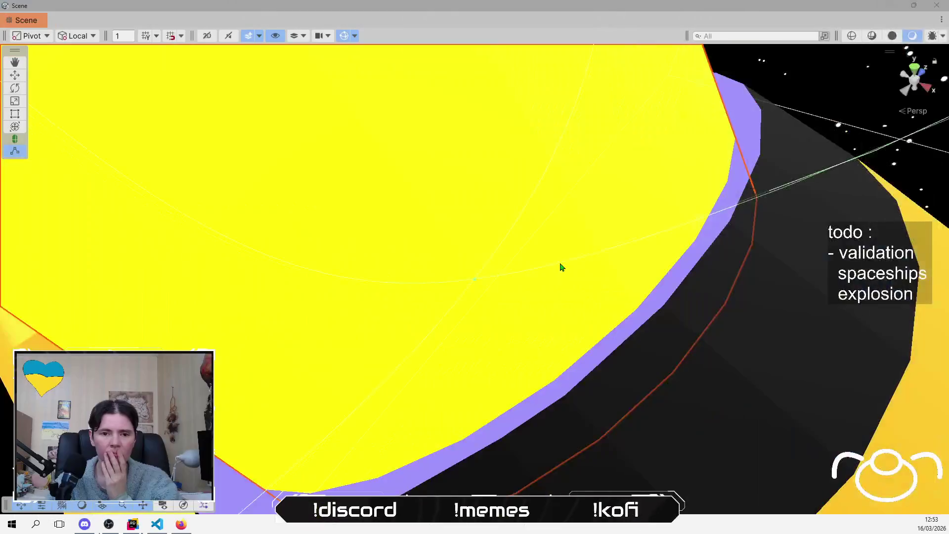
{"action": "scroll", "coordinate": [515, 286], "scroll_direction": "down", "scroll_amount": 10}
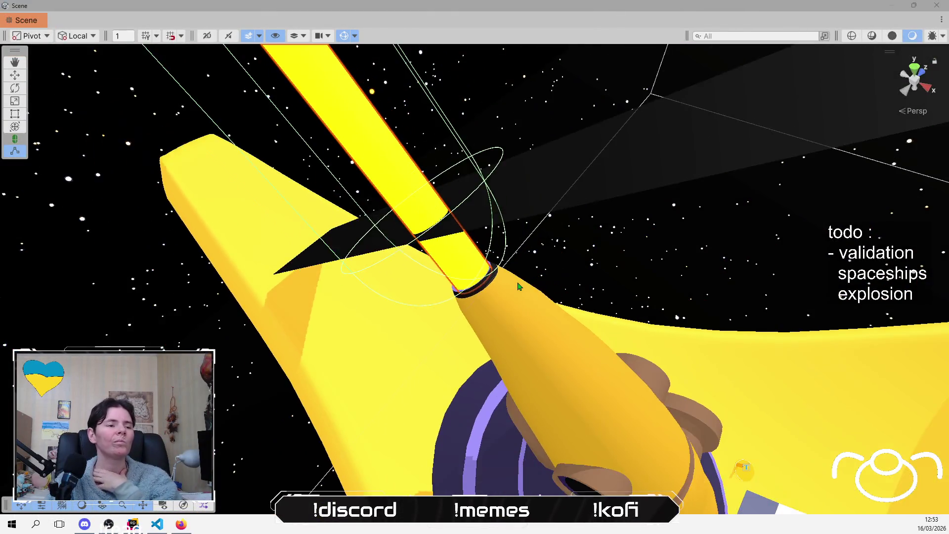
{"action": "scroll", "coordinate": [517, 286], "scroll_direction": "down", "scroll_amount": 10}
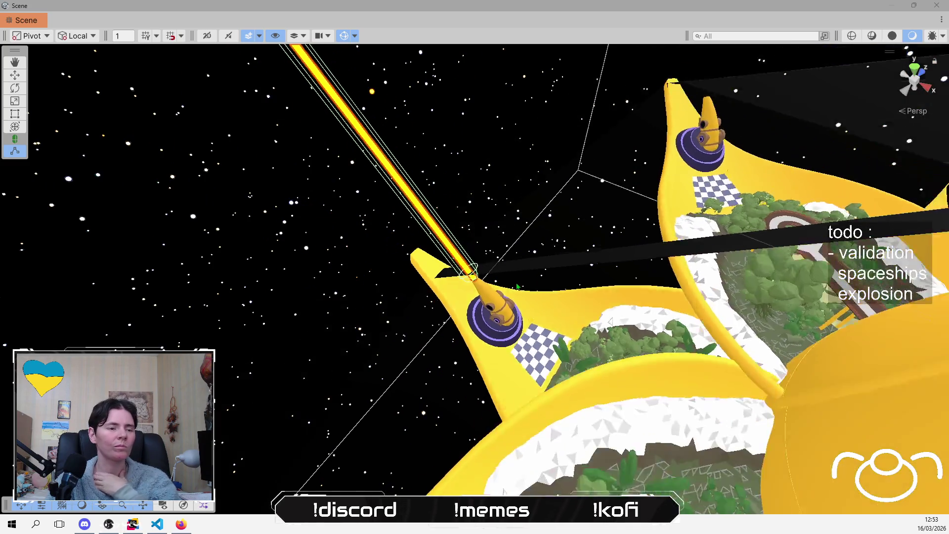
{"action": "scroll", "coordinate": [412, 172], "scroll_direction": "down", "scroll_amount": 8}
{"action": "mouse_move", "coordinate": [413, 172]}
{"action": "left_mouse_down"}
{"action": "mouse_move", "coordinate": [404, 263]}
{"action": "mouse_move", "coordinate": [427, 349]}
{"action": "left_mouse_up"}
{"action": "scroll", "coordinate": [409, 272], "scroll_direction": "down", "scroll_amount": 5}
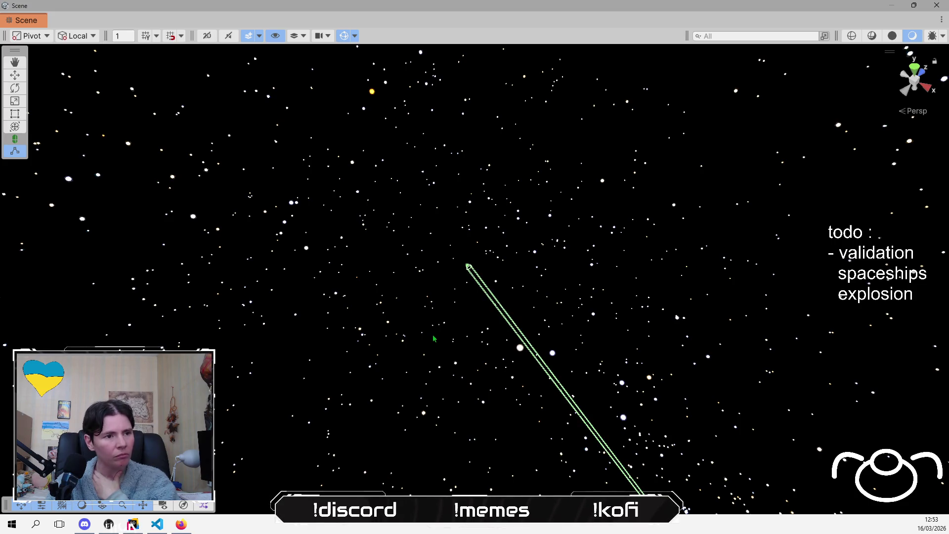
{"action": "left_click_drag", "start_coordinate": [433, 338], "coordinate": [892, 231]}
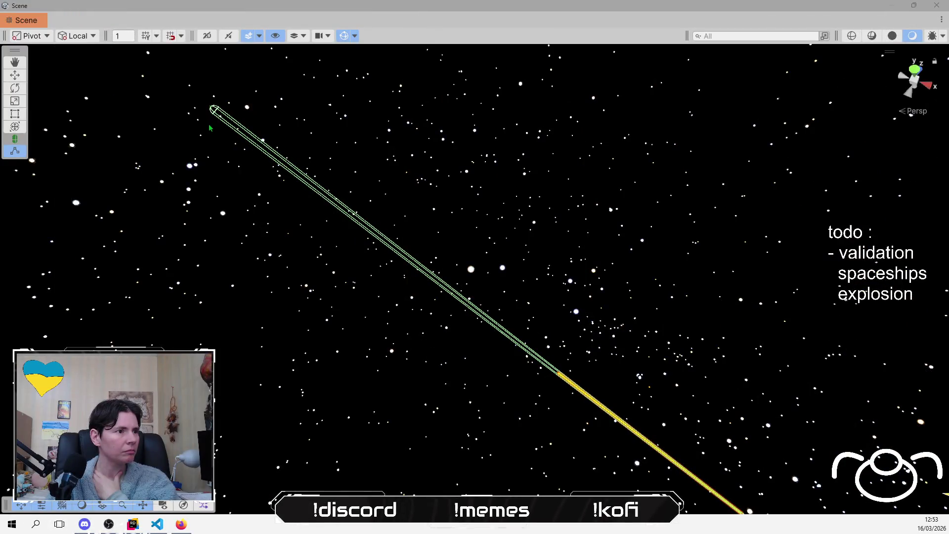
{"action": "left_click_drag", "start_coordinate": [209, 128], "coordinate": [312, 158]}
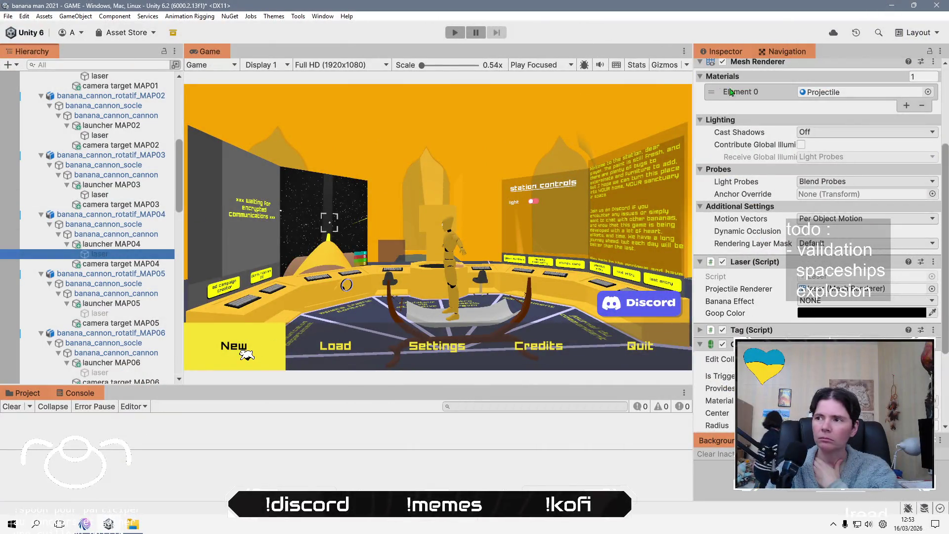
- Zoom and pan the Scene view around the station near the MAP04 laser
{"action": "scroll", "coordinate": [718, 100], "scroll_direction": "up", "scroll_amount": 5}
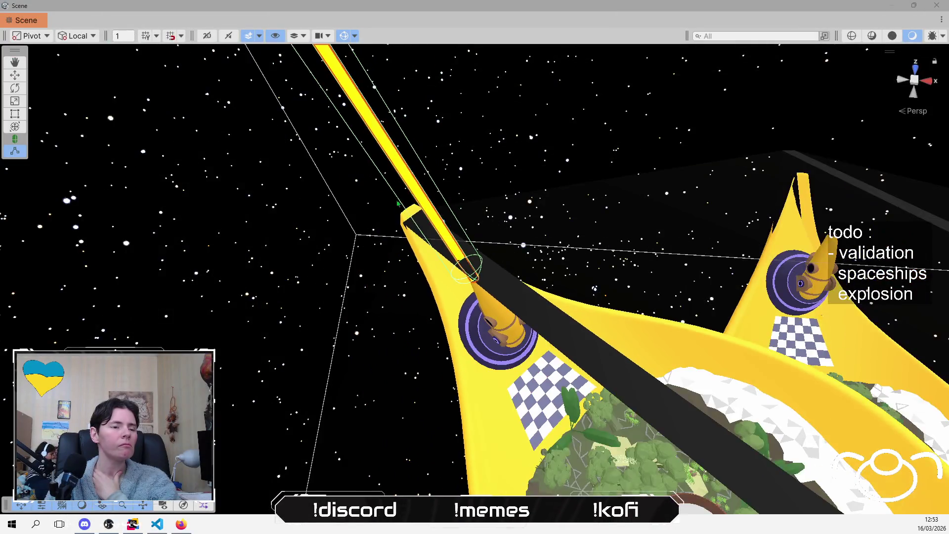
{"action": "scroll", "coordinate": [398, 203], "scroll_direction": "down", "scroll_amount": 8}
{"action": "scroll", "coordinate": [280, 219], "scroll_direction": "down", "scroll_amount": 5}
{"action": "mouse_move", "coordinate": [297, 223]}
{"action": "left_mouse_down"}
{"action": "mouse_move", "coordinate": [390, 252]}
{"action": "mouse_move", "coordinate": [394, 342]}
{"action": "left_mouse_up"}
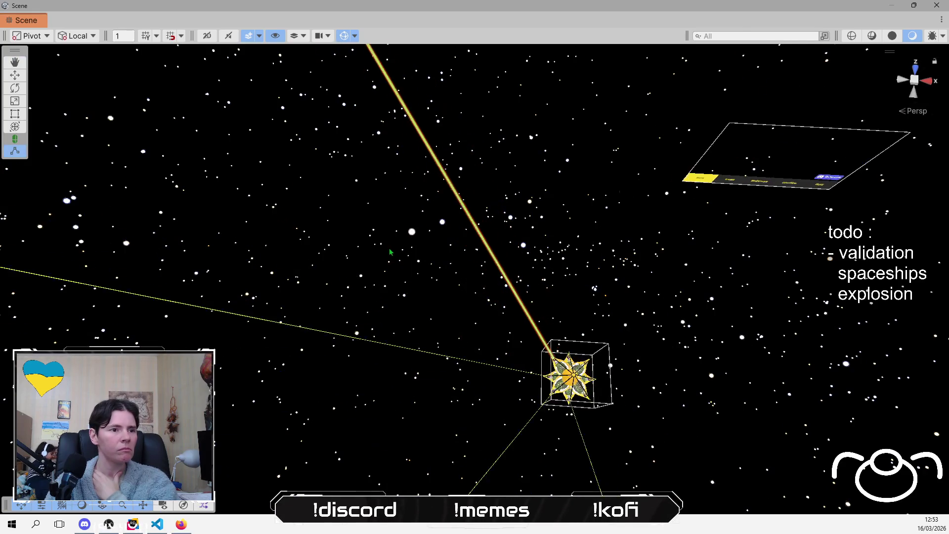
{"action": "scroll", "coordinate": [390, 252], "scroll_direction": "down", "scroll_amount": 6}
{"action": "scroll", "coordinate": [393, 342], "scroll_direction": "up", "scroll_amount": 5}
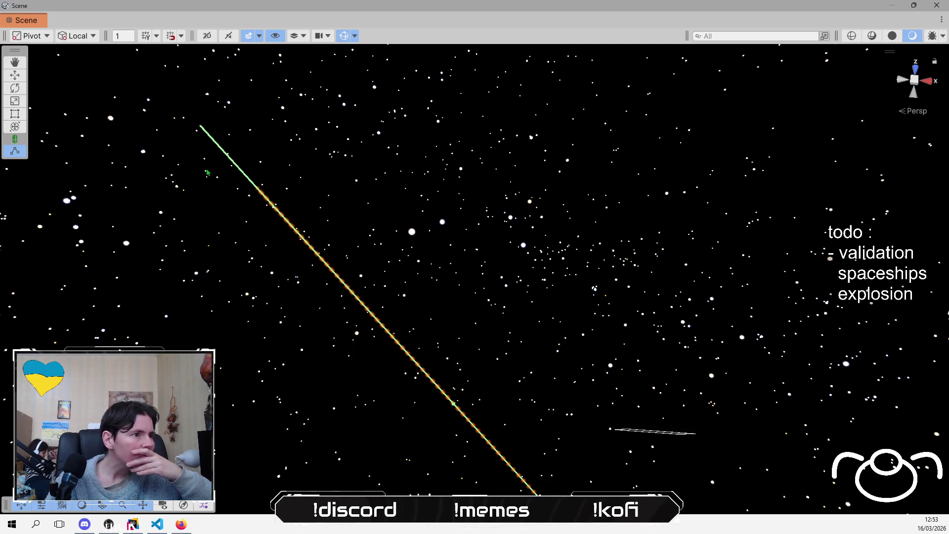
{"action": "scroll", "coordinate": [207, 171], "scroll_direction": "up", "scroll_amount": 6}
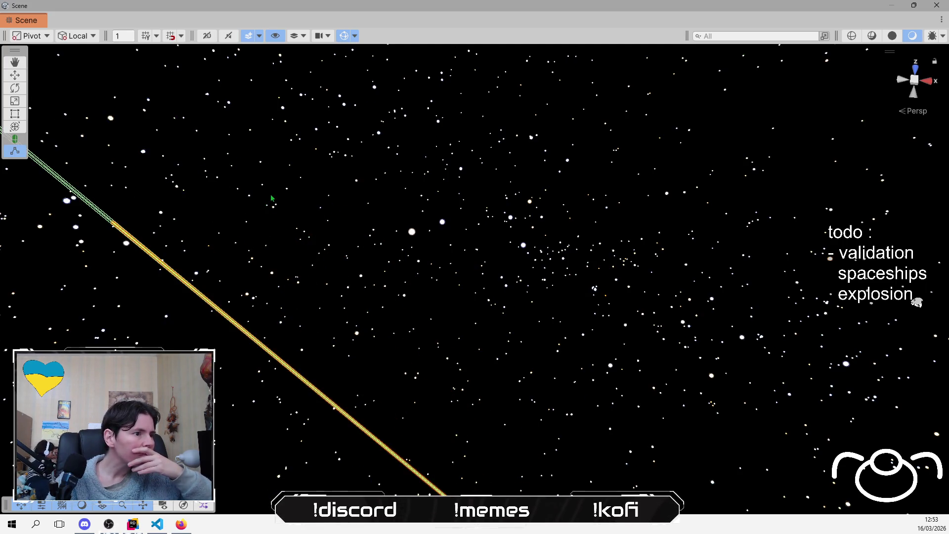
{"action": "scroll", "coordinate": [271, 198], "scroll_direction": "down", "scroll_amount": 5}
{"action": "scroll", "coordinate": [307, 213], "scroll_direction": "up", "scroll_amount": 3}
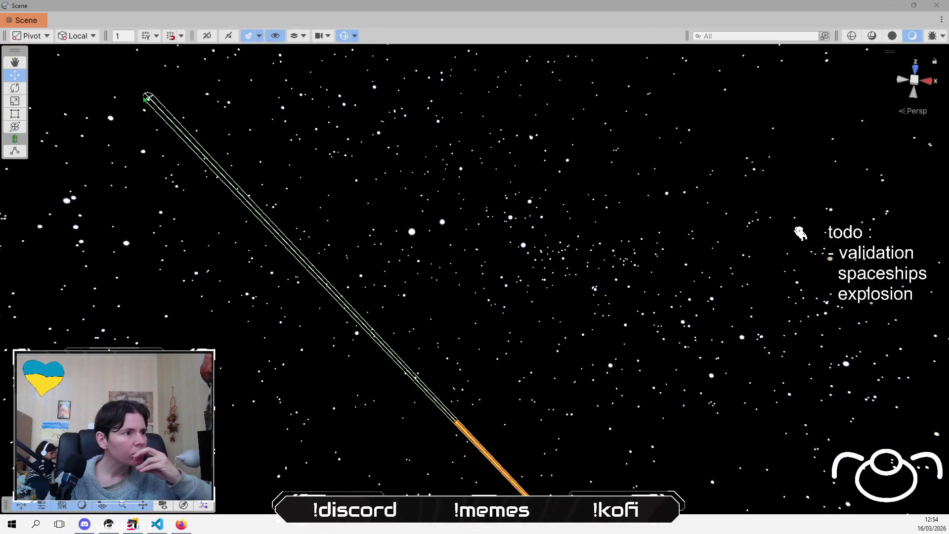
- Orbit along the MAP04 laser beam away from the station, then return to the main editor layout
{"action": "left_click_drag", "start_coordinate": [164, 175], "coordinate": [314, 218]}
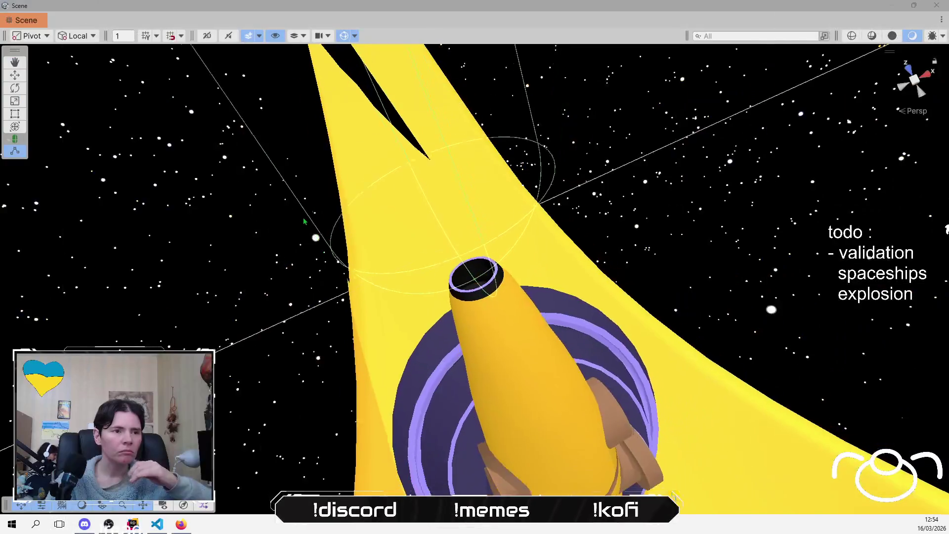
{"action": "scroll", "coordinate": [311, 217], "scroll_direction": "down", "scroll_amount": 10}
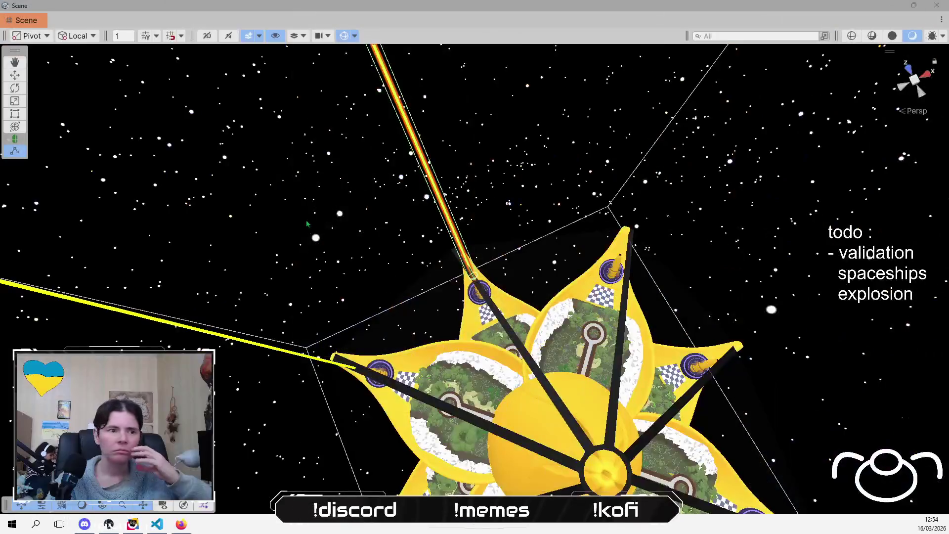
{"action": "scroll", "coordinate": [577, 299], "scroll_direction": "down", "scroll_amount": 10}
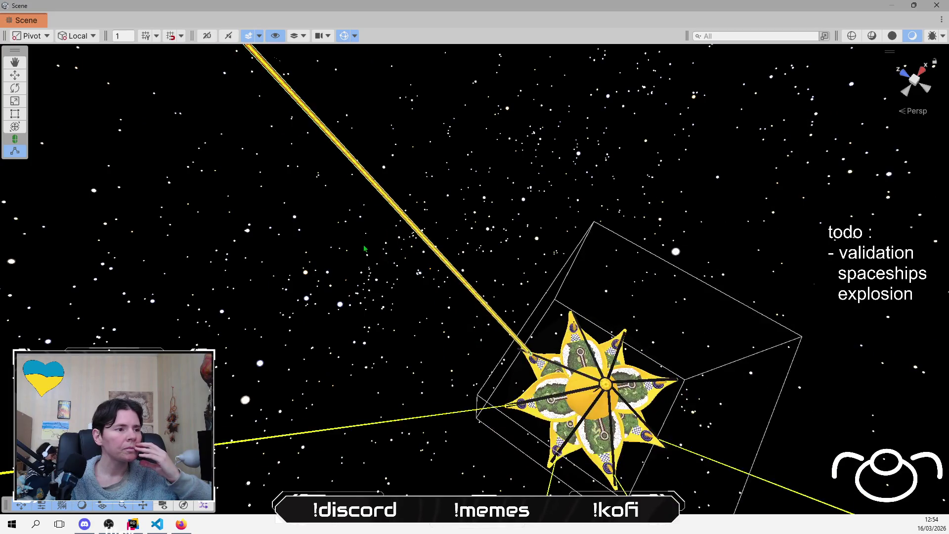
{"action": "mouse_move", "coordinate": [400, 224]}
{"action": "left_mouse_down"}
{"action": "mouse_move", "coordinate": [470, 274]}
{"action": "mouse_move", "coordinate": [402, 319]}
{"action": "left_mouse_up"}
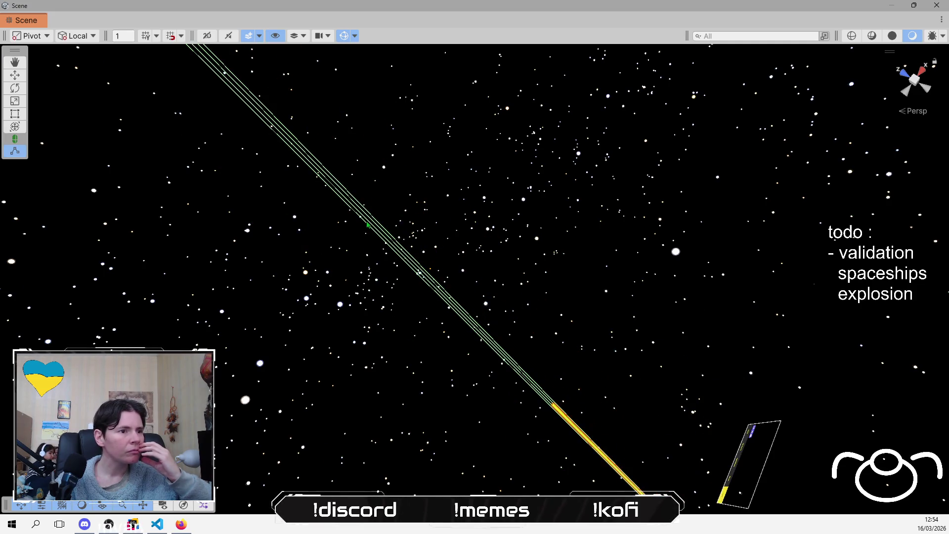
{"action": "right_click", "coordinate": [351, 237]}
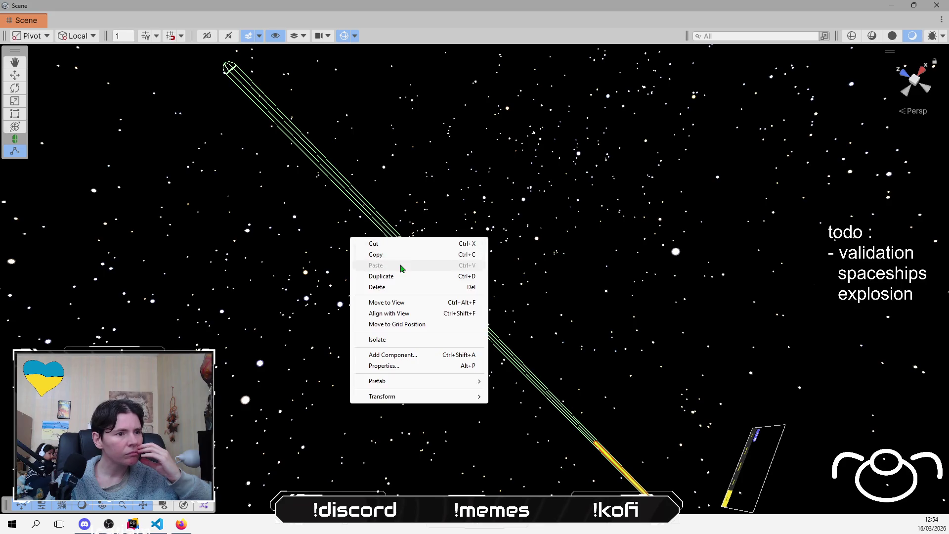
{"action": "left_click_drag", "start_coordinate": [415, 175], "coordinate": [496, 222]}
{"action": "key", "text": "alt+Tab"}
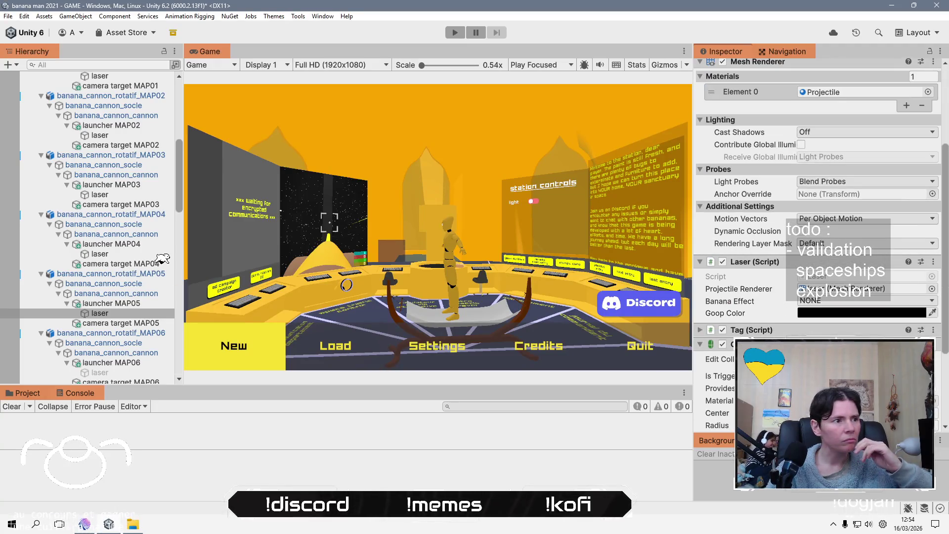
- Toggle the maximized Scene view and orbit to see the MAP05 laser and its targeted ship
{"action": "key", "text": "alt+Tab"}
{"action": "left_click_drag", "start_coordinate": [223, 215], "coordinate": [382, 227]}
{"action": "key", "text": "alt+Tab"}
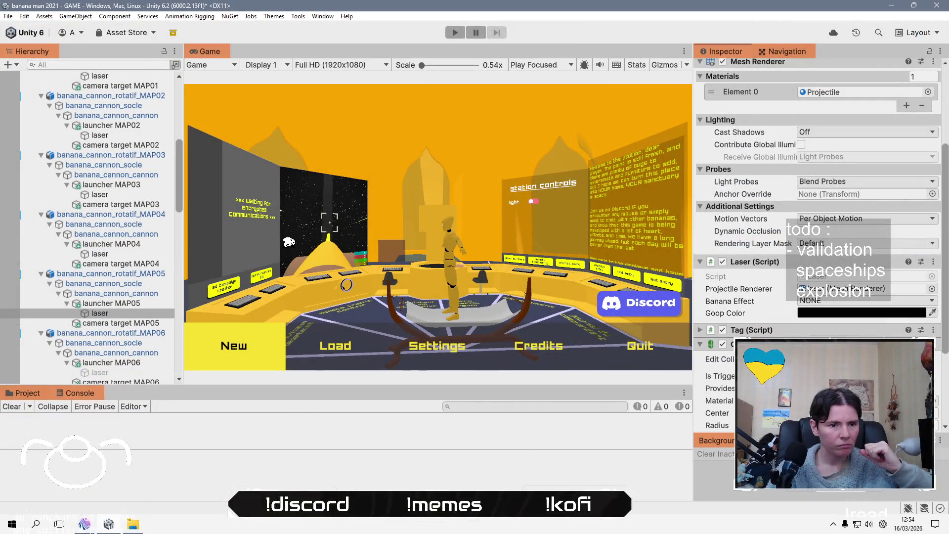
{"action": "key", "text": "alt+Tab"}
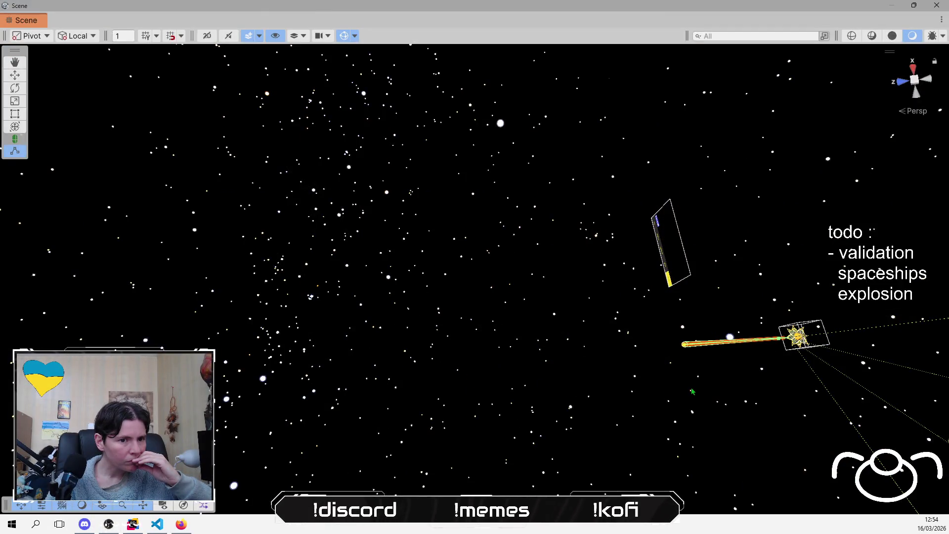
{"action": "scroll", "coordinate": [101, 265], "scroll_direction": "down", "scroll_amount": 5}
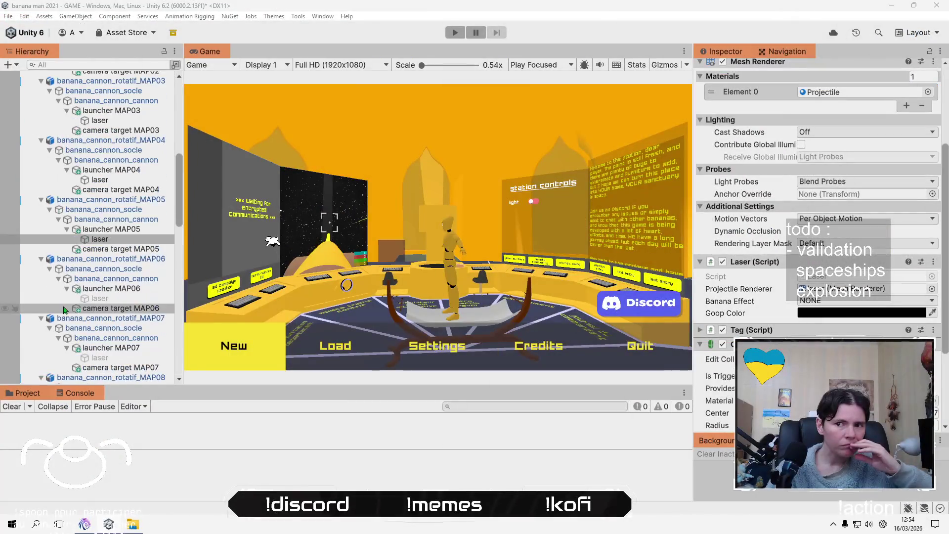
- Select the MAP06 cannon's laser and set its Capsule Collider Center Z to 305
{"action": "left_click", "coordinate": [101, 298]}
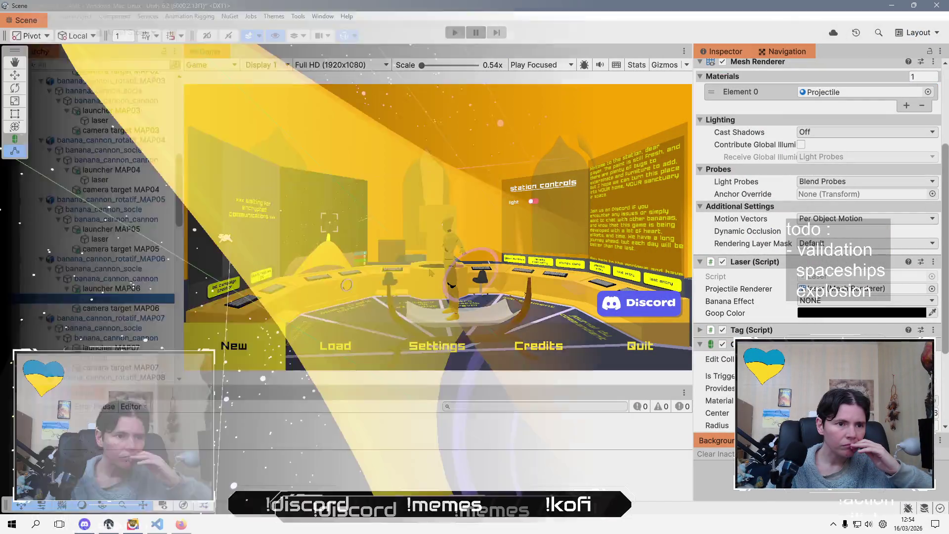
{"action": "scroll", "coordinate": [725, 75], "scroll_direction": "up", "scroll_amount": 5}
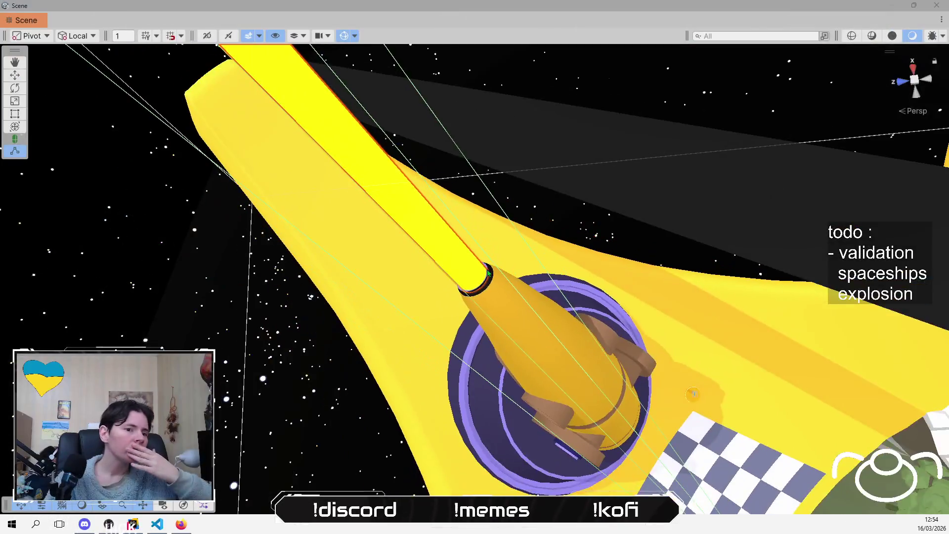
{"action": "scroll", "coordinate": [489, 273], "scroll_direction": "down", "scroll_amount": 10}
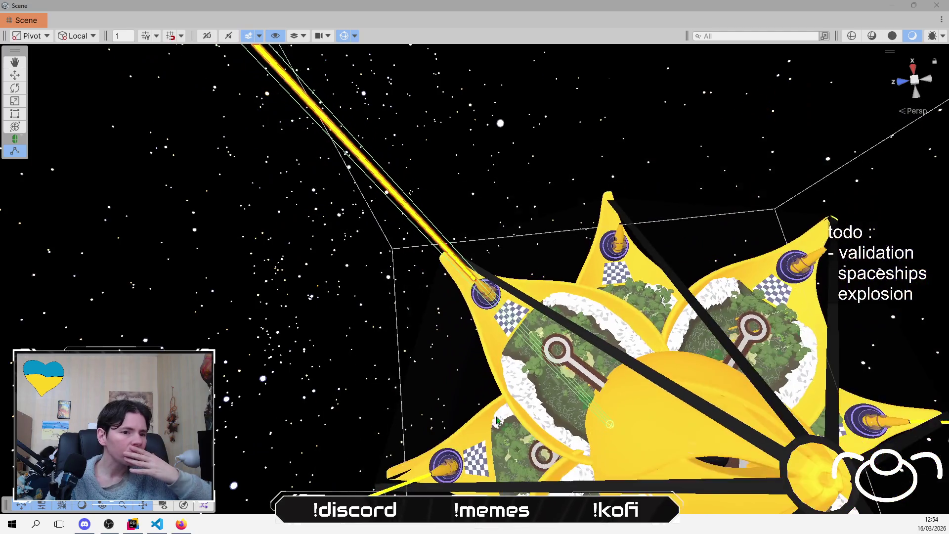
{"action": "left_click_drag", "start_coordinate": [497, 421], "coordinate": [601, 168]}
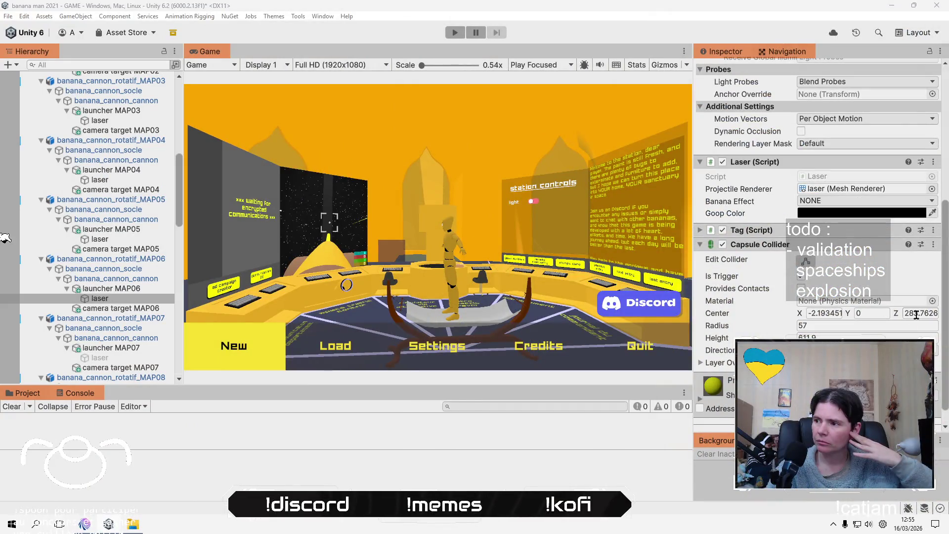
{"action": "left_click", "coordinate": [919, 315]}
{"action": "type", "text": "30"}
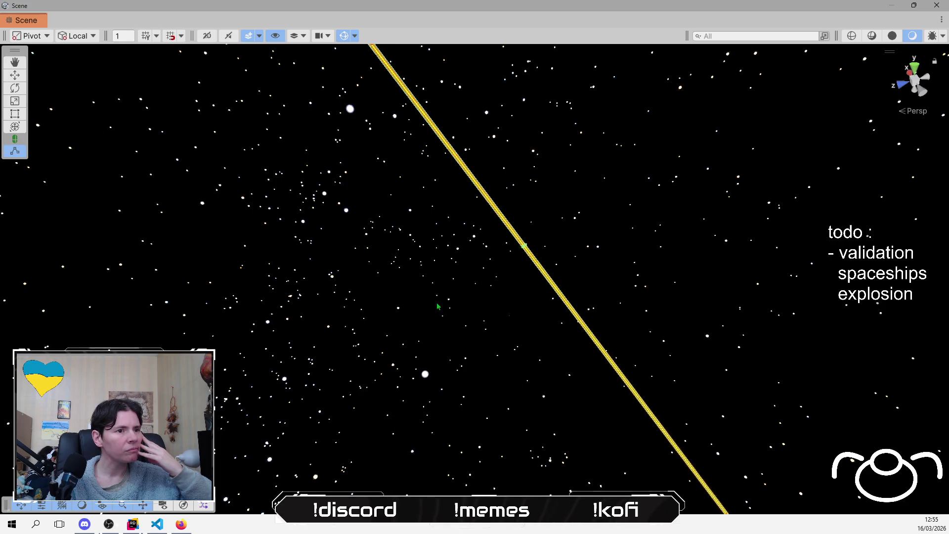
- Show the laser's capsule collider outline and rotate the view to bring the ship into sight
{"action": "key", "text": "q"}
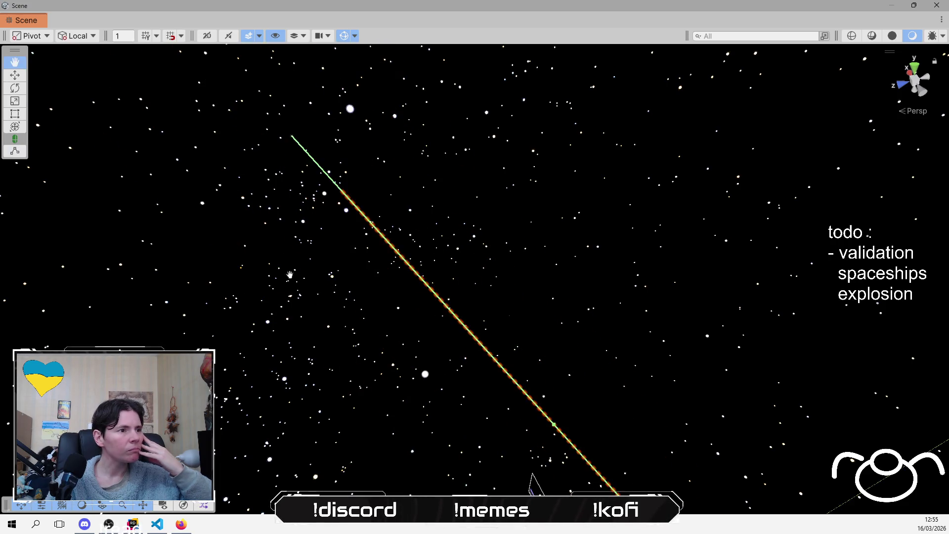
{"action": "key", "text": "u"}
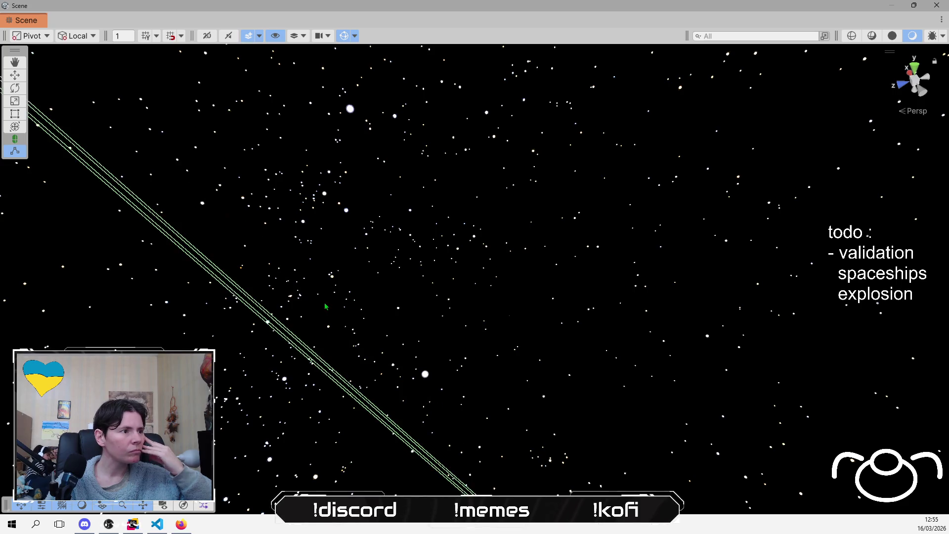
{"action": "left_click_drag", "start_coordinate": [325, 307], "coordinate": [512, 347]}
{"action": "key", "text": "q"}
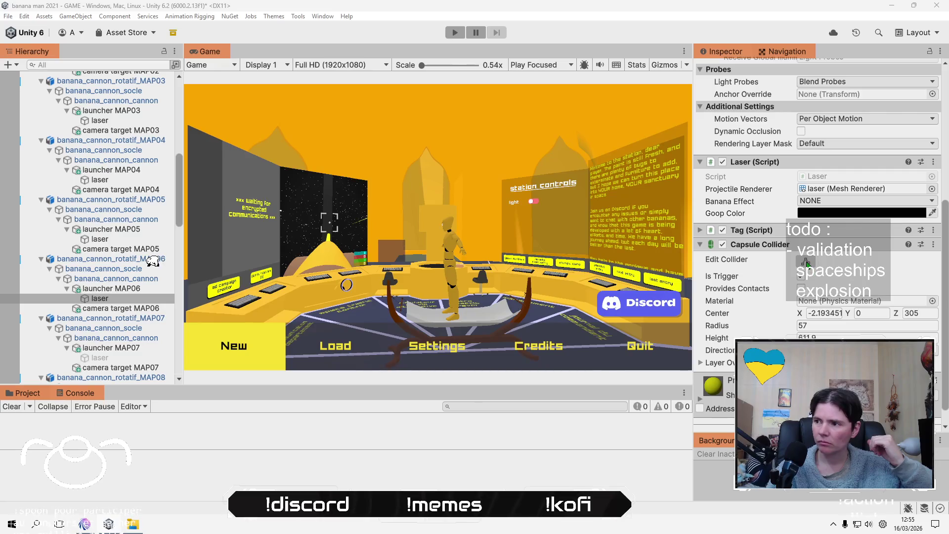
{"action": "left_click", "coordinate": [806, 264]}
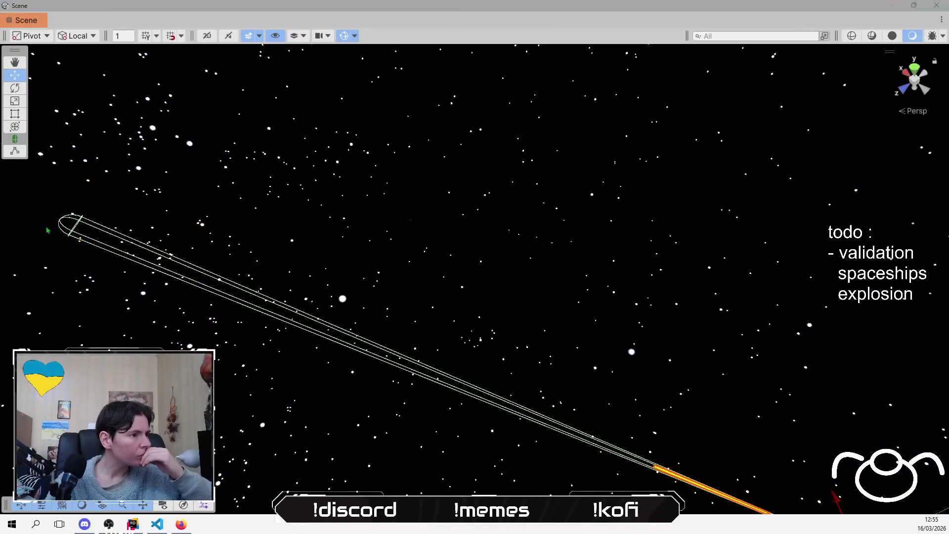
{"action": "left_click_drag", "start_coordinate": [47, 230], "coordinate": [212, 276]}
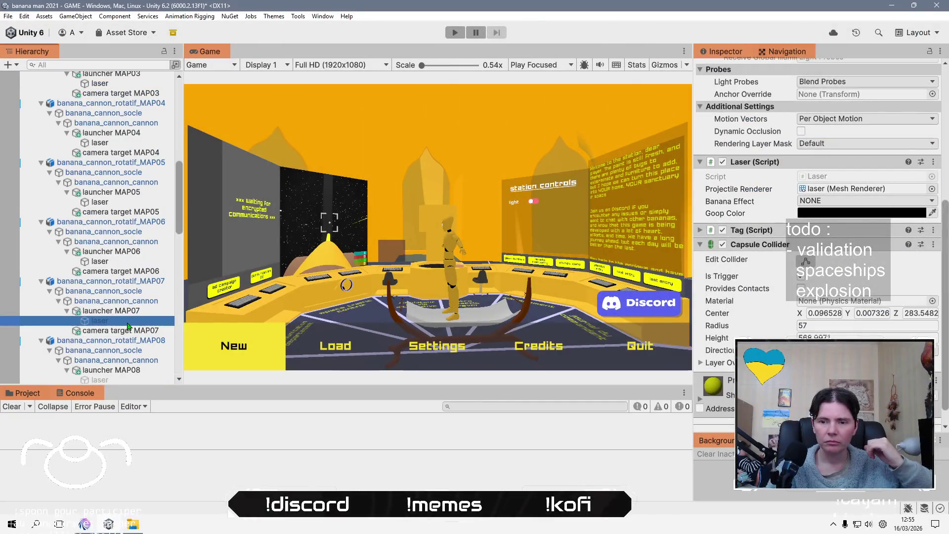
- Activate the MAP07 laser object and zoom out to see its beam across the star-shaped station
{"action": "scroll", "coordinate": [720, 109], "scroll_direction": "up", "scroll_amount": 10}
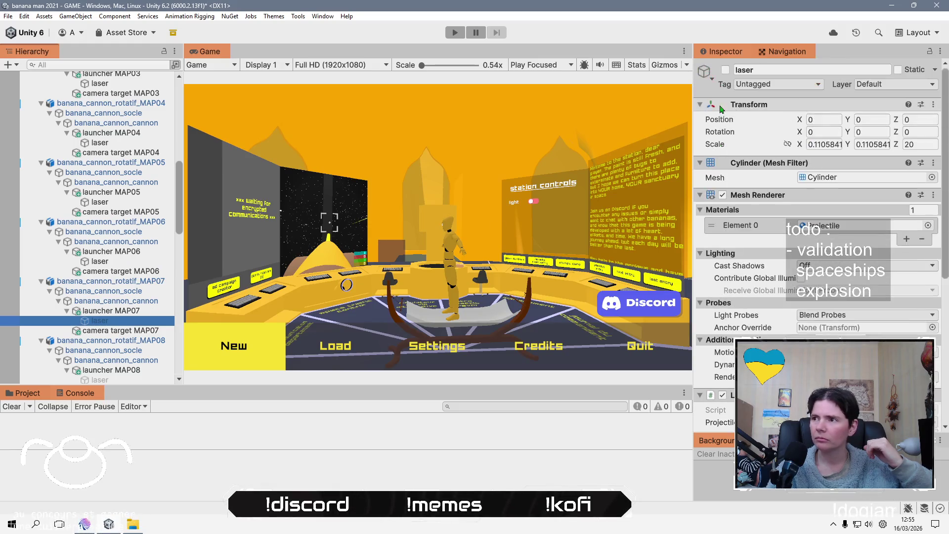
{"action": "left_click", "coordinate": [725, 70]}
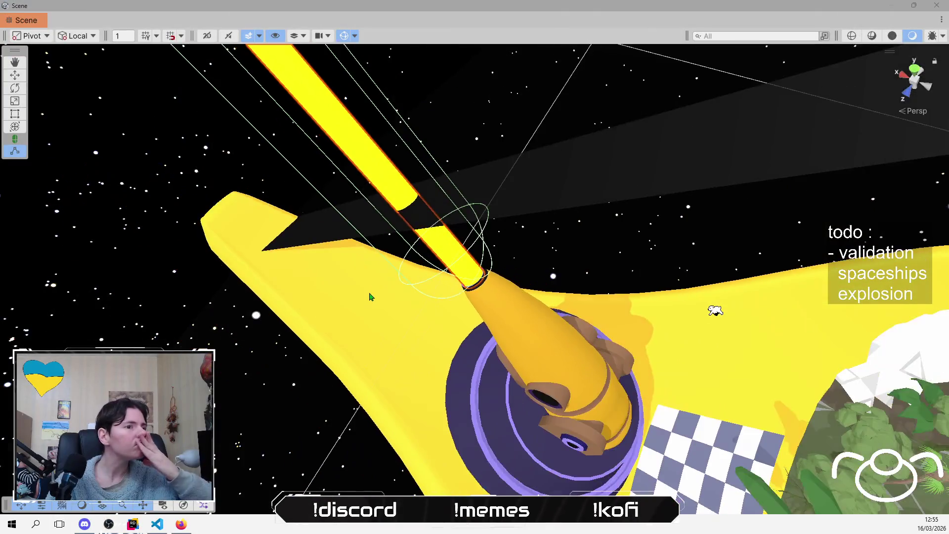
{"action": "scroll", "coordinate": [371, 297], "scroll_direction": "down", "scroll_amount": 10}
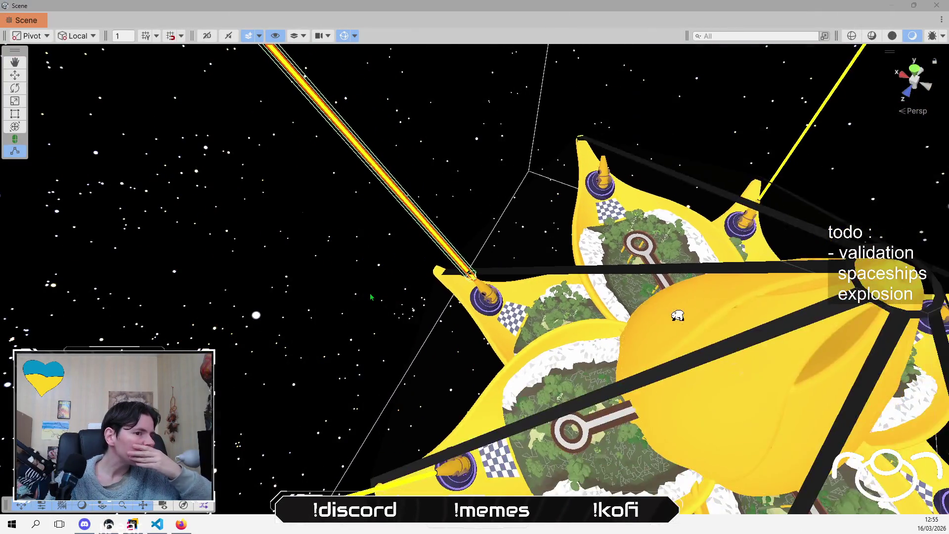
{"action": "scroll", "coordinate": [370, 297], "scroll_direction": "down", "scroll_amount": 10}
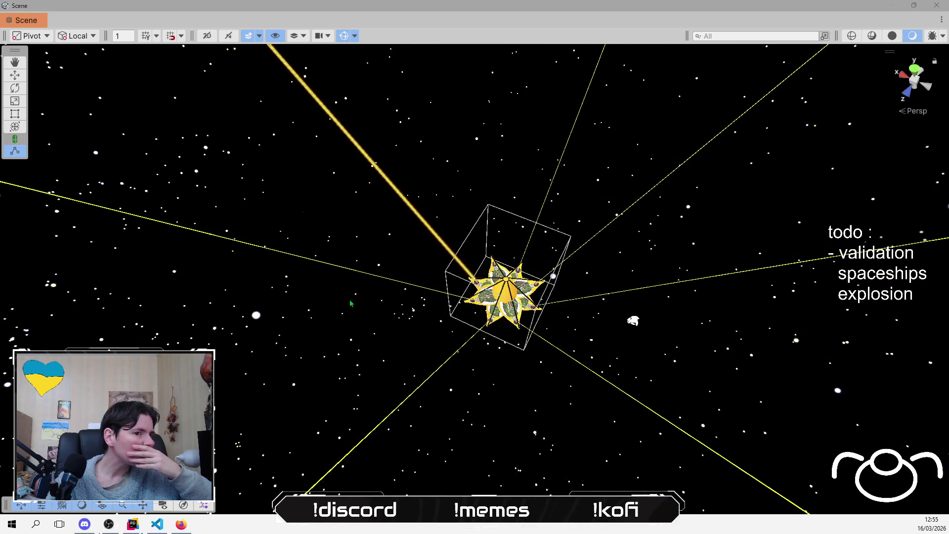
{"action": "scroll", "coordinate": [350, 303], "scroll_direction": "down", "scroll_amount": 3}
{"action": "mouse_move", "coordinate": [350, 303]}
{"action": "left_mouse_down"}
{"action": "mouse_move", "coordinate": [310, 263]}
{"action": "mouse_move", "coordinate": [544, 318]}
{"action": "mouse_move", "coordinate": [443, 312]}
{"action": "left_mouse_up"}
{"action": "scroll", "coordinate": [310, 263], "scroll_direction": "up", "scroll_amount": 3}
{"action": "scroll", "coordinate": [287, 259], "scroll_direction": "down", "scroll_amount": 5}
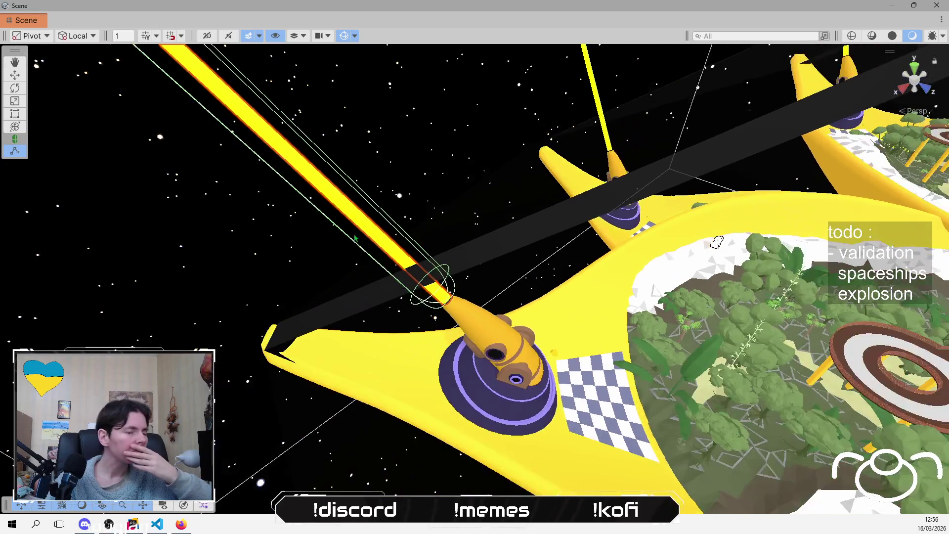
{"action": "scroll", "coordinate": [717, 242], "scroll_direction": "down", "scroll_amount": 10}
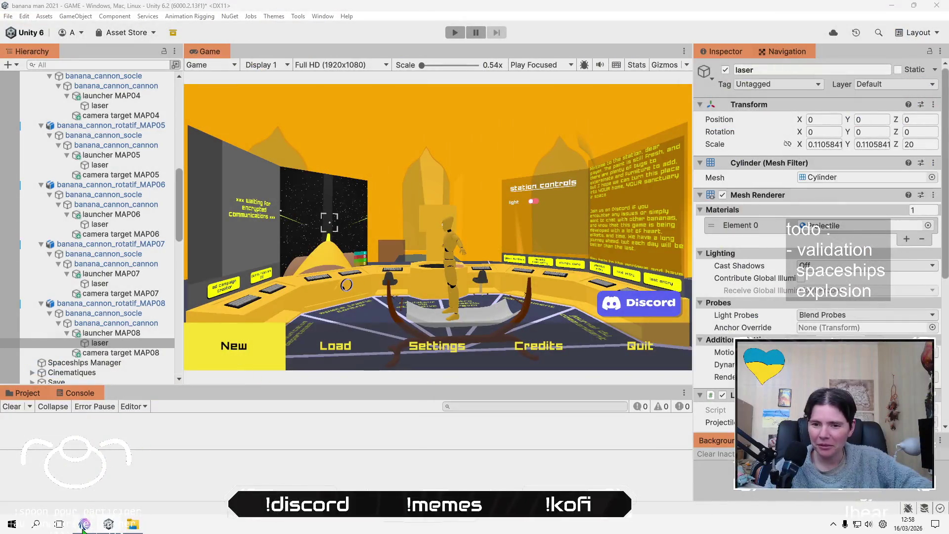
{"action": "key", "text": "alt+Tab"}
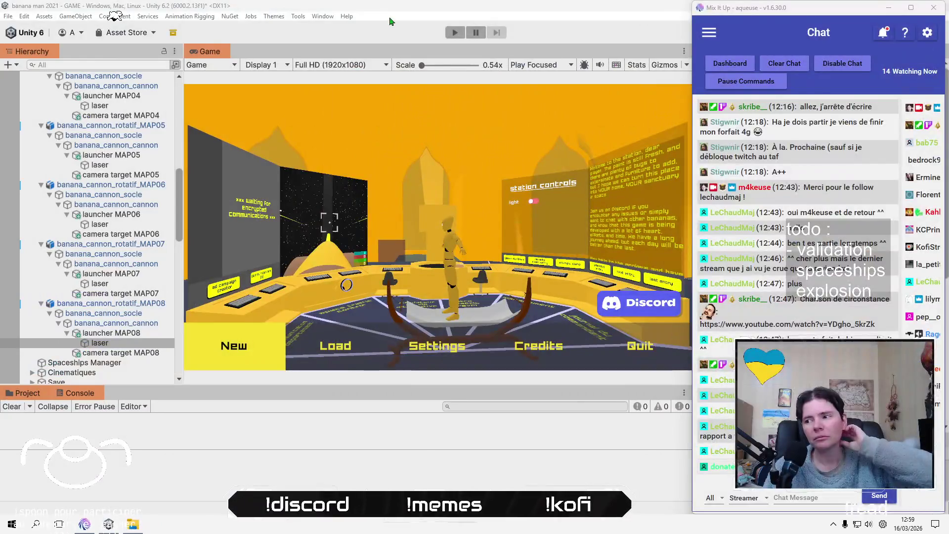
{"action": "left_click", "coordinate": [166, 395]}
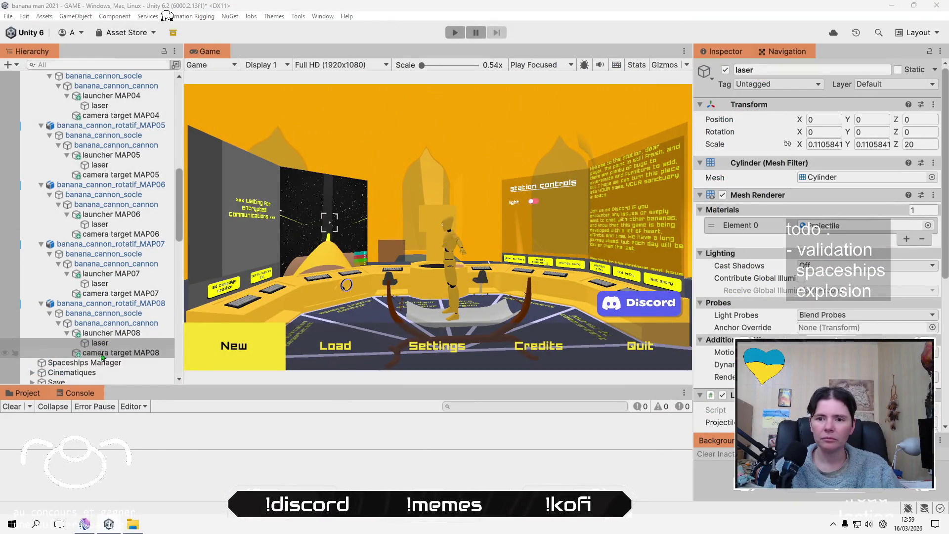
- Frame the MAP08 cannon's laser, then zoom out and pan along its beam past the station
{"action": "left_click", "coordinate": [113, 345]}
{"action": "double_click", "coordinate": [113, 344]}
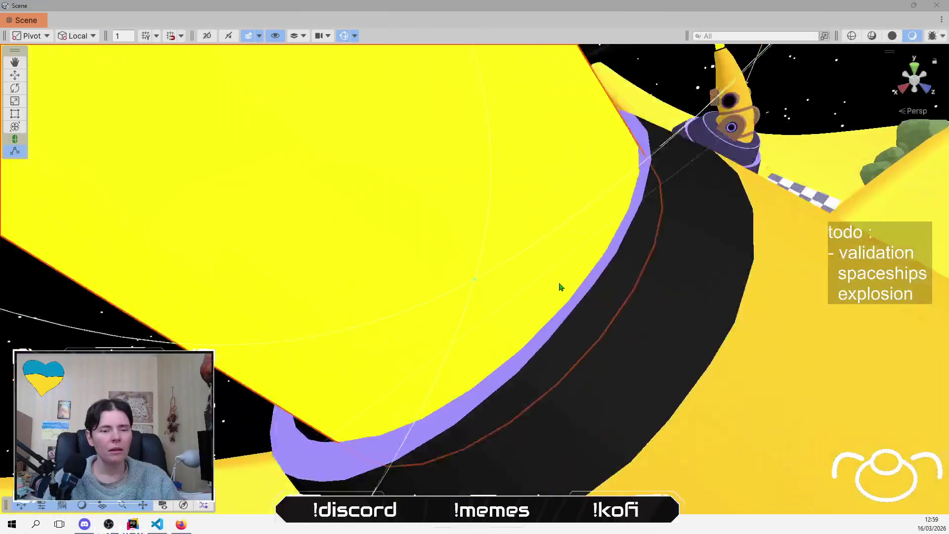
{"action": "scroll", "coordinate": [559, 289], "scroll_direction": "down", "scroll_amount": 10}
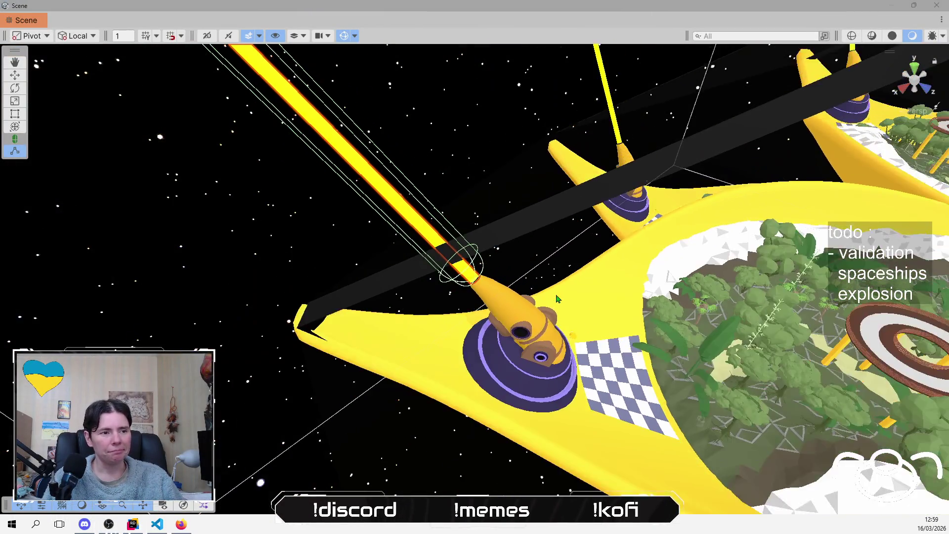
{"action": "scroll", "coordinate": [557, 298], "scroll_direction": "down", "scroll_amount": 10}
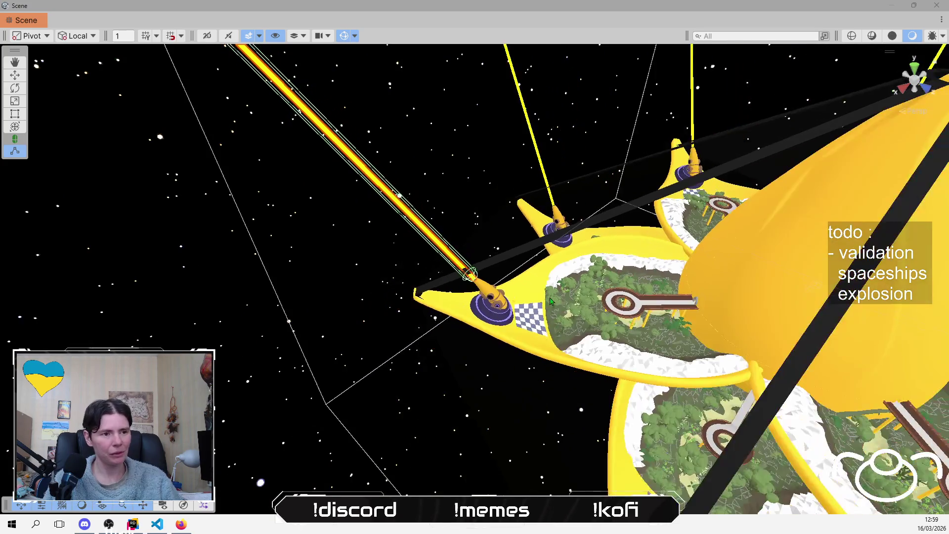
{"action": "scroll", "coordinate": [543, 303], "scroll_direction": "down", "scroll_amount": 10}
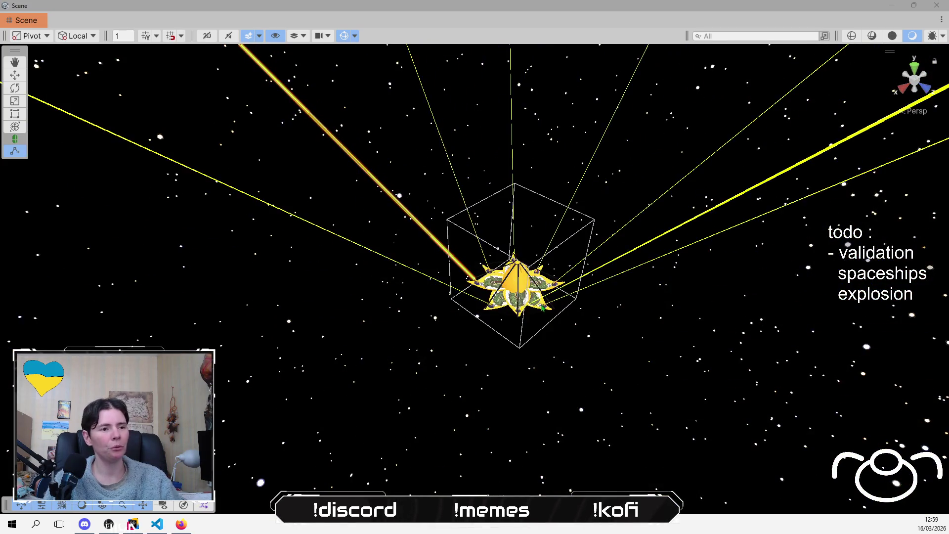
{"action": "mouse_move", "coordinate": [414, 248]}
{"action": "left_mouse_down"}
{"action": "mouse_move", "coordinate": [384, 348]}
{"action": "mouse_move", "coordinate": [447, 361]}
{"action": "mouse_move", "coordinate": [474, 380]}
{"action": "left_mouse_up"}
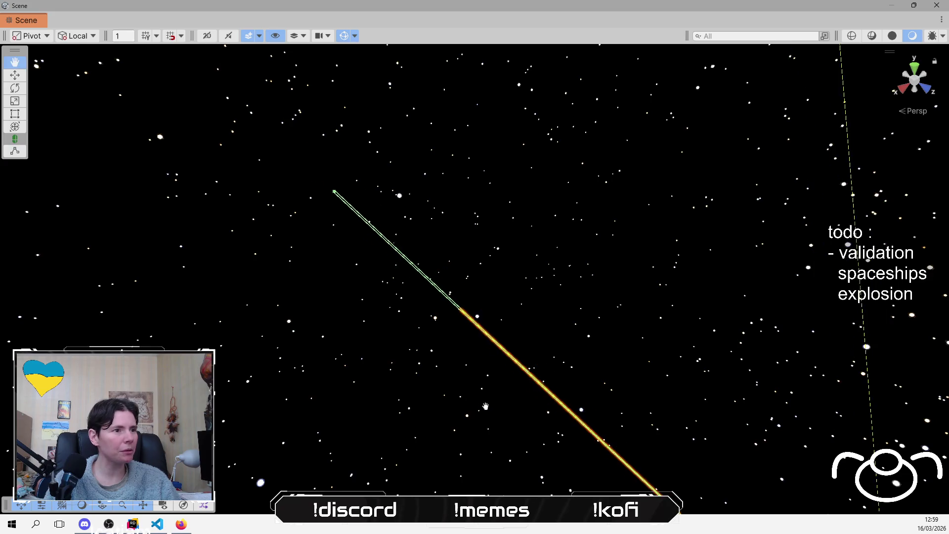
{"action": "scroll", "coordinate": [487, 393], "scroll_direction": "up", "scroll_amount": 5}
{"action": "left_click_drag", "start_coordinate": [488, 316], "coordinate": [577, 295]}
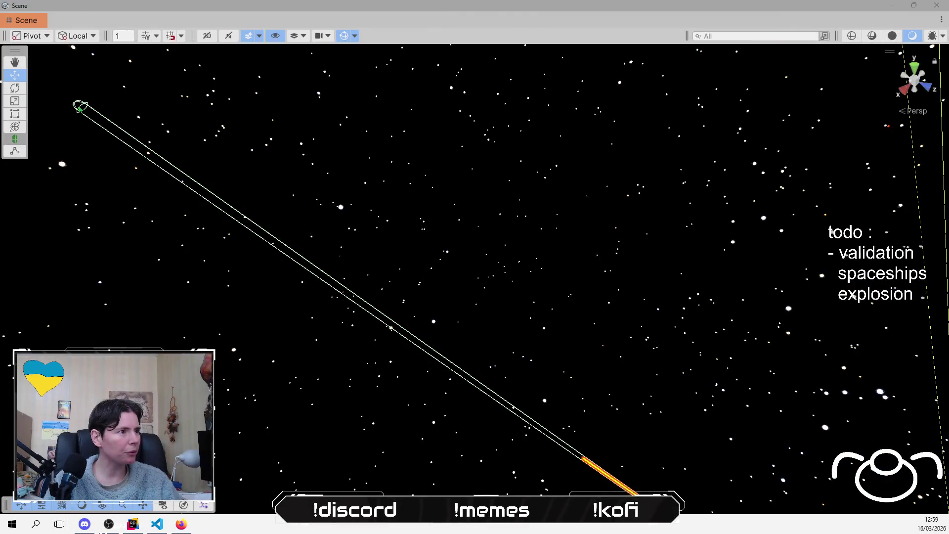
- Shorten the MAP08 laser's capsule collider and frame the laser with the ship
{"action": "left_click_drag", "start_coordinate": [79, 108], "coordinate": [201, 249]}
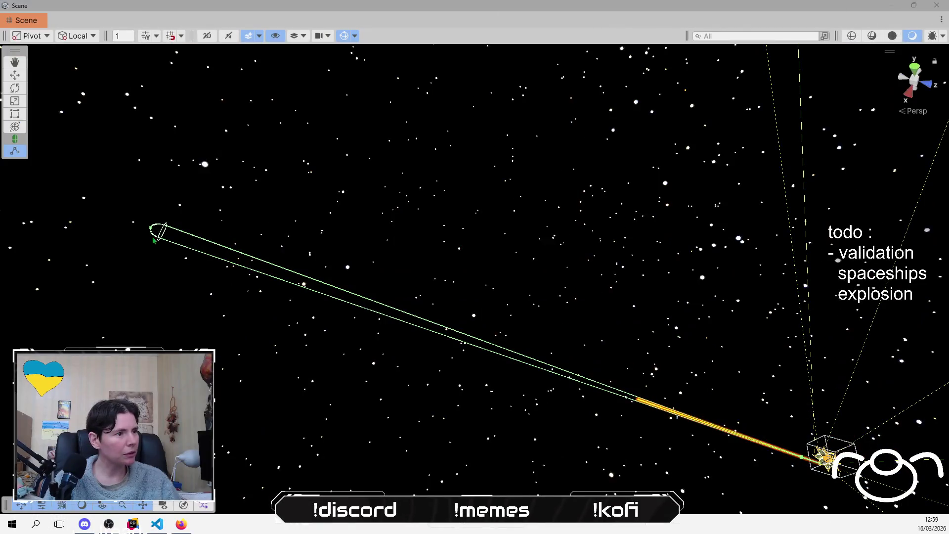
{"action": "mouse_move", "coordinate": [153, 241]}
{"action": "left_mouse_down"}
{"action": "mouse_move", "coordinate": [582, 390]}
{"action": "mouse_move", "coordinate": [603, 380]}
{"action": "mouse_move", "coordinate": [585, 400]}
{"action": "mouse_move", "coordinate": [553, 412]}
{"action": "left_mouse_up"}
{"action": "key", "text": "f"}
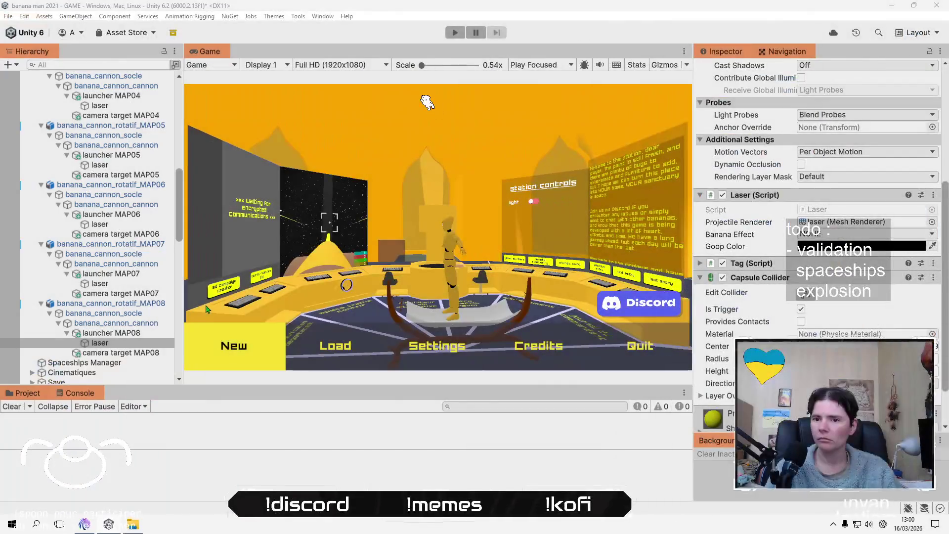
- Inspect the MAP08, MAP07, MAP01 and MAP02 cannon lasers in turn
{"action": "left_click", "coordinate": [130, 345]}
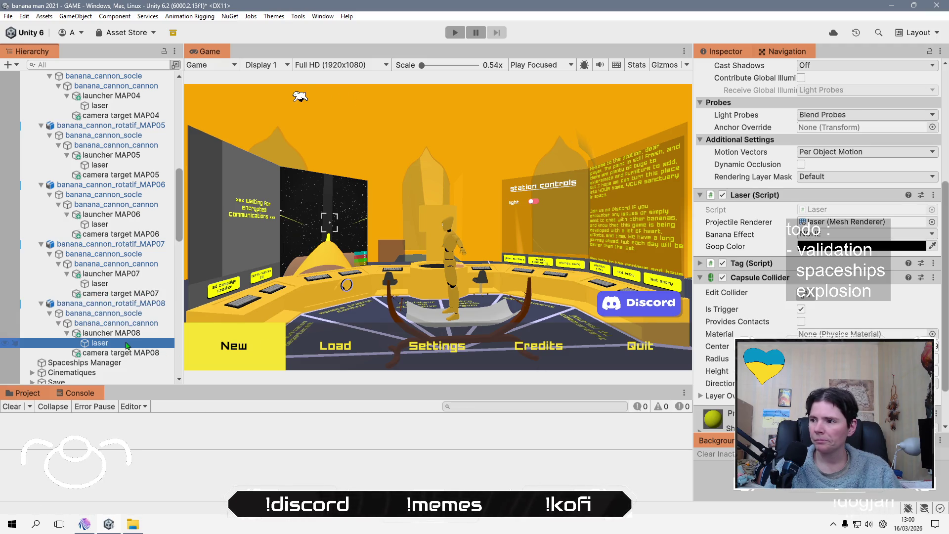
{"action": "left_click", "coordinate": [119, 285]}
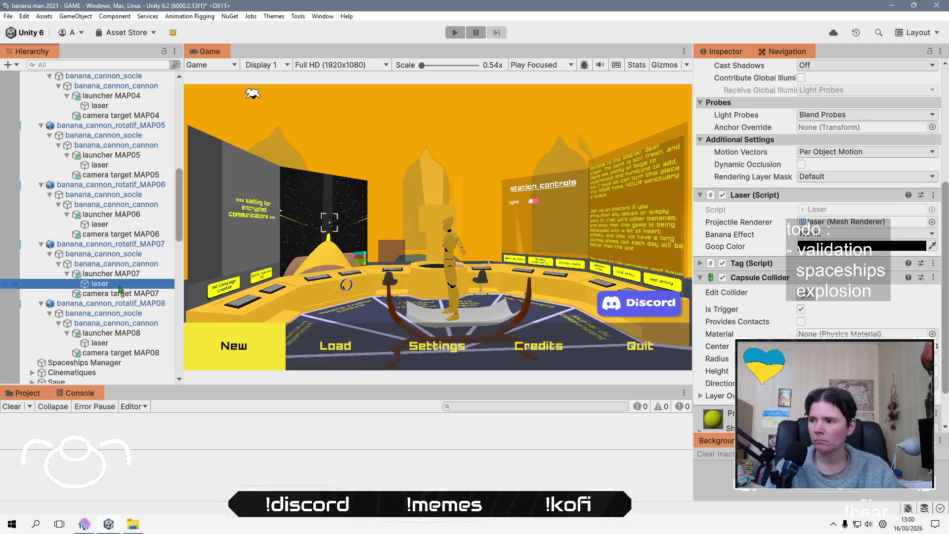
{"action": "scroll", "coordinate": [119, 286], "scroll_direction": "up", "scroll_amount": 12}
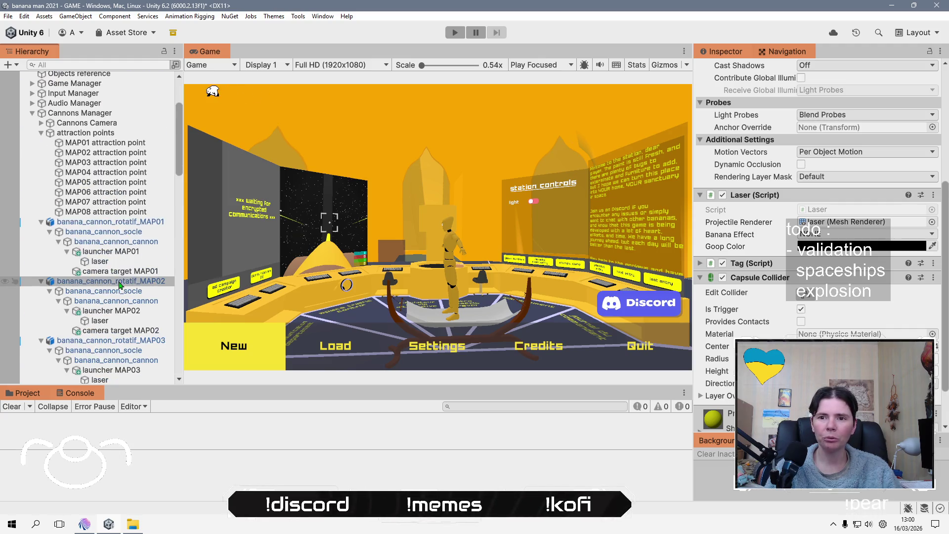
{"action": "left_click", "coordinate": [121, 263]}
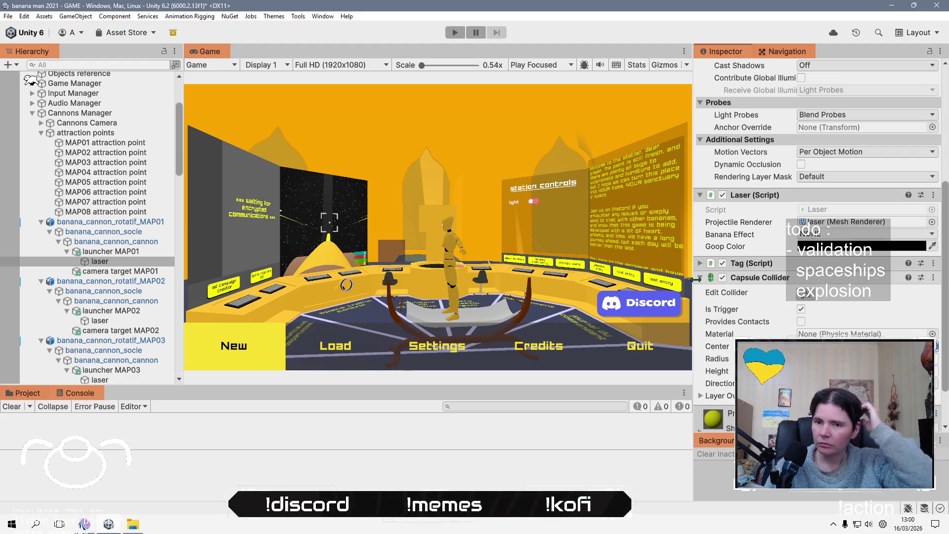
{"action": "left_click", "coordinate": [102, 322]}
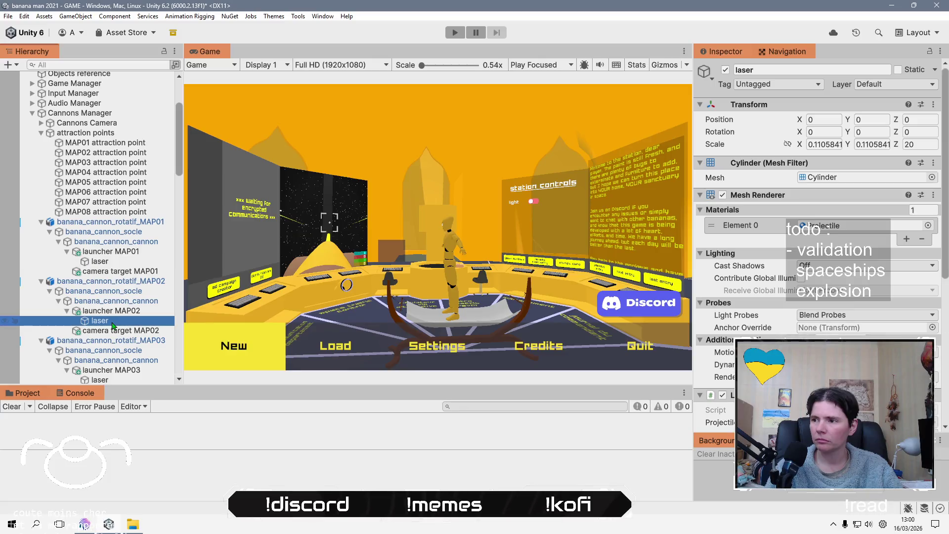
{"action": "scroll", "coordinate": [866, 259], "scroll_direction": "down", "scroll_amount": 5}
{"action": "right_click", "coordinate": [777, 312]}
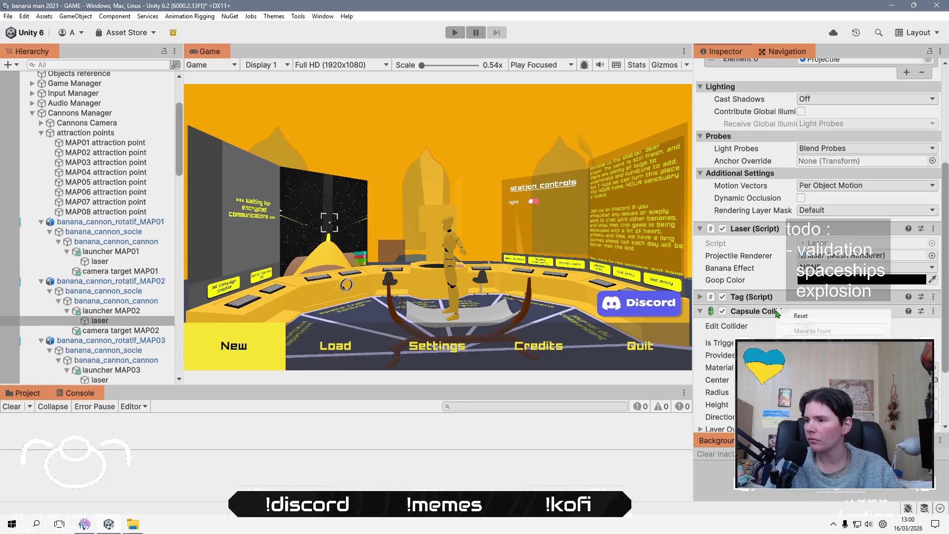
{"action": "key", "text": "Escape"}
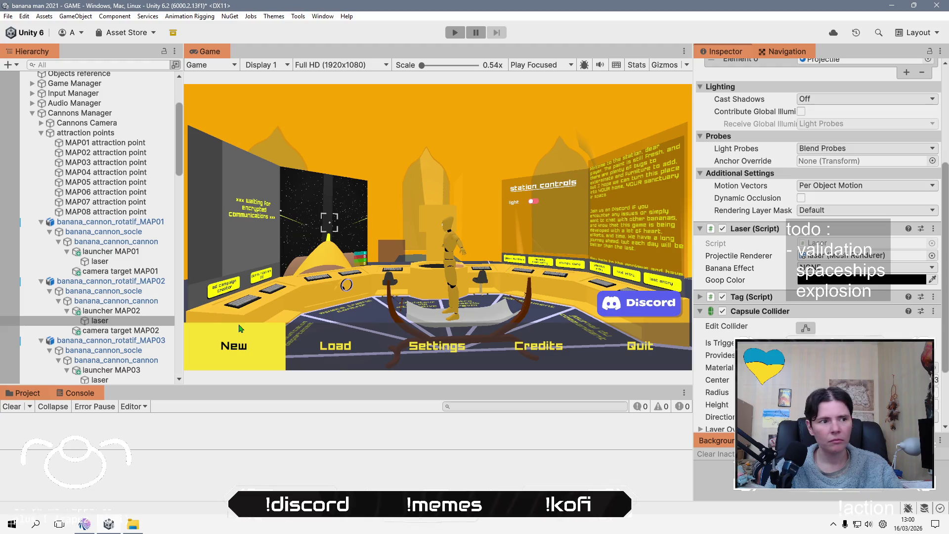
{"action": "scroll", "coordinate": [98, 247], "scroll_direction": "down", "scroll_amount": 5}
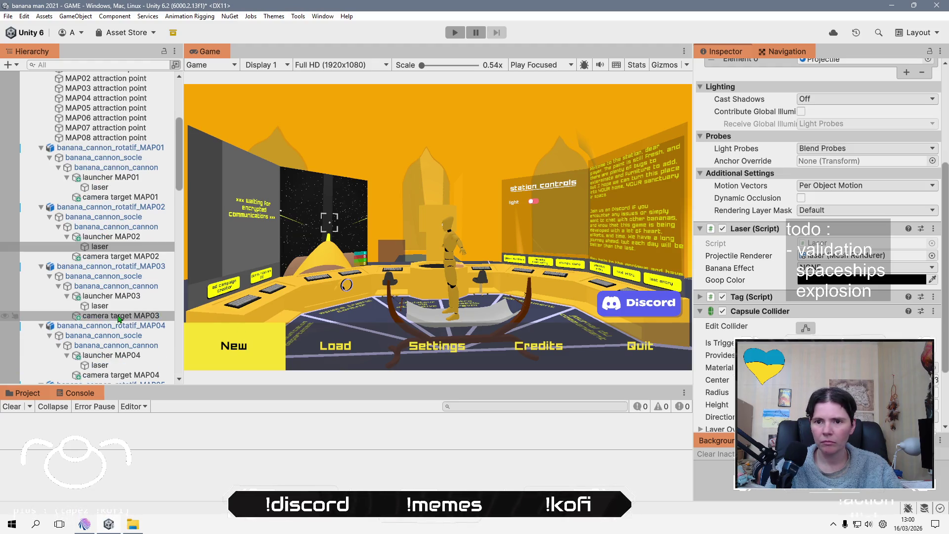
{"action": "left_click", "coordinate": [99, 305]}
{"action": "right_click", "coordinate": [777, 313]}
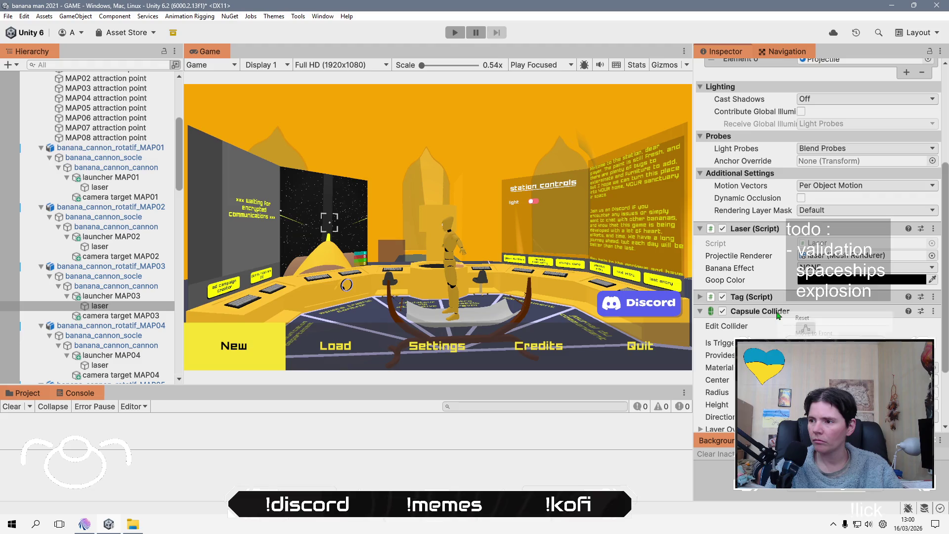
{"action": "key", "text": "Escape"}
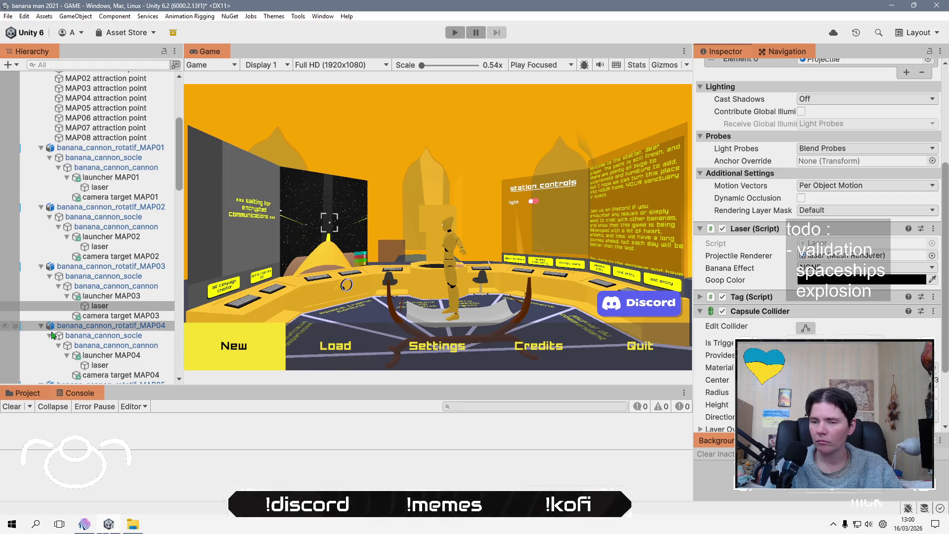
{"action": "scroll", "coordinate": [133, 356], "scroll_direction": "down", "scroll_amount": 3}
{"action": "left_click", "coordinate": [129, 328]}
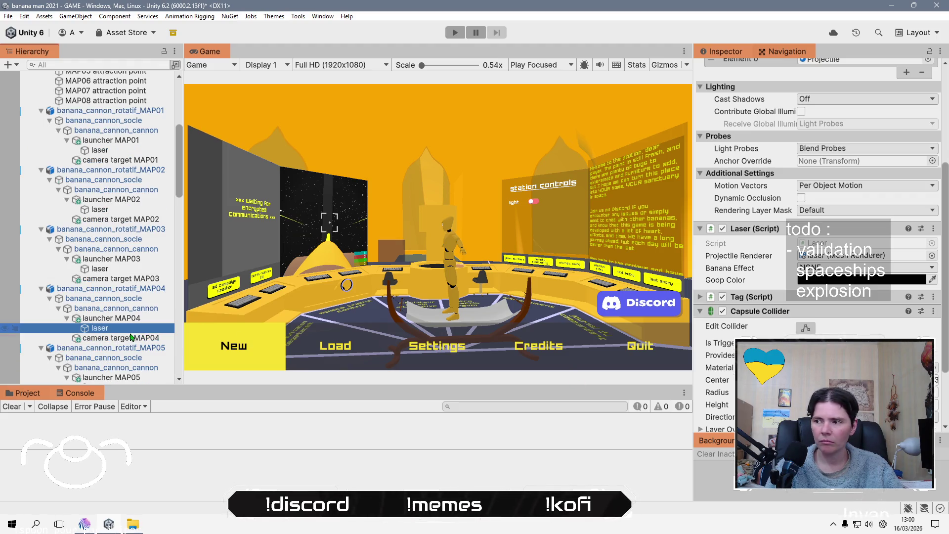
{"action": "left_click", "coordinate": [829, 331]}
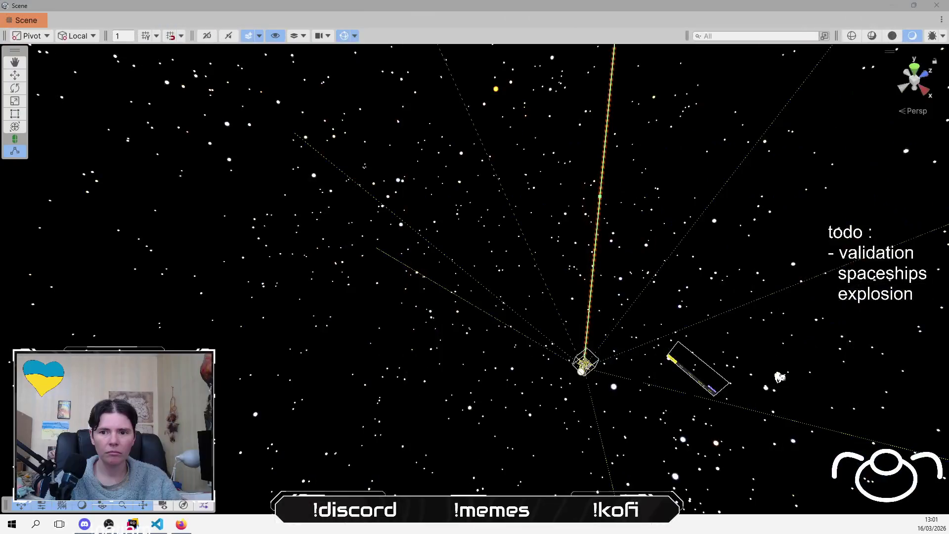
{"action": "scroll", "coordinate": [98, 247], "scroll_direction": "down", "scroll_amount": 5}
{"action": "left_click", "coordinate": [104, 276]}
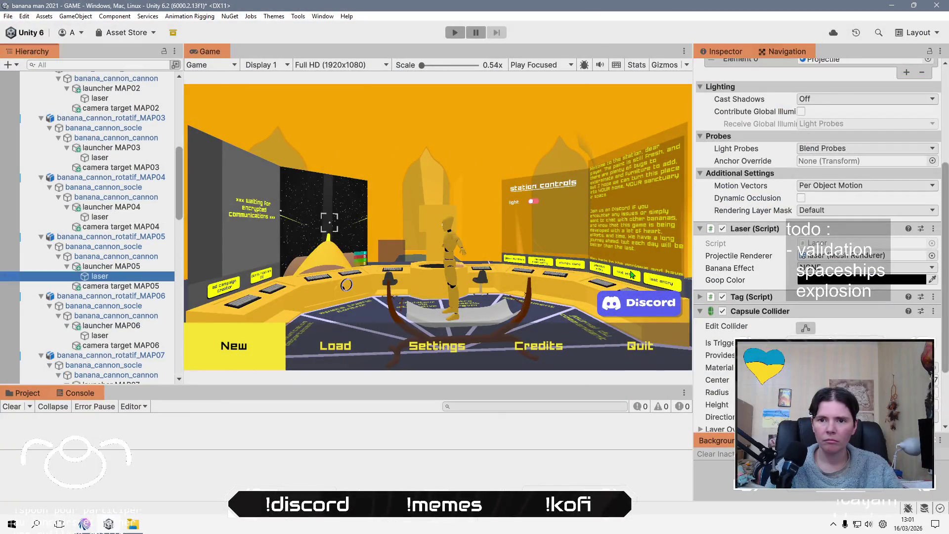
{"action": "right_click", "coordinate": [807, 311]}
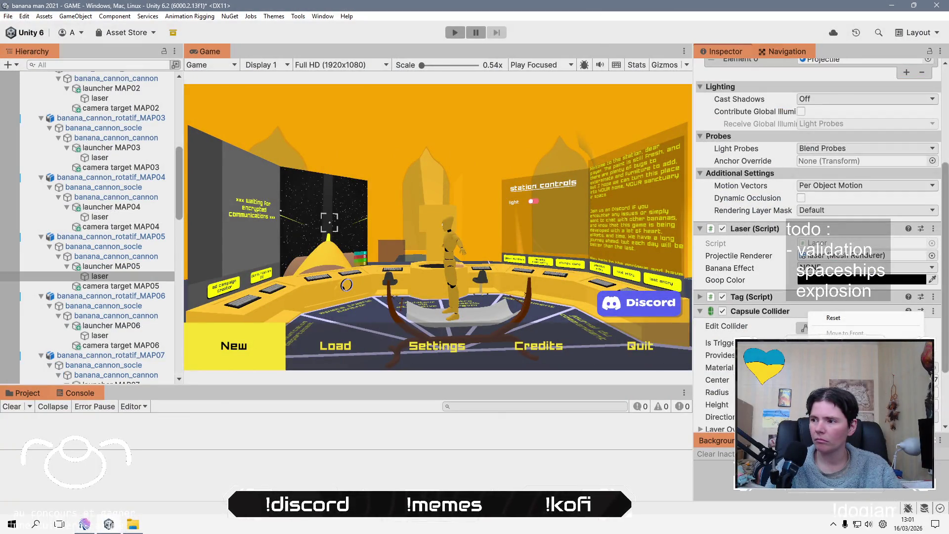
{"action": "left_click", "coordinate": [583, 358]}
{"action": "scroll", "coordinate": [119, 297], "scroll_direction": "down", "scroll_amount": 3}
{"action": "left_click", "coordinate": [99, 298]}
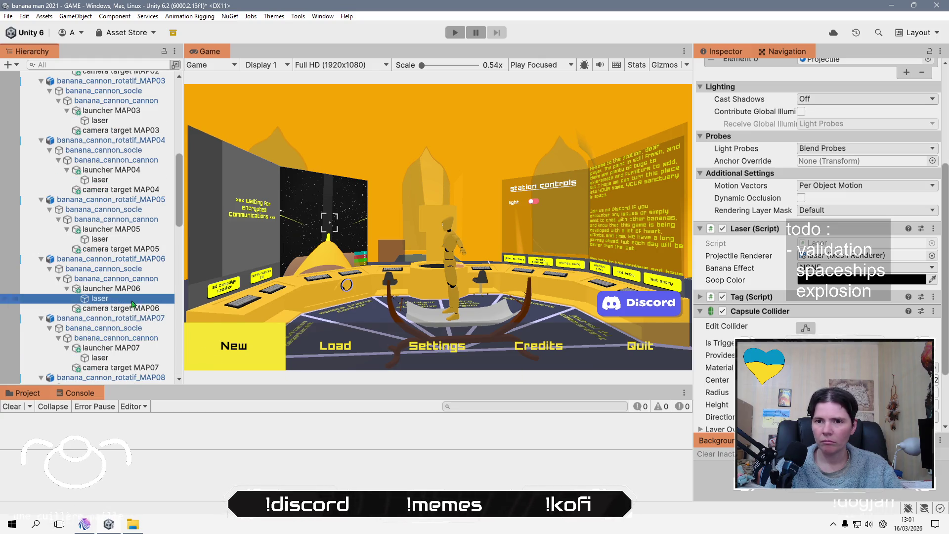
{"action": "right_click", "coordinate": [789, 316]}
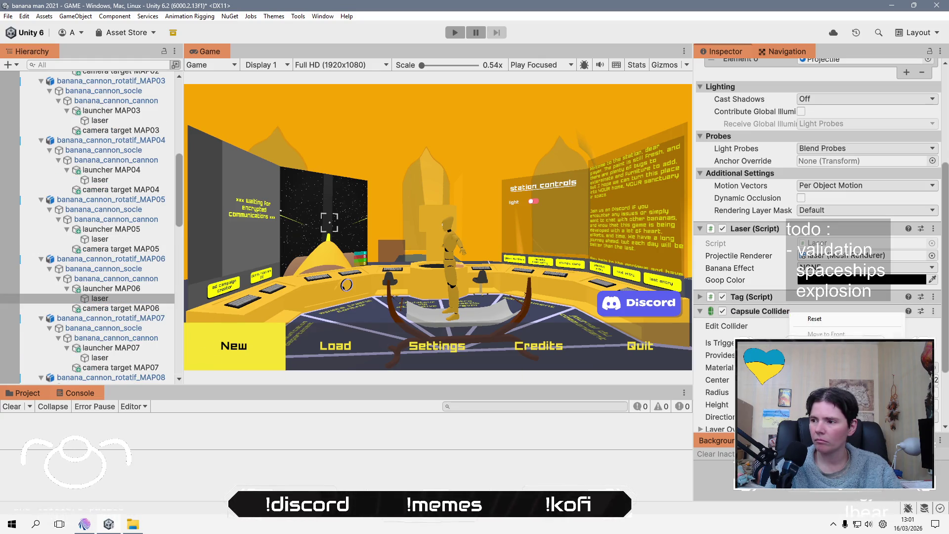
{"action": "key", "text": "Escape"}
{"action": "left_click", "coordinate": [132, 358]}
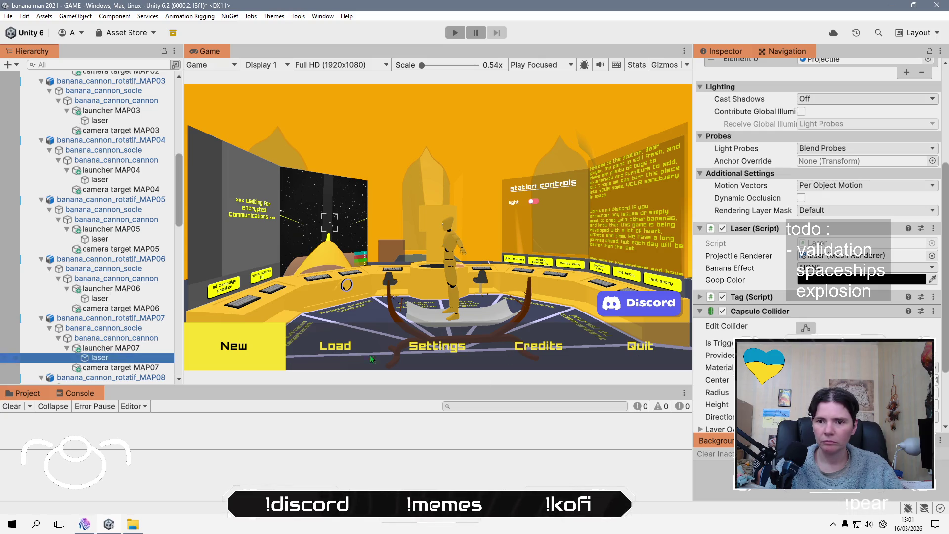
{"action": "right_click", "coordinate": [744, 312]}
{"action": "key", "text": "Escape"}
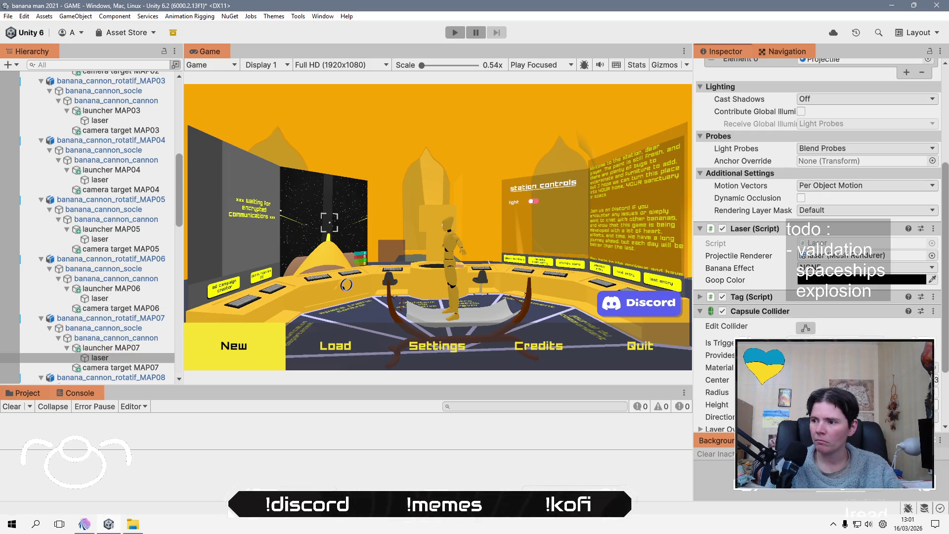
{"action": "scroll", "coordinate": [133, 321], "scroll_direction": "down", "scroll_amount": 5}
{"action": "left_click", "coordinate": [135, 343]}
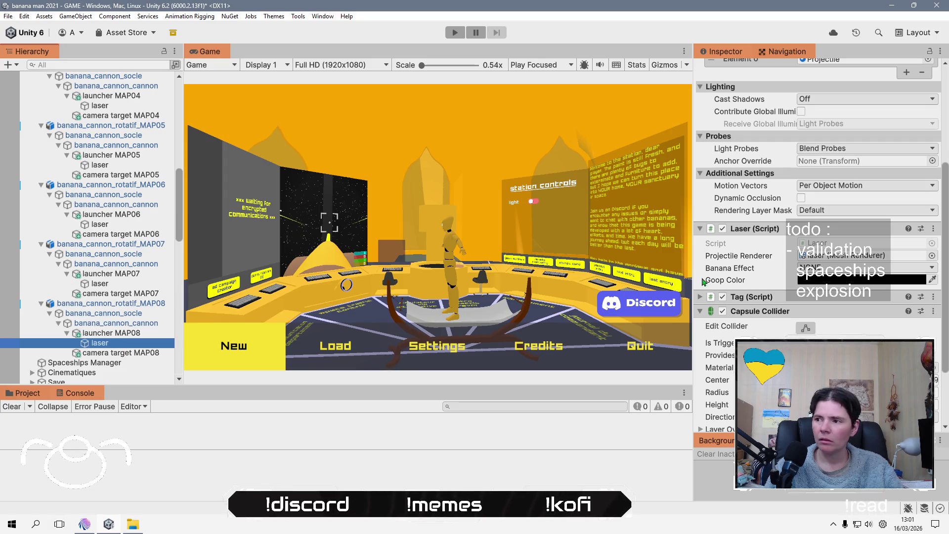
{"action": "right_click", "coordinate": [766, 312]}
{"action": "key", "text": "Escape"}
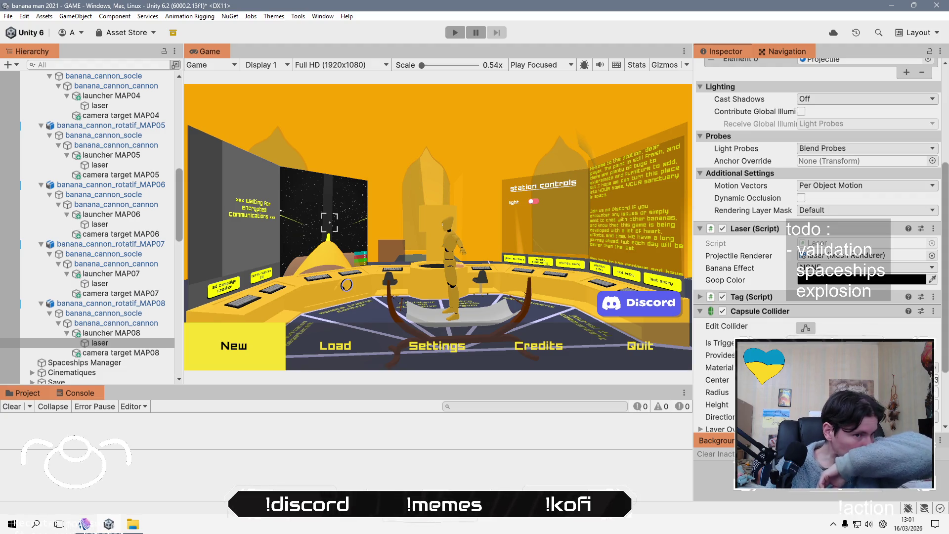
- Add the MAP07 through MAP01 laser objects to the Hierarchy selection
{"action": "left_click", "coordinate": [131, 283], "text": "ctrl"}
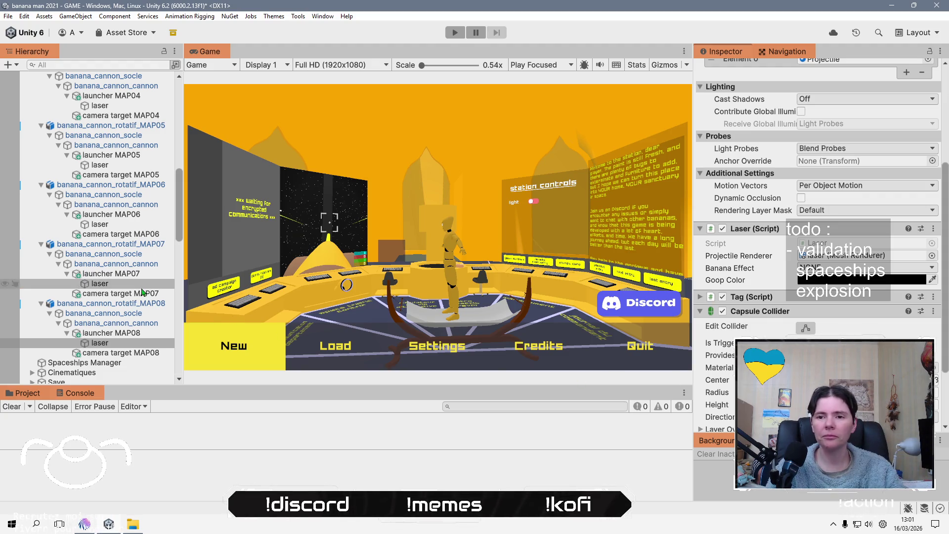
{"action": "left_click", "coordinate": [131, 224], "text": "ctrl"}
{"action": "left_click", "coordinate": [131, 164], "text": "ctrl"}
{"action": "scroll", "coordinate": [131, 170], "scroll_direction": "up", "scroll_amount": 5}
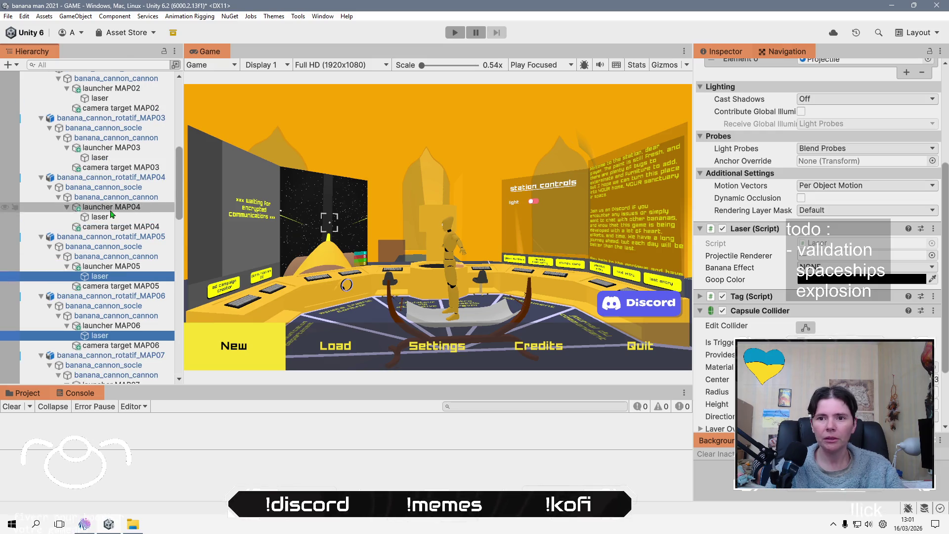
{"action": "left_click", "coordinate": [130, 217], "text": "ctrl"}
{"action": "left_click", "coordinate": [126, 158], "text": "ctrl"}
{"action": "left_click", "coordinate": [128, 99], "text": "ctrl"}
{"action": "scroll", "coordinate": [129, 109], "scroll_direction": "up", "scroll_amount": 3}
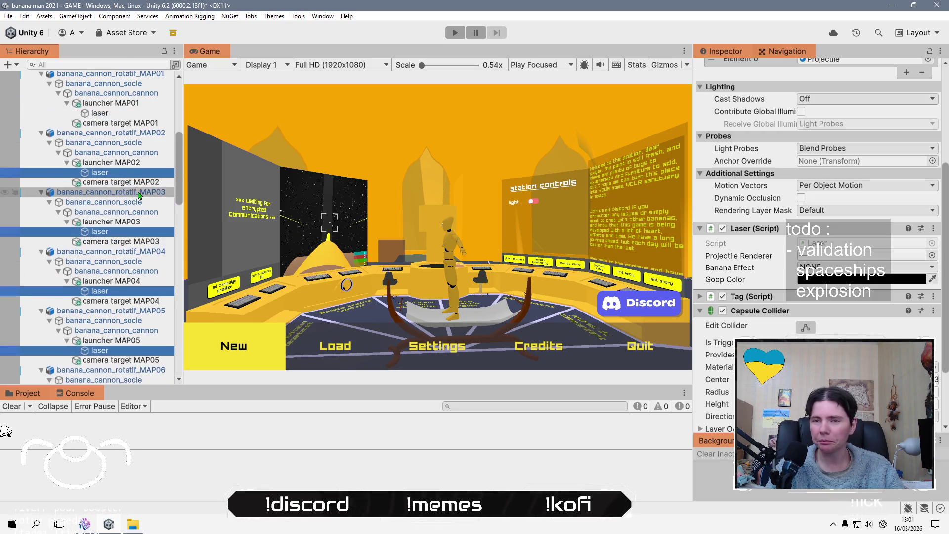
{"action": "left_click", "coordinate": [129, 114], "text": "ctrl"}
- Deactivate all eight selected lasers, then select banana_cannon_cannon under MAP03
{"action": "scroll", "coordinate": [128, 117], "scroll_direction": "down", "scroll_amount": 12}
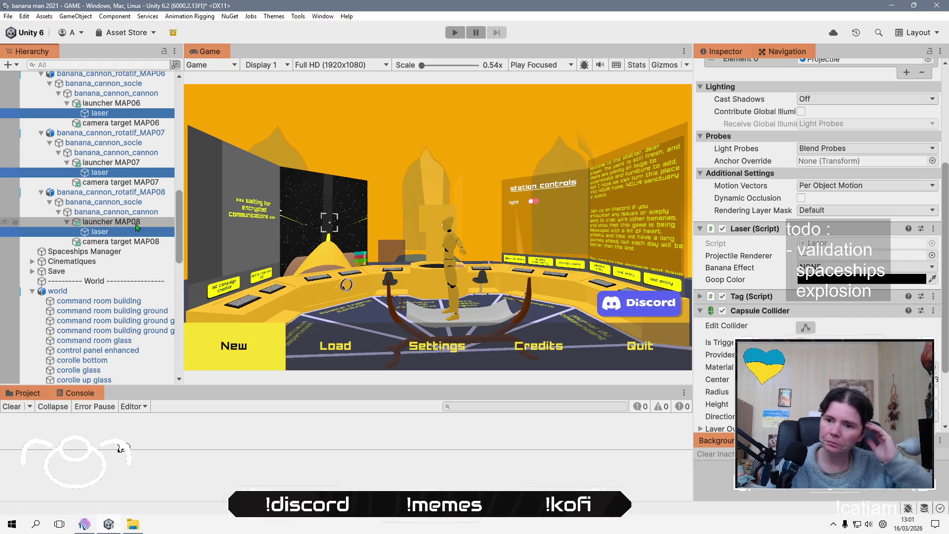
{"action": "scroll", "coordinate": [137, 267], "scroll_direction": "up", "scroll_amount": 5}
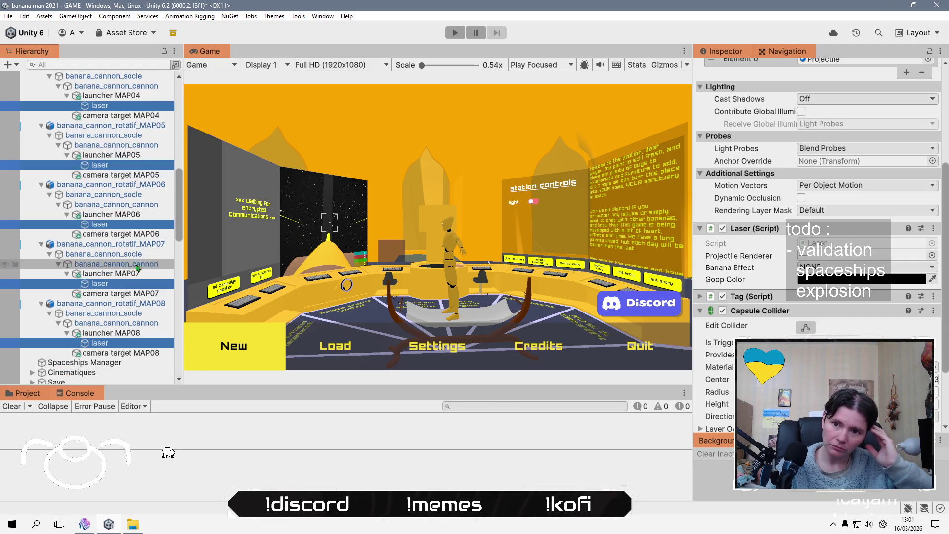
{"action": "scroll", "coordinate": [137, 267], "scroll_direction": "up", "scroll_amount": 13}
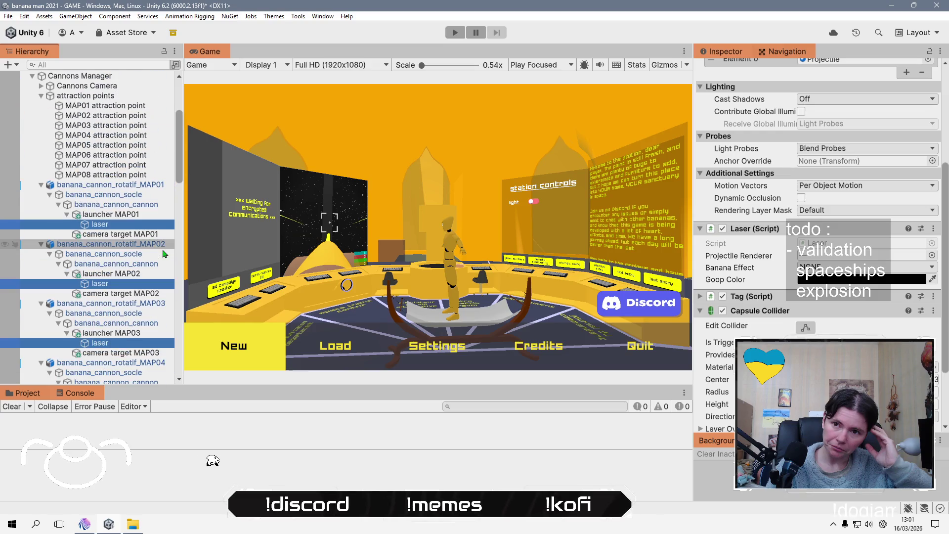
{"action": "scroll", "coordinate": [743, 124], "scroll_direction": "up", "scroll_amount": 5}
{"action": "left_click", "coordinate": [725, 70]}
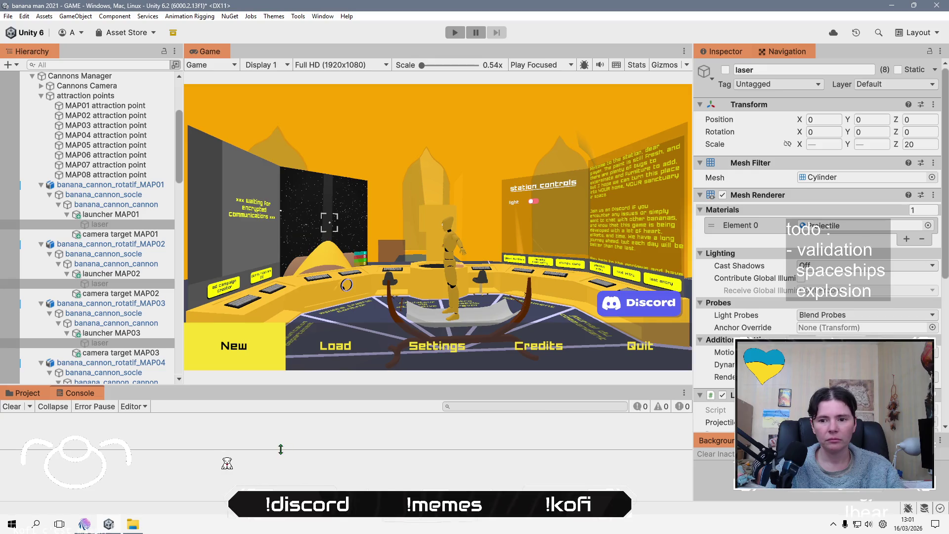
{"action": "left_click", "coordinate": [147, 324]}
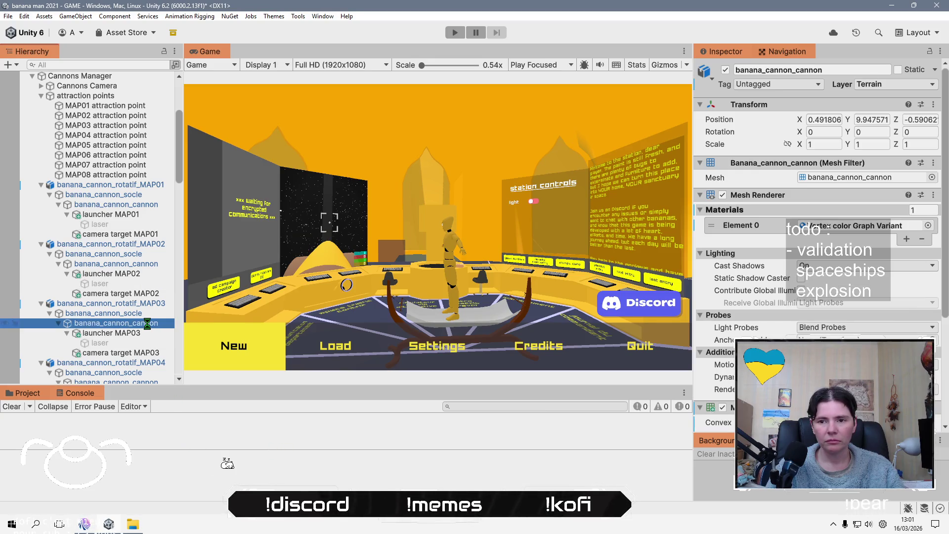
- Start Play mode, check the stream chat, then bring the editor back in front
{"action": "left_click", "coordinate": [455, 32]}
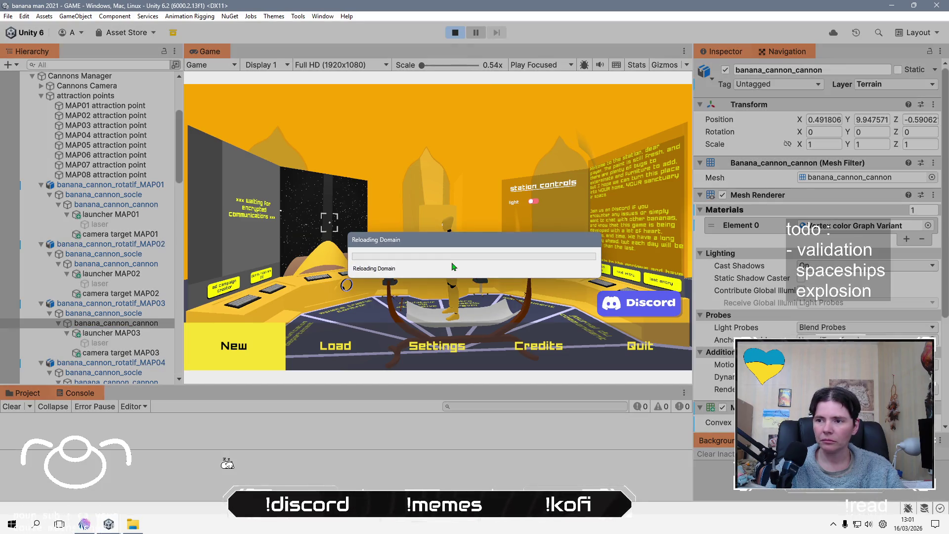
{"action": "key", "text": "alt+Tab"}
{"action": "key", "text": "alt+Tab"}
{"action": "key", "text": "alt+Tab"}
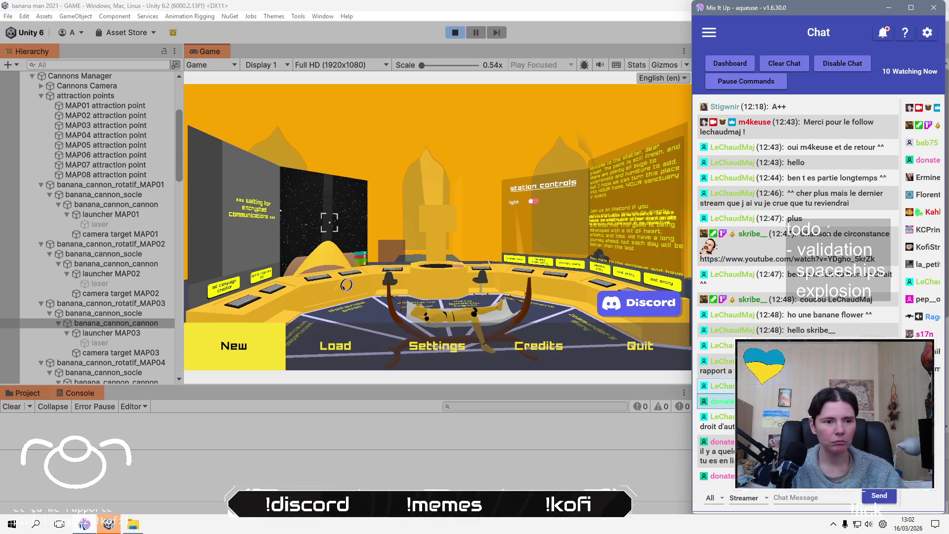
{"action": "left_click", "coordinate": [391, 438]}
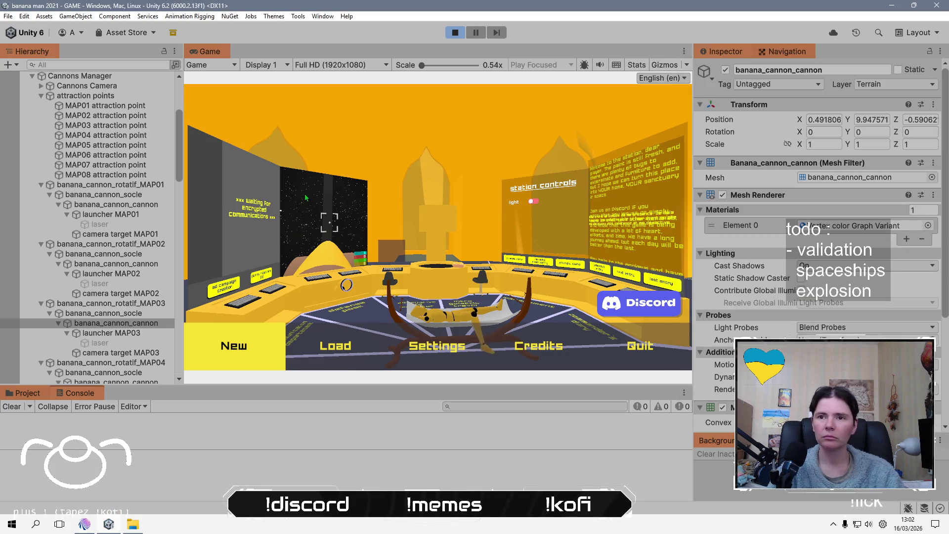
- Load the autosave and walk toward the console, throwing bananas from hotbar slot 2
{"action": "left_click", "coordinate": [341, 346]}
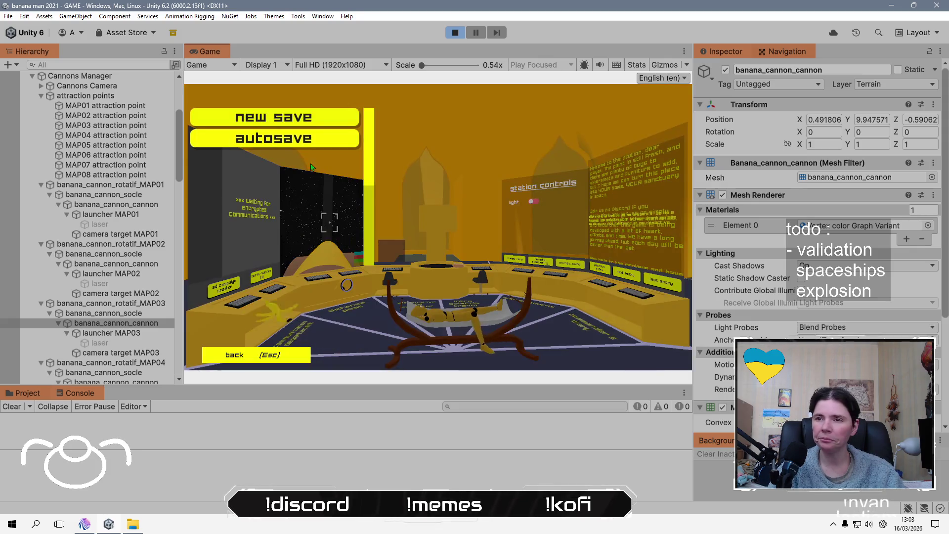
{"action": "left_click", "coordinate": [506, 302]}
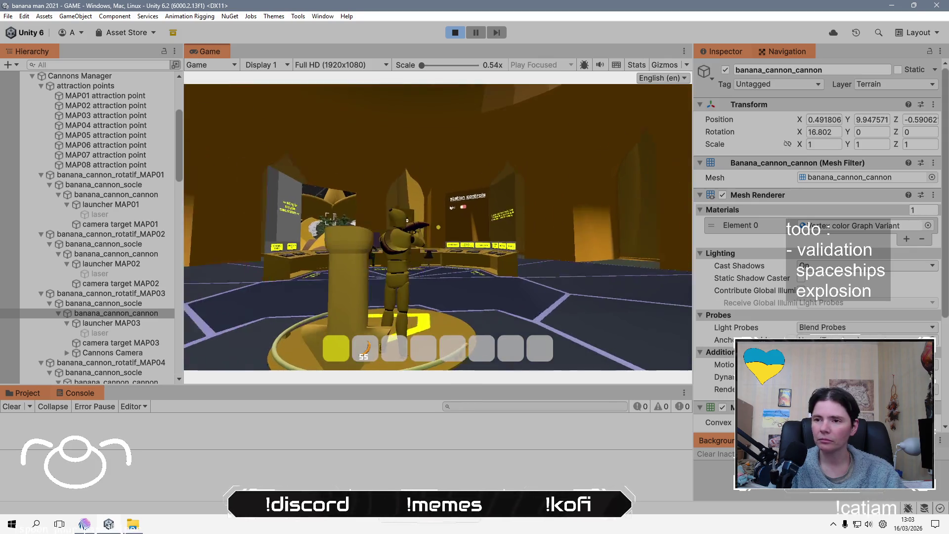
{"action": "key", "text": "w"}
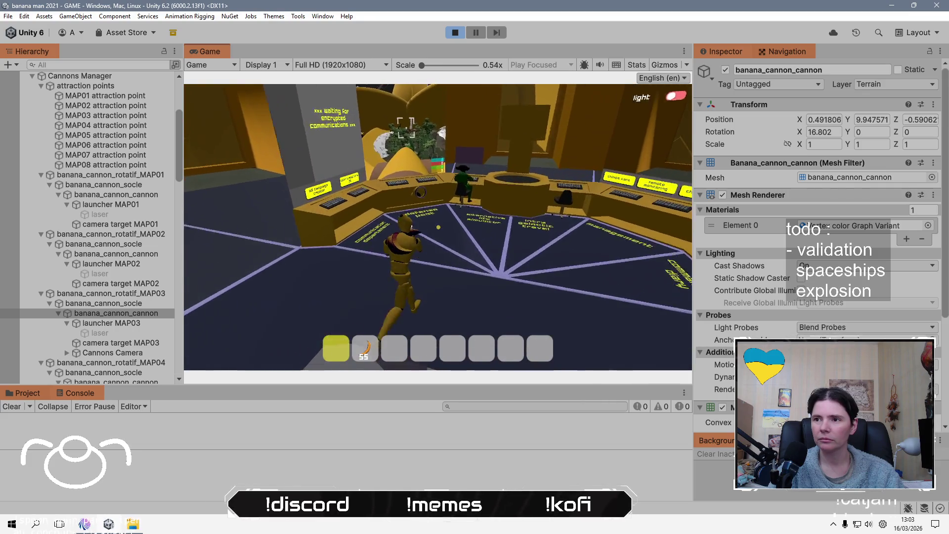
{"action": "key", "text": "2"}
{"action": "left_click", "coordinate": [435, 140]}
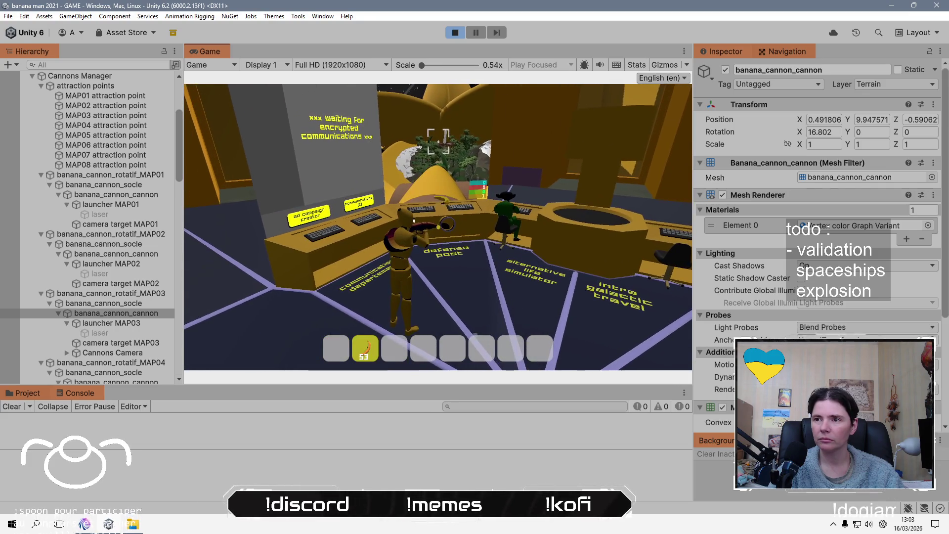
{"action": "left_click", "coordinate": [438, 142]}
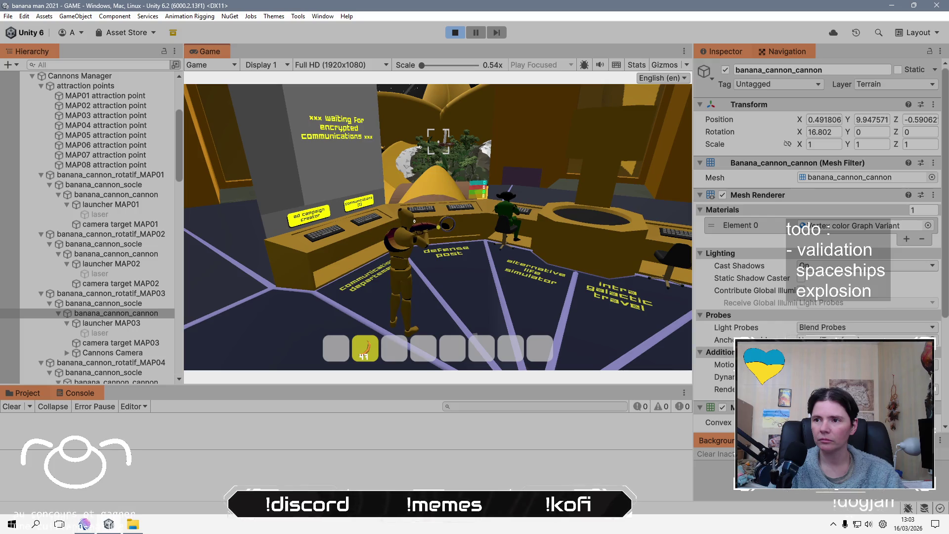
- Save progress from the pause menu, then use the station console to open the ad campaign panel
{"action": "key", "text": "Escape"}
{"action": "left_click", "coordinate": [335, 343]}
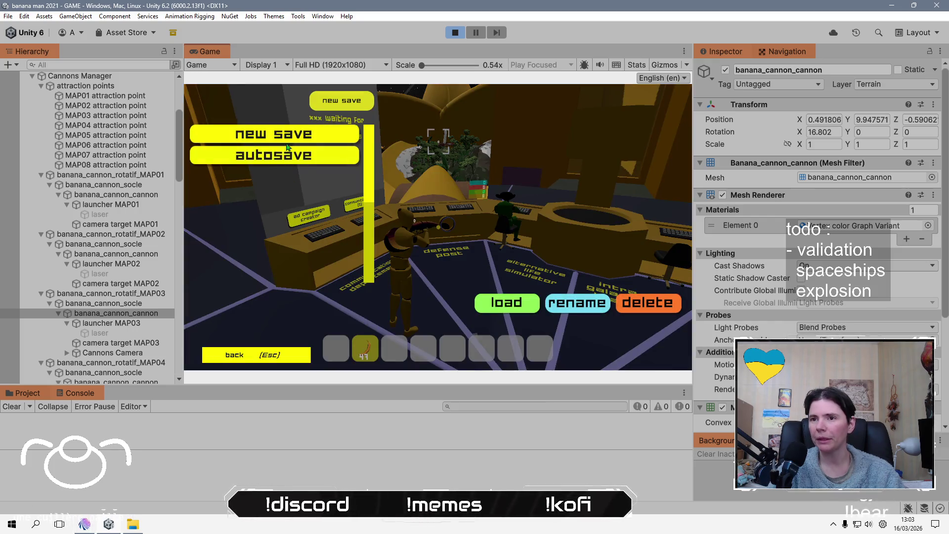
{"action": "left_click", "coordinate": [454, 313]}
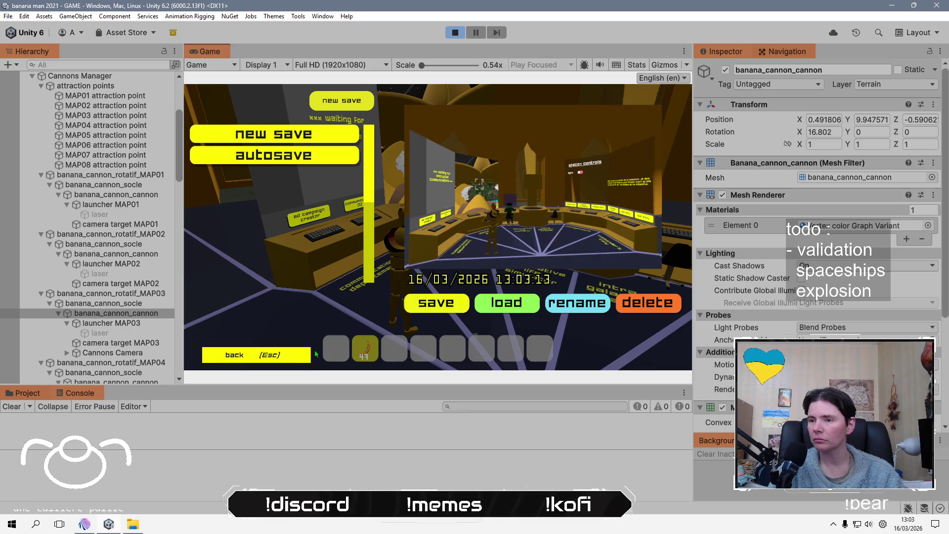
{"action": "left_click", "coordinate": [302, 359]}
{"action": "left_click", "coordinate": [236, 355]}
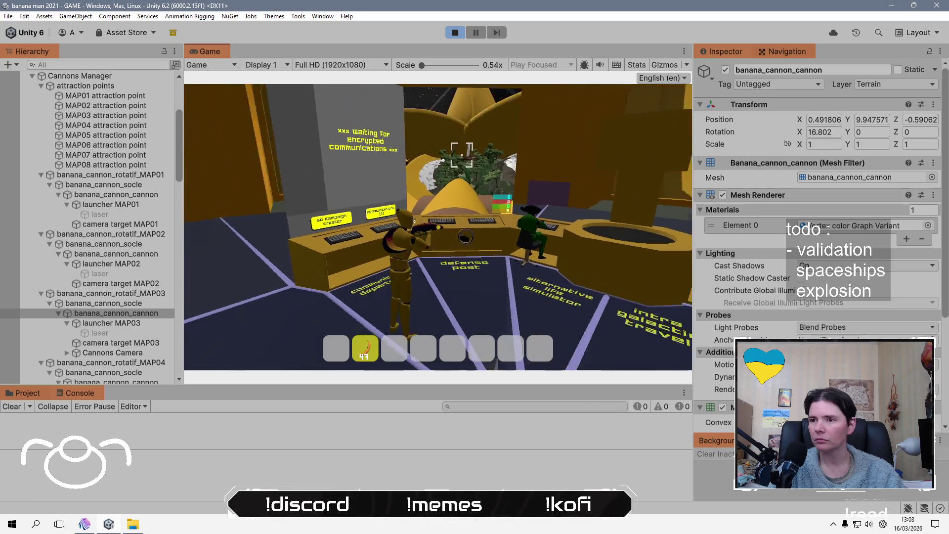
{"action": "key", "text": "e"}
{"action": "left_click", "coordinate": [389, 345]}
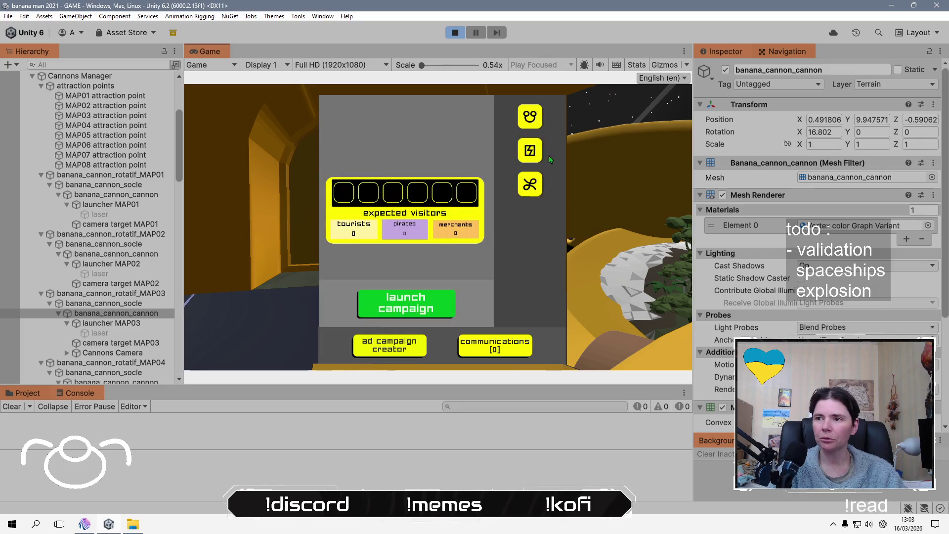
- Add a visitor type, launch the ad campaign and leave the console
{"action": "left_click", "coordinate": [529, 116]}
{"action": "left_click", "coordinate": [427, 303]}
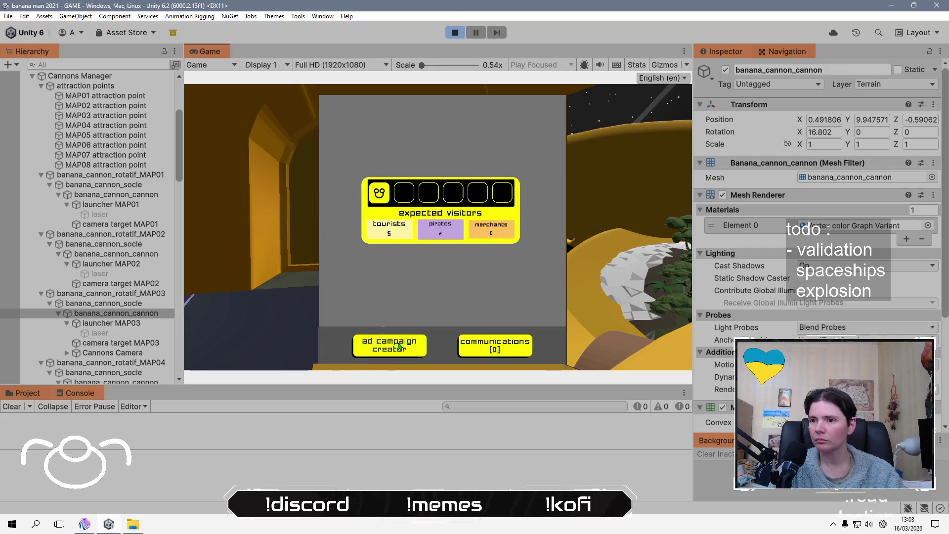
{"action": "key", "text": "e"}
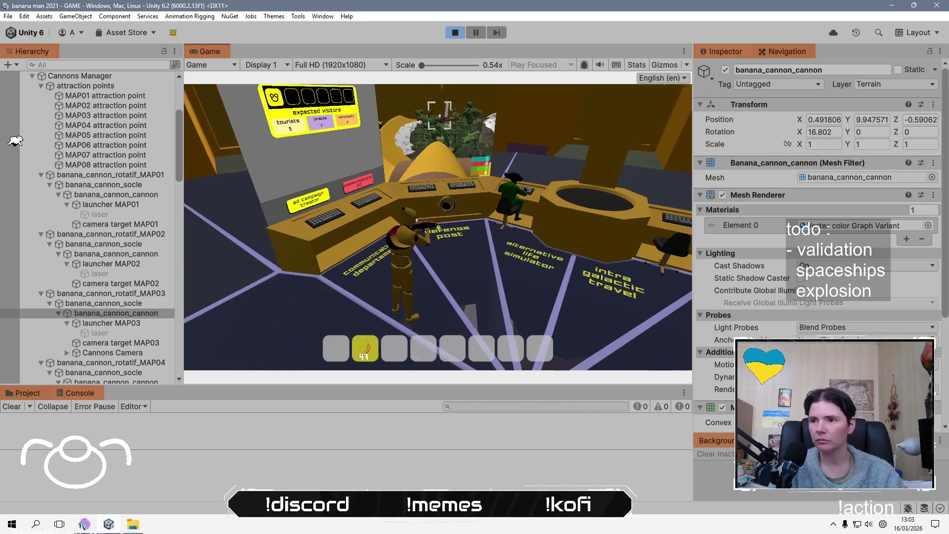
- Take control of the station cannon and fire several laser shots at varying aim
{"action": "key", "text": "e"}
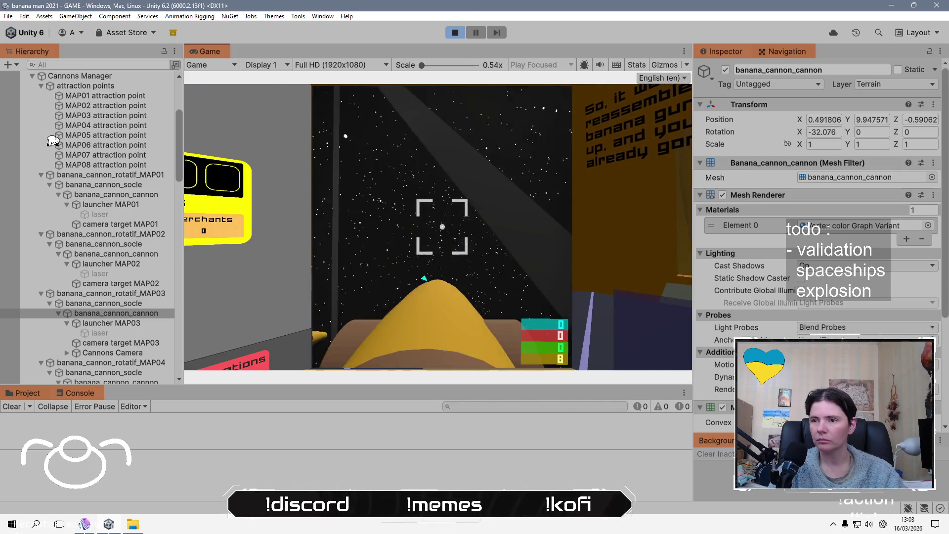
{"action": "key", "text": "space"}
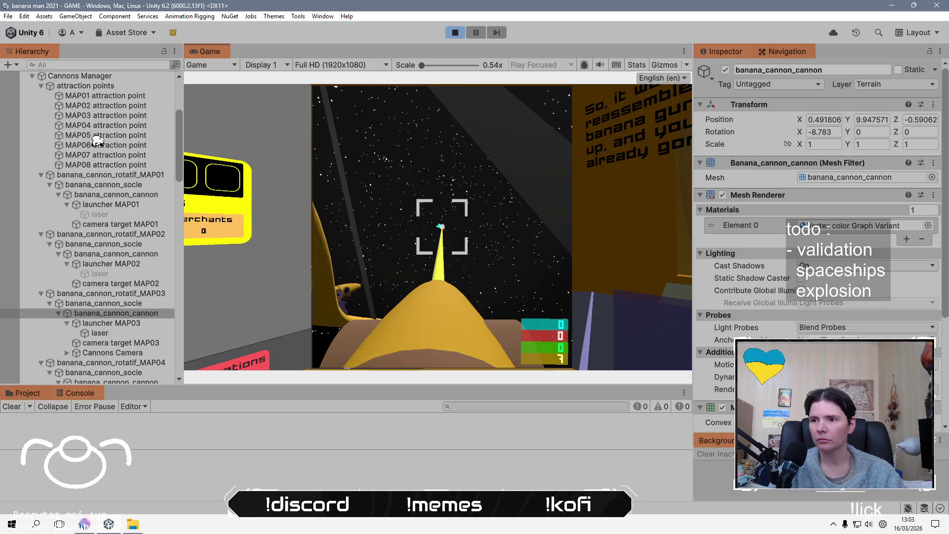
{"action": "key", "text": "space"}
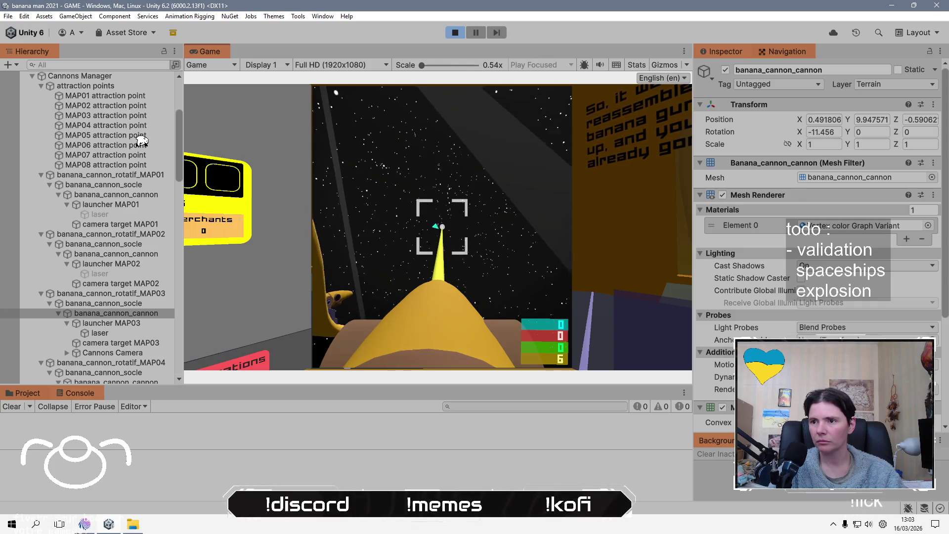
{"action": "key", "text": "space"}
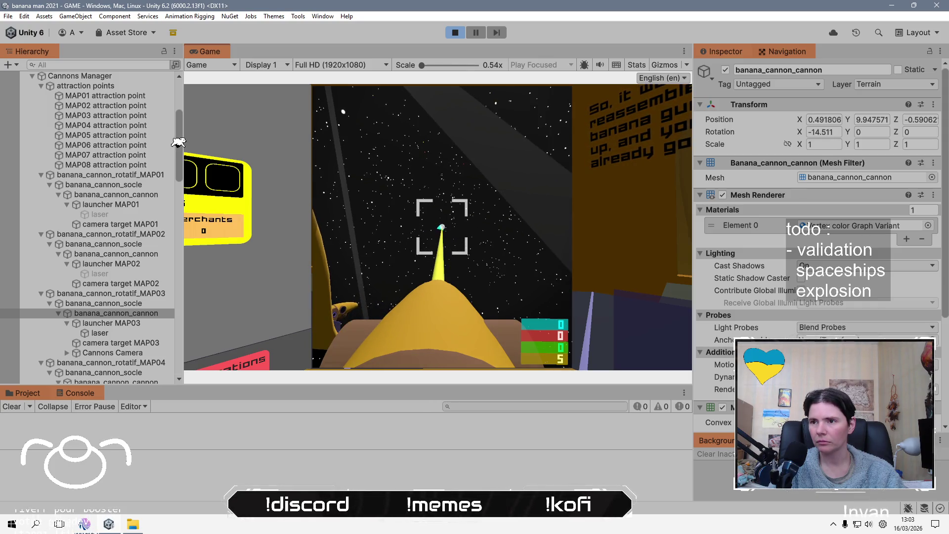
{"action": "key", "text": "space"}
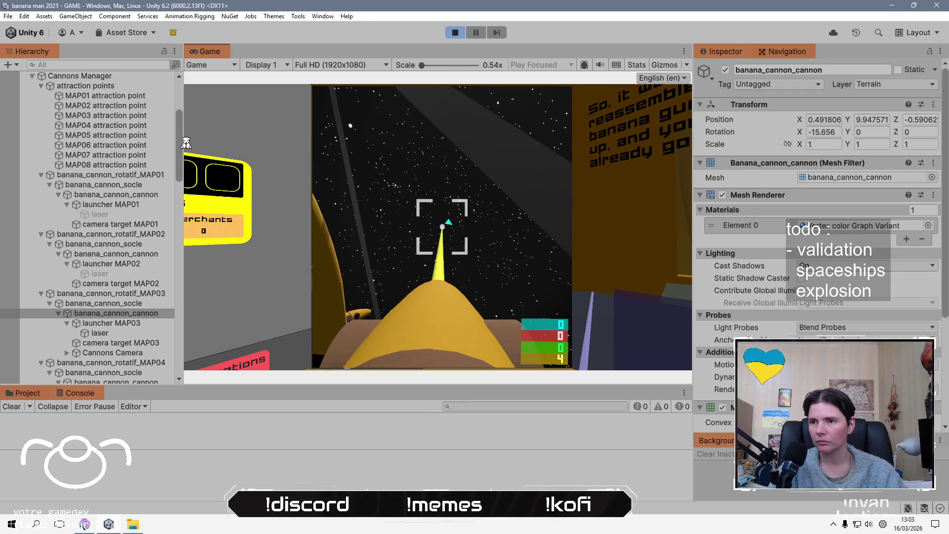
{"action": "key", "text": "space"}
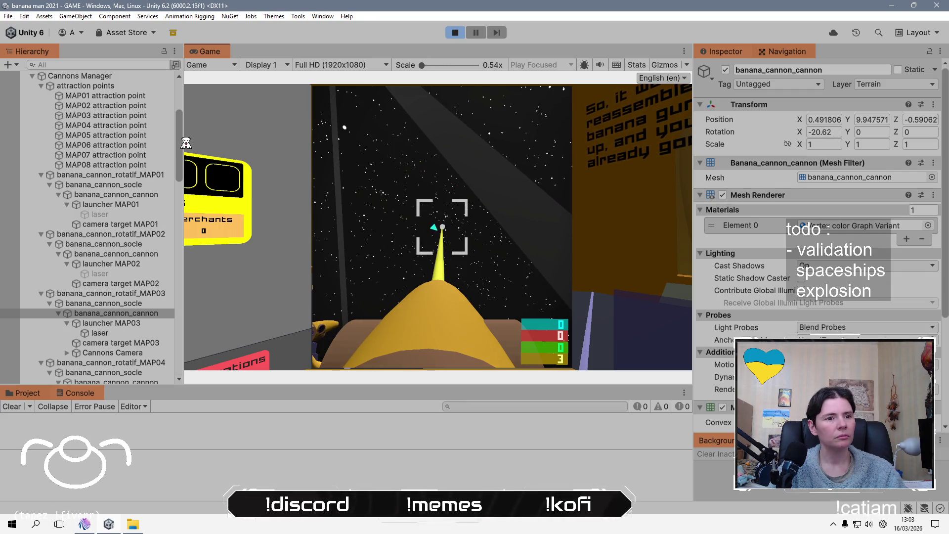
{"action": "key", "text": "space"}
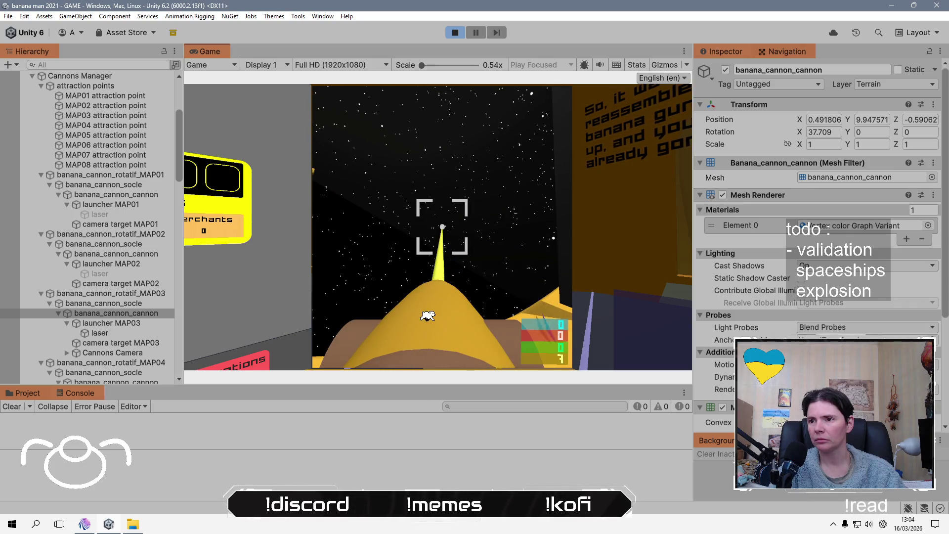
- Re-enter and exit the cannon, then walk out of the control room up the yellow corridor
{"action": "key", "text": "e"}
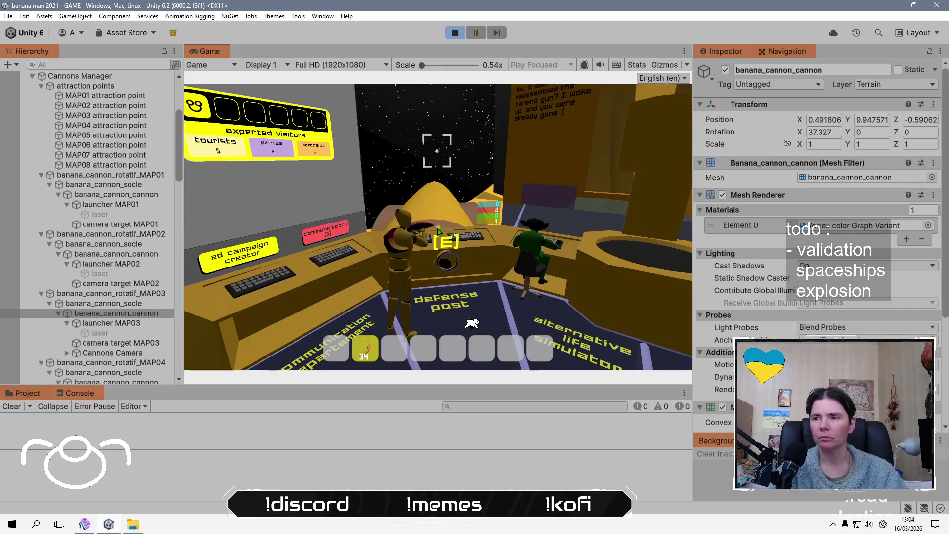
{"action": "key", "text": "e"}
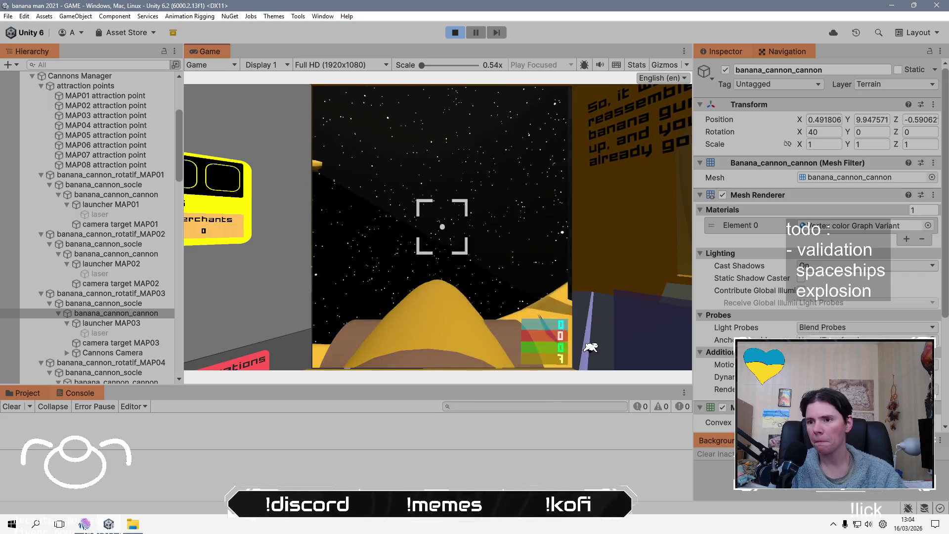
{"action": "key", "text": "e"}
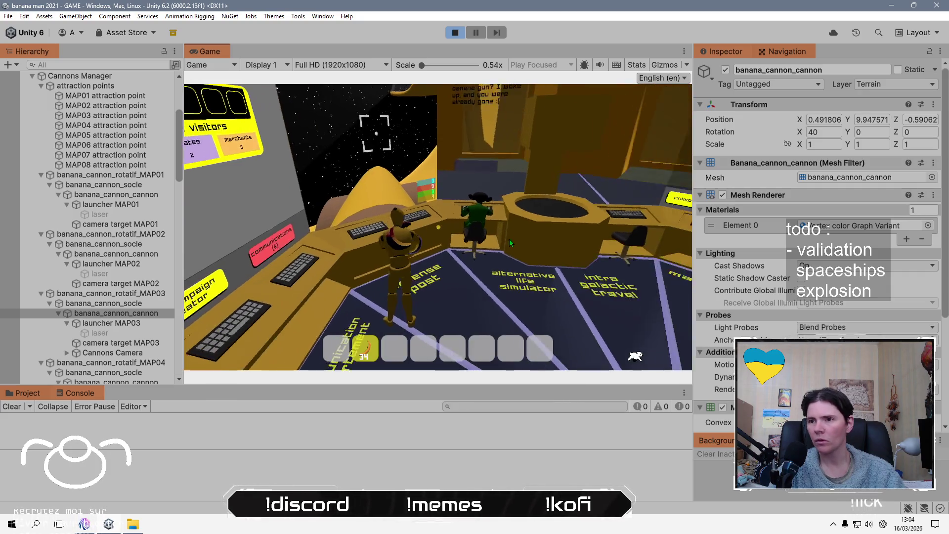
{"action": "key", "text": "w"}
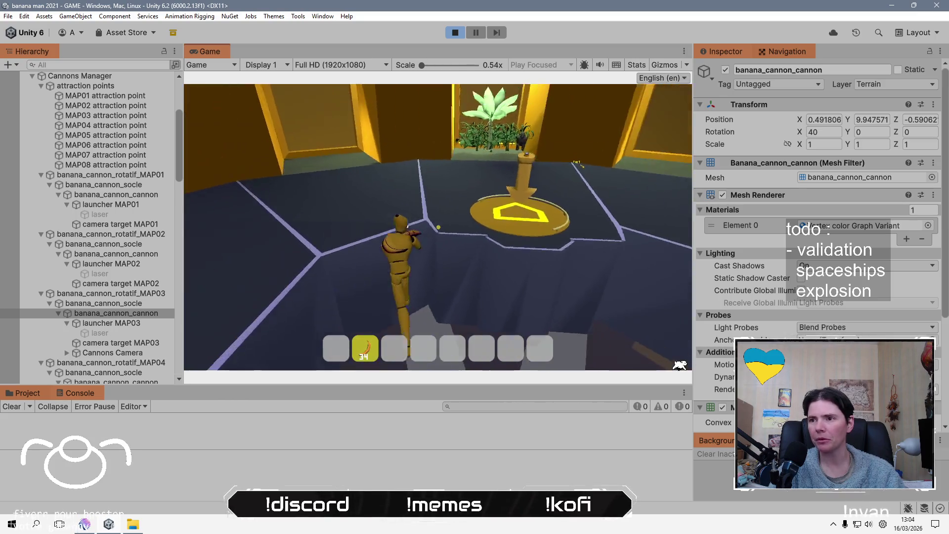
{"action": "key", "text": "w"}
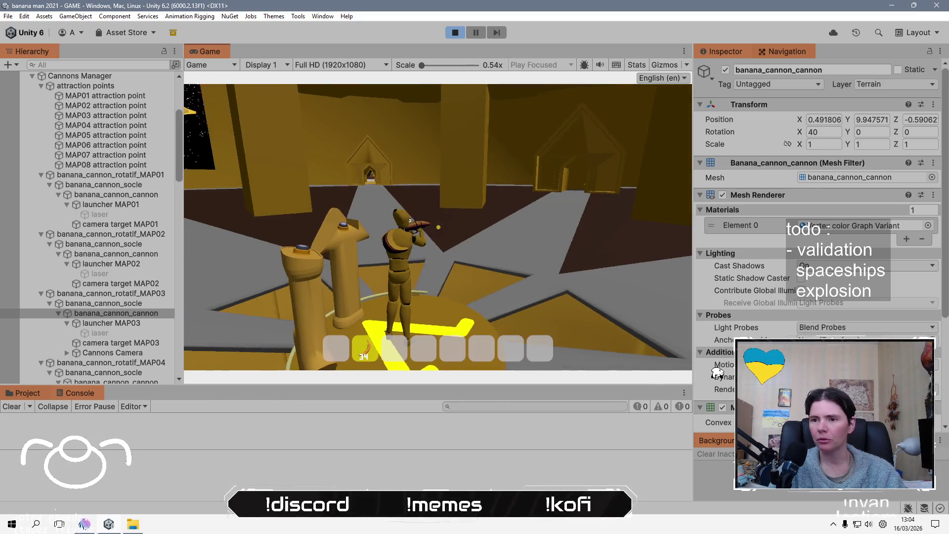
{"action": "key", "text": "w"}
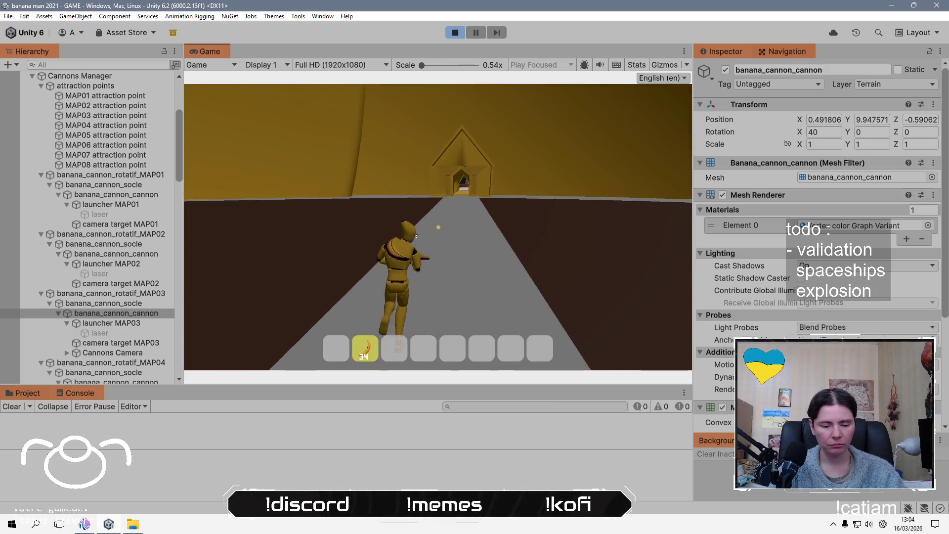
{"action": "key", "text": "w"}
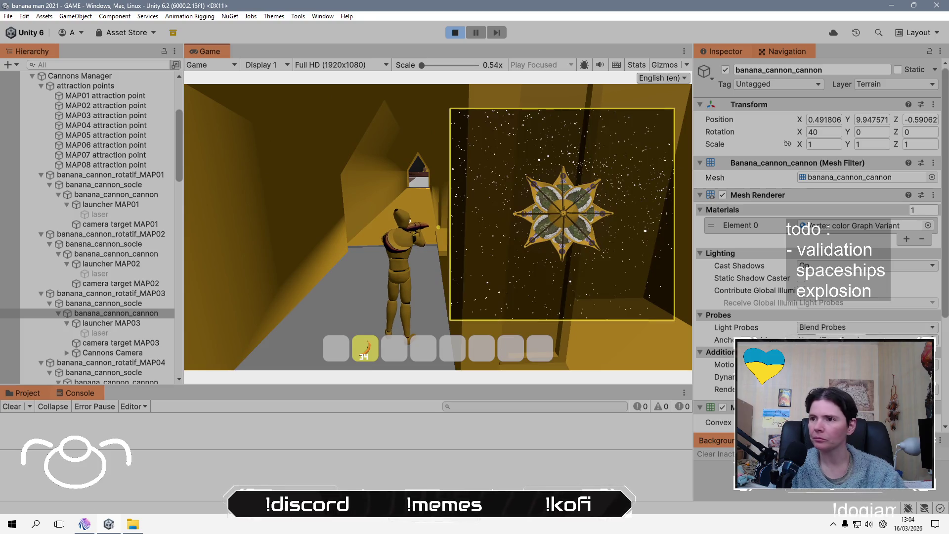
- Run along the night path, through the archway tunnel and courtyard back to the control room
{"action": "key", "text": "w"}
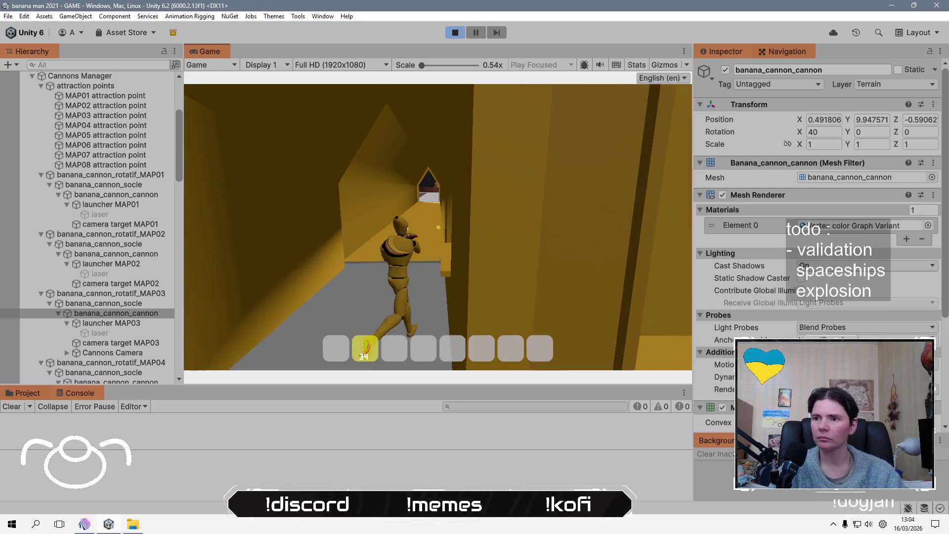
{"action": "key", "text": "w"}
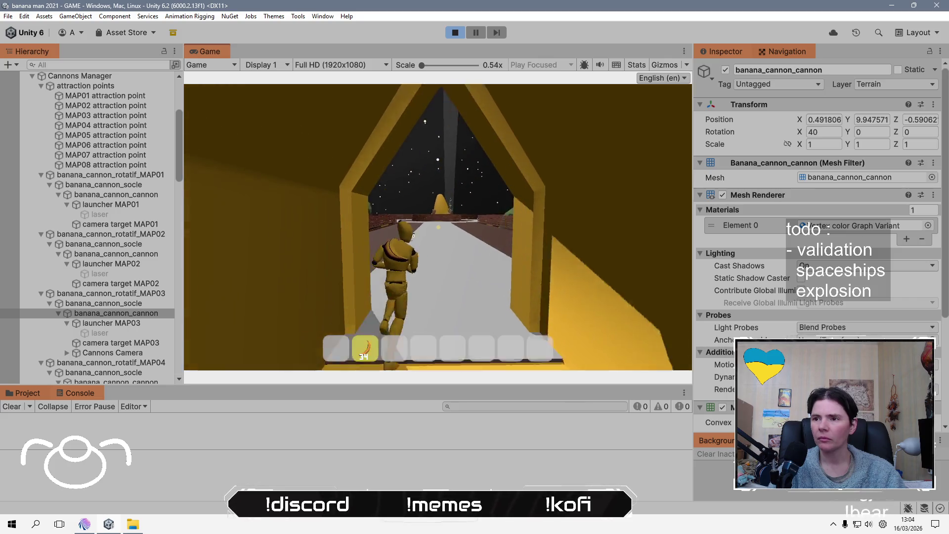
{"action": "key", "text": "w"}
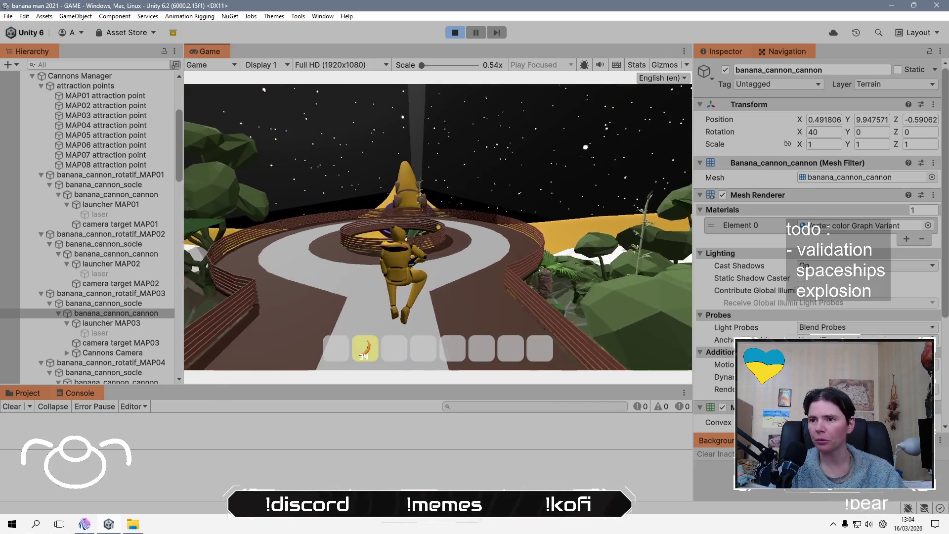
{"action": "key", "text": "w"}
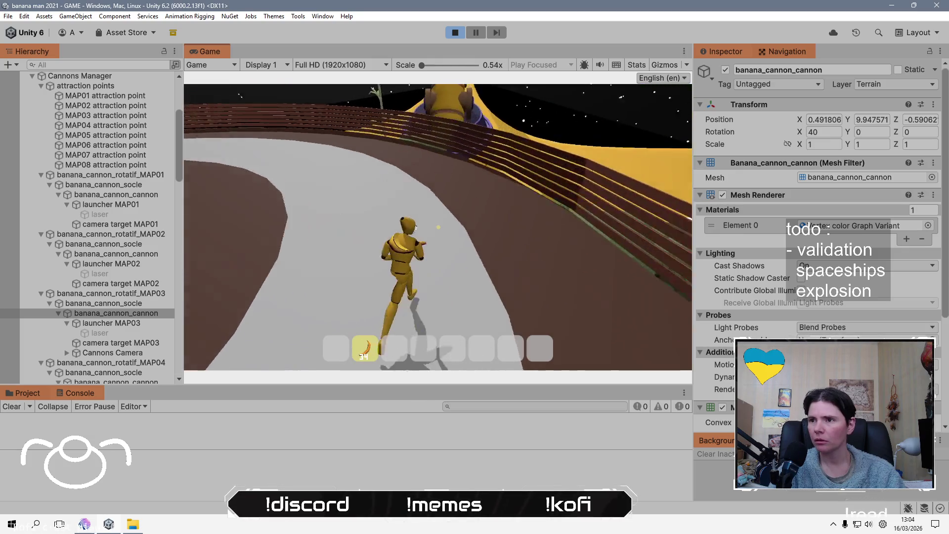
{"action": "key", "text": "w"}
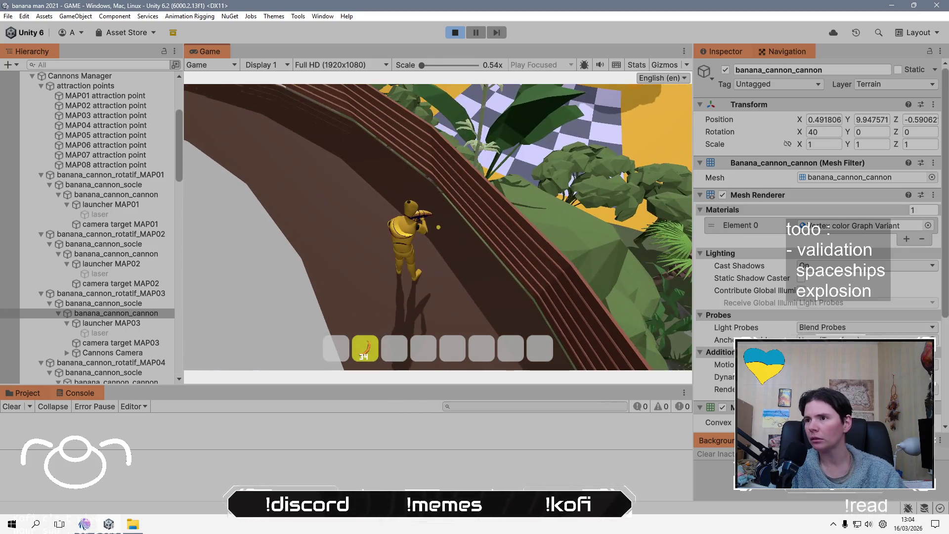
{"action": "key", "text": "w"}
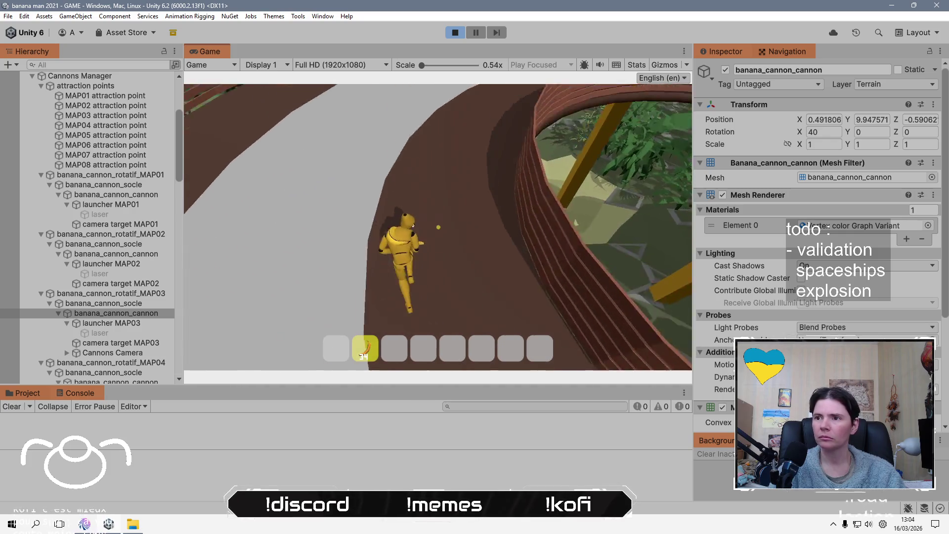
{"action": "key", "text": "w"}
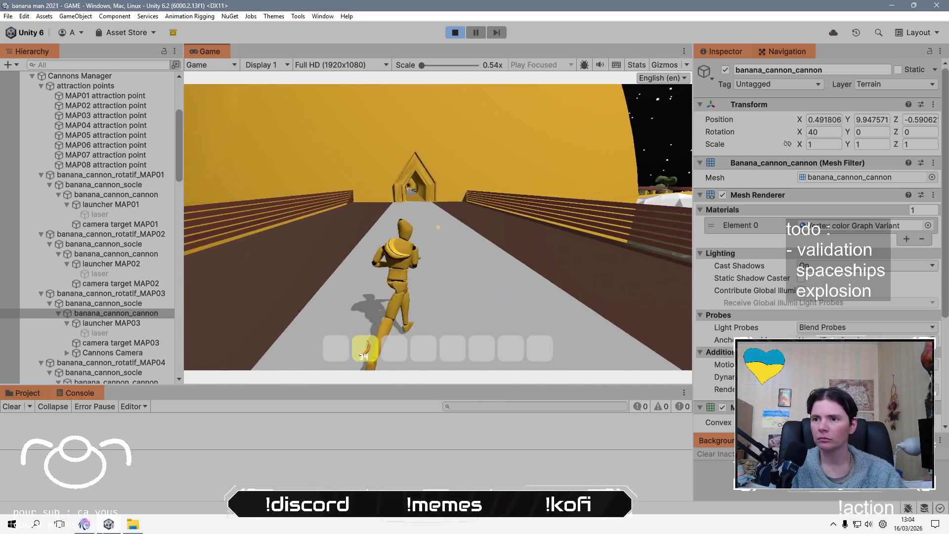
{"action": "key", "text": "w"}
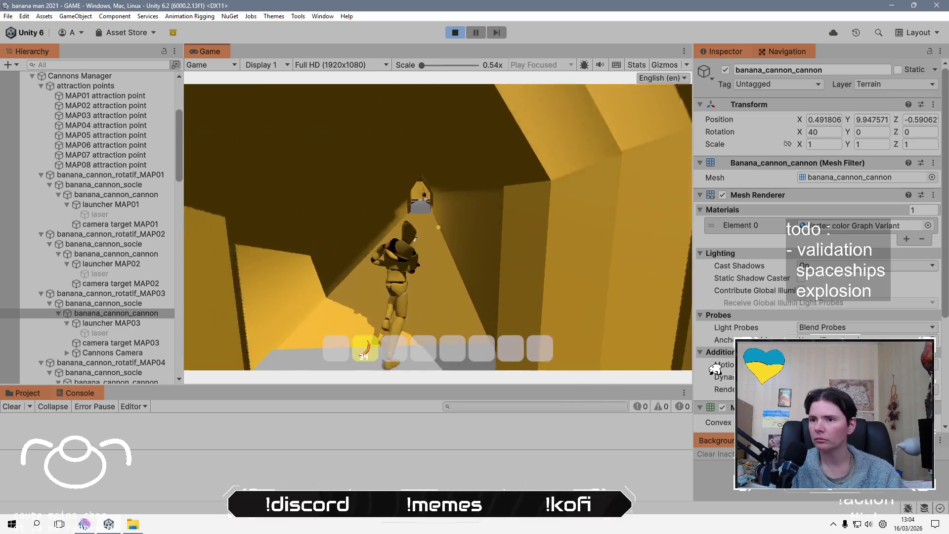
{"action": "key", "text": "w"}
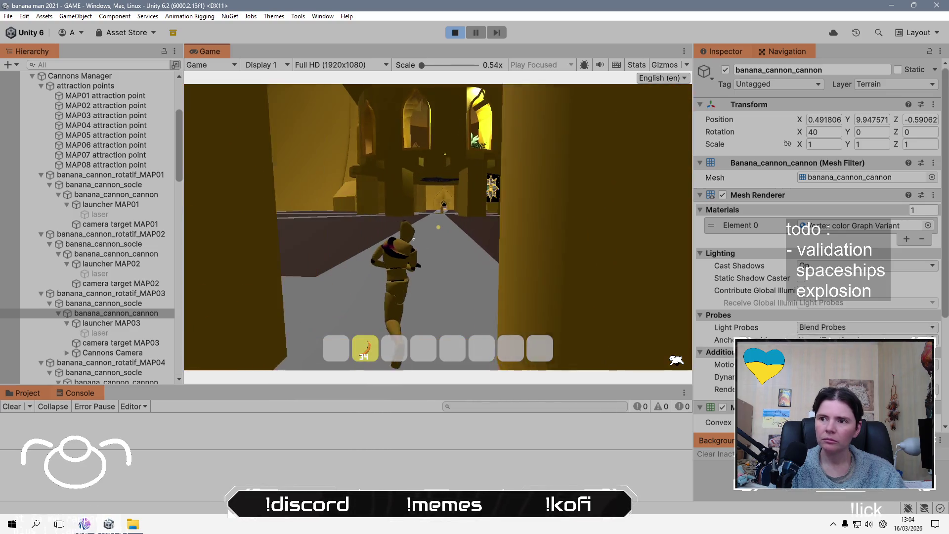
{"action": "key", "text": "w"}
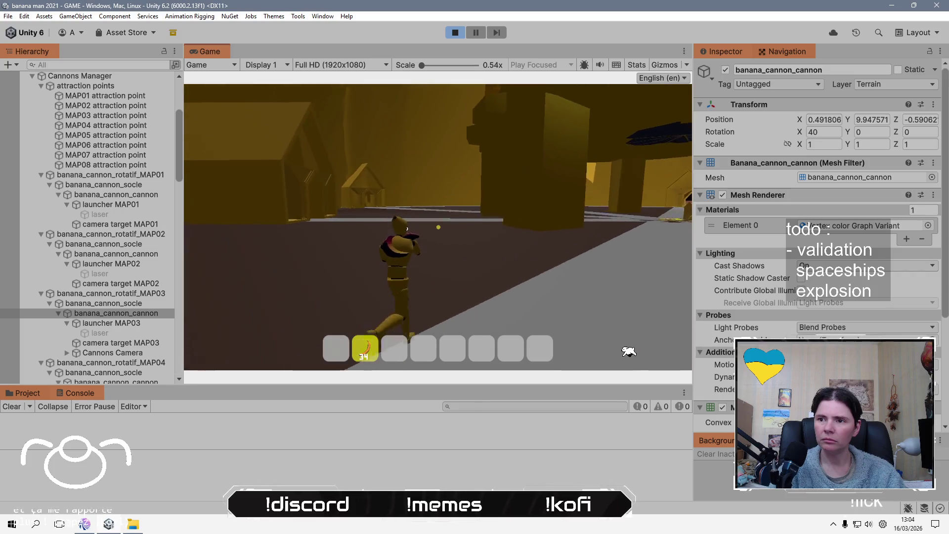
{"action": "key", "text": "w"}
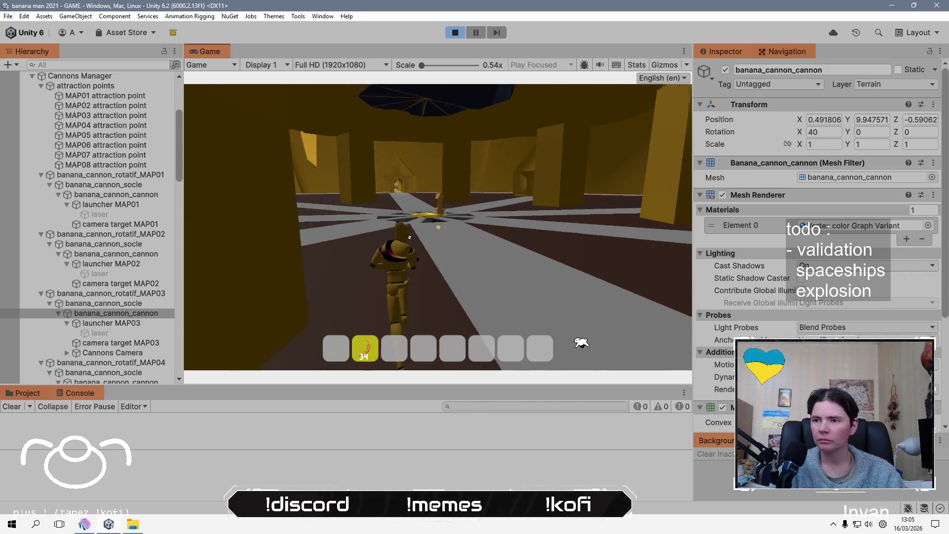
{"action": "key", "text": "w"}
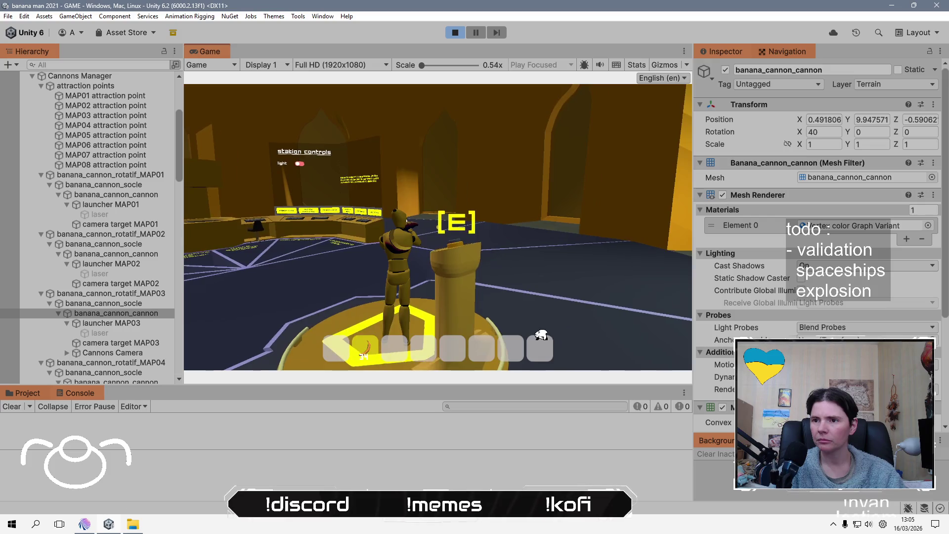
{"action": "key", "text": "w"}
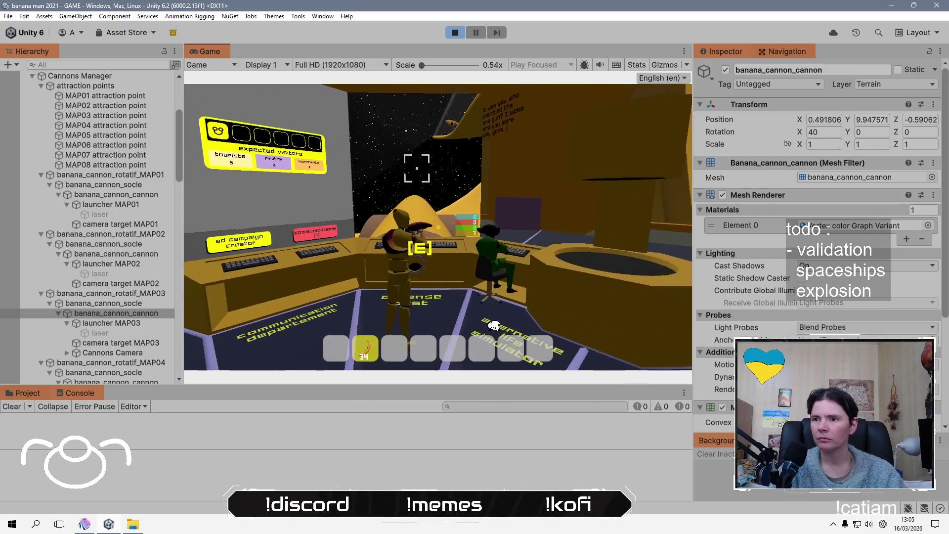
- Use the cannon once more, interact with the cannon pedestal, and bring up the pause menu
{"action": "key", "text": "e"}
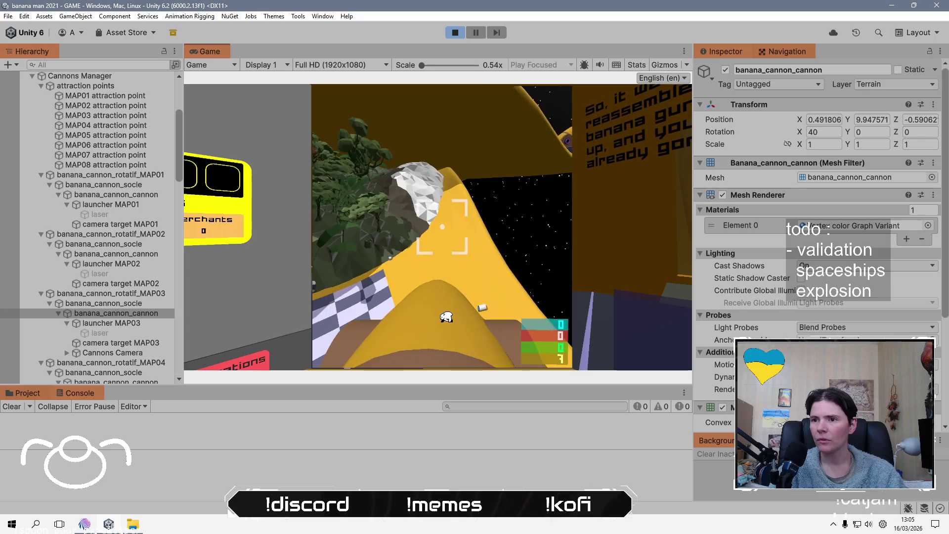
{"action": "key", "text": "e"}
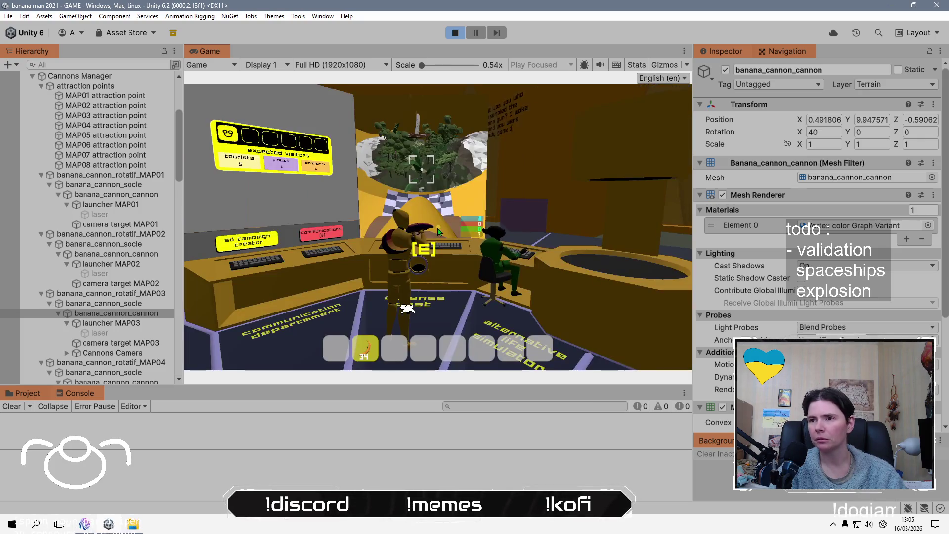
{"action": "key", "text": "w"}
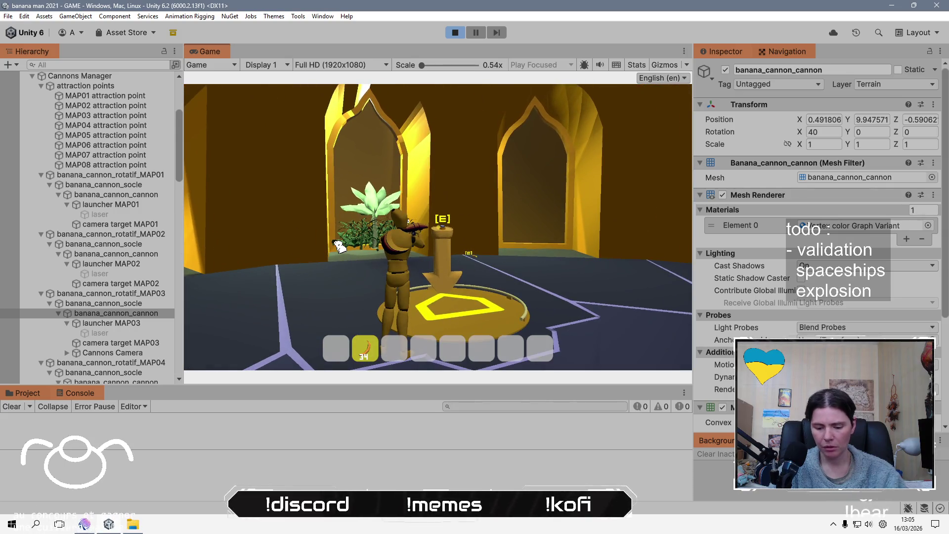
{"action": "key", "text": "w"}
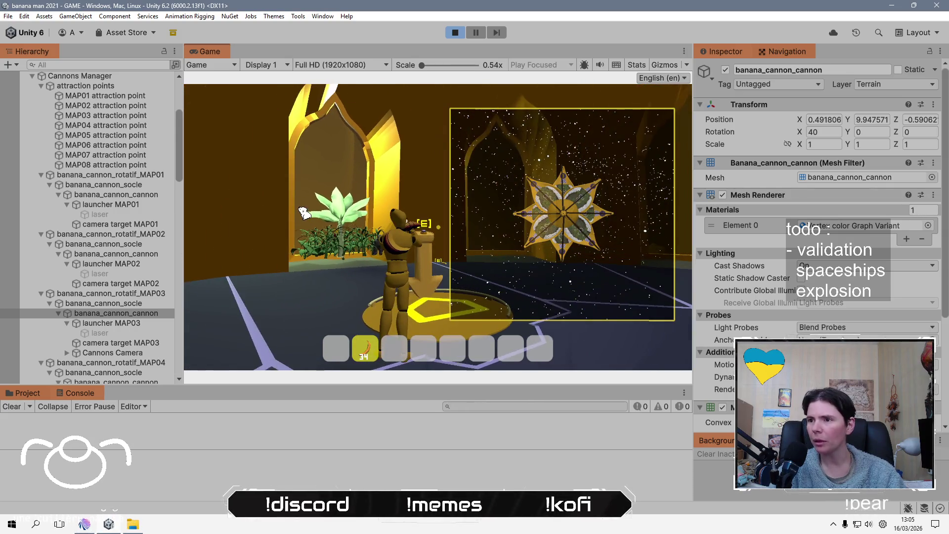
{"action": "key", "text": "w"}
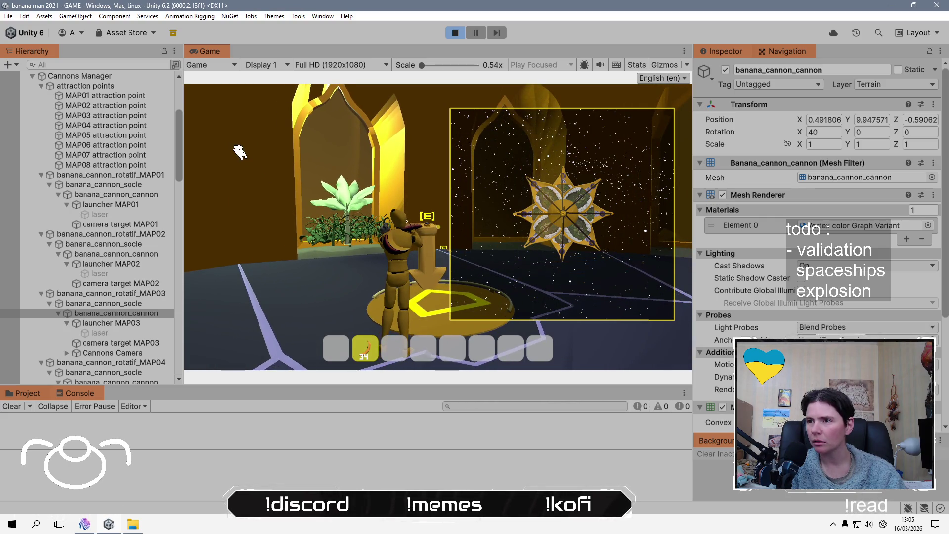
{"action": "scroll", "coordinate": [230, 143], "scroll_direction": "down", "scroll_amount": 3}
{"action": "key", "text": "a"}
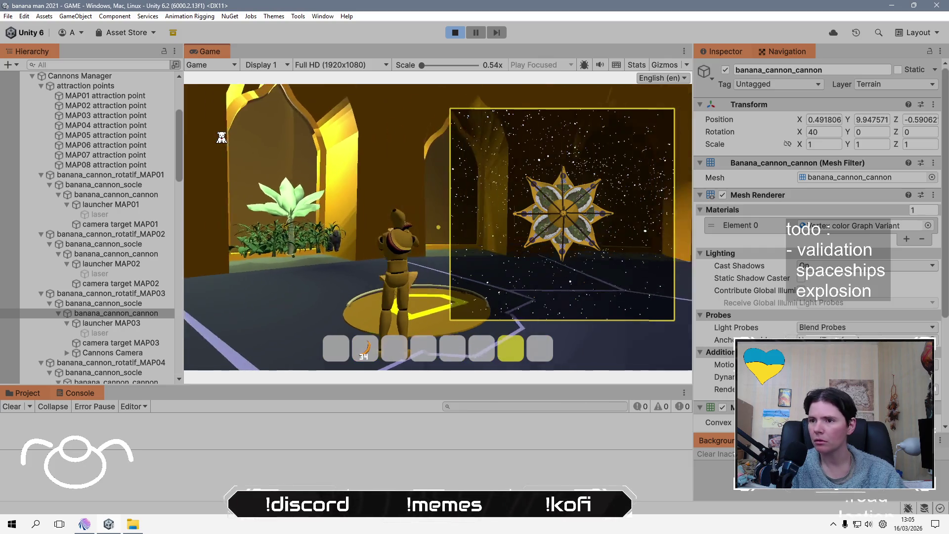
{"action": "scroll", "coordinate": [221, 137], "scroll_direction": "up", "scroll_amount": 2}
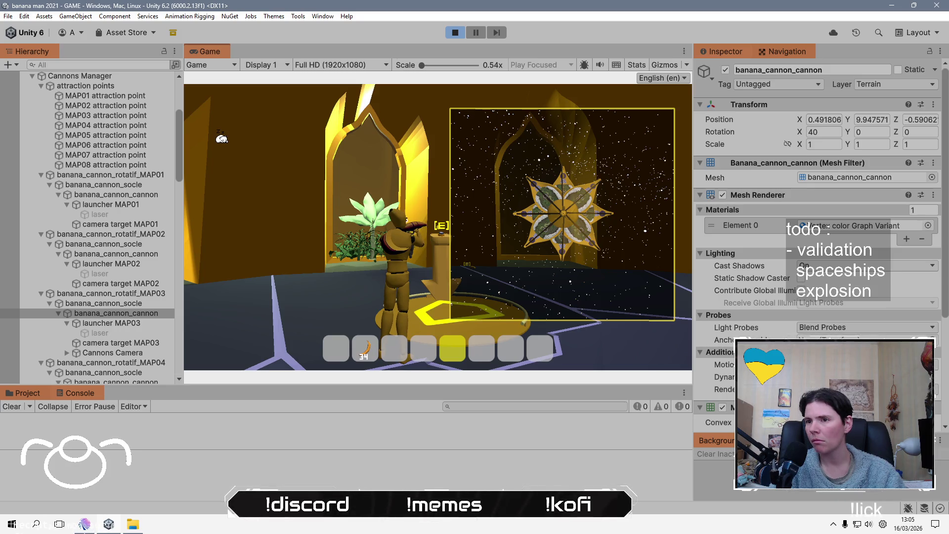
{"action": "key", "text": "e"}
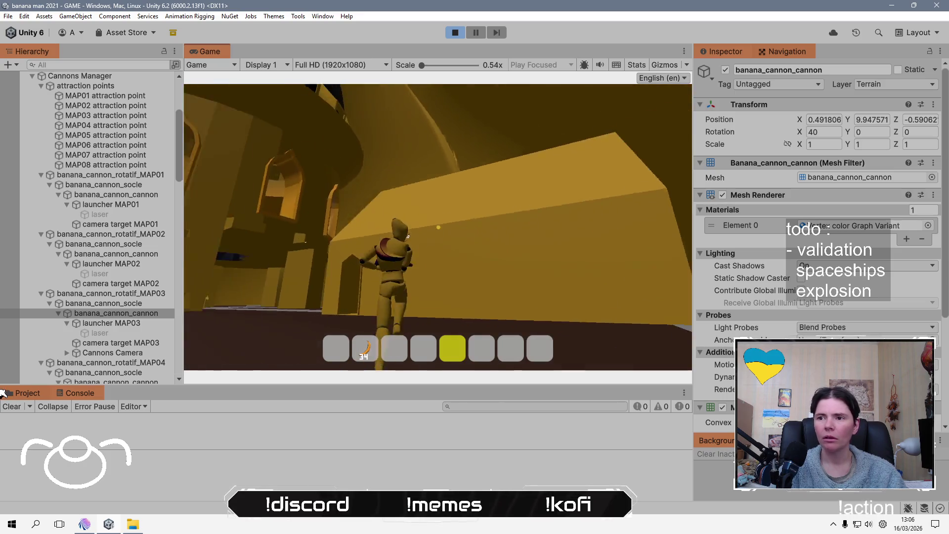
{"action": "key", "text": "Escape"}
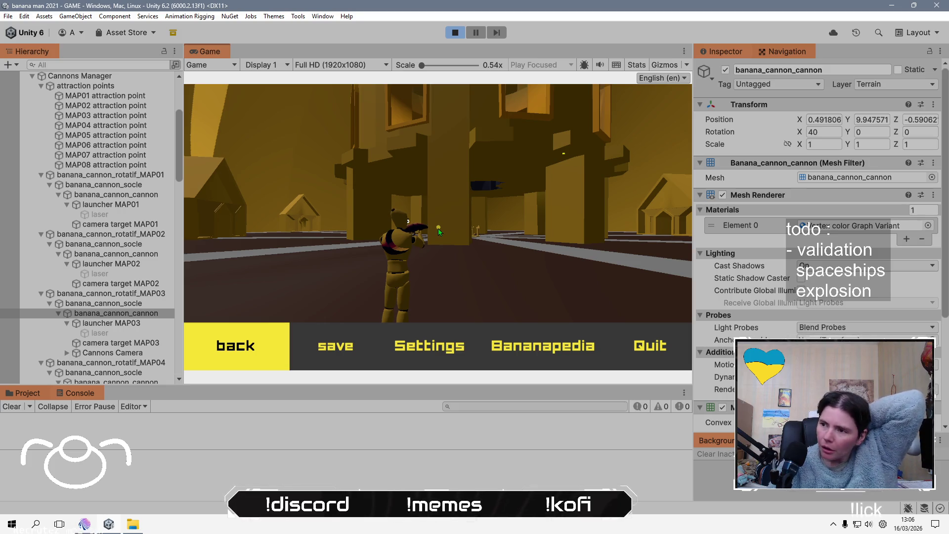
{"action": "scroll", "coordinate": [85, 282], "scroll_direction": "up", "scroll_amount": 5}
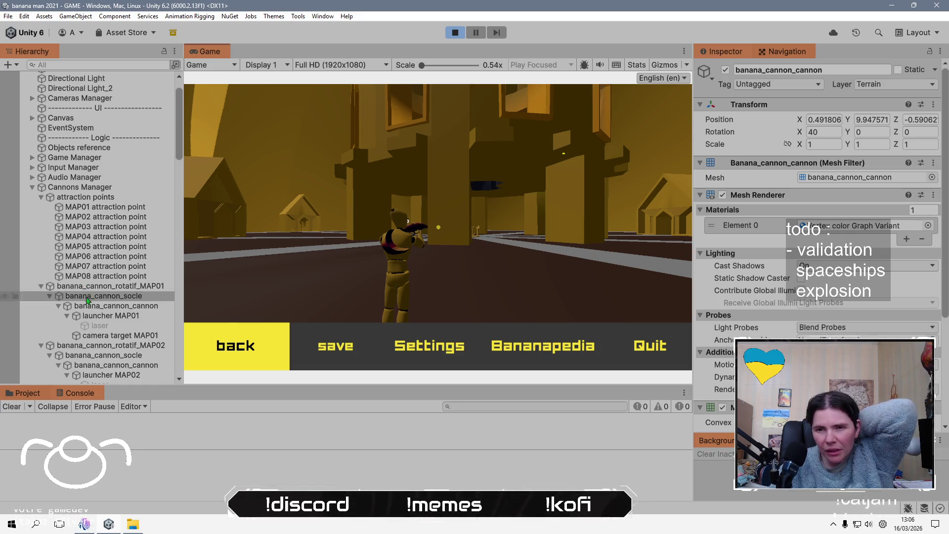
{"action": "scroll", "coordinate": [89, 316], "scroll_direction": "down", "scroll_amount": 5}
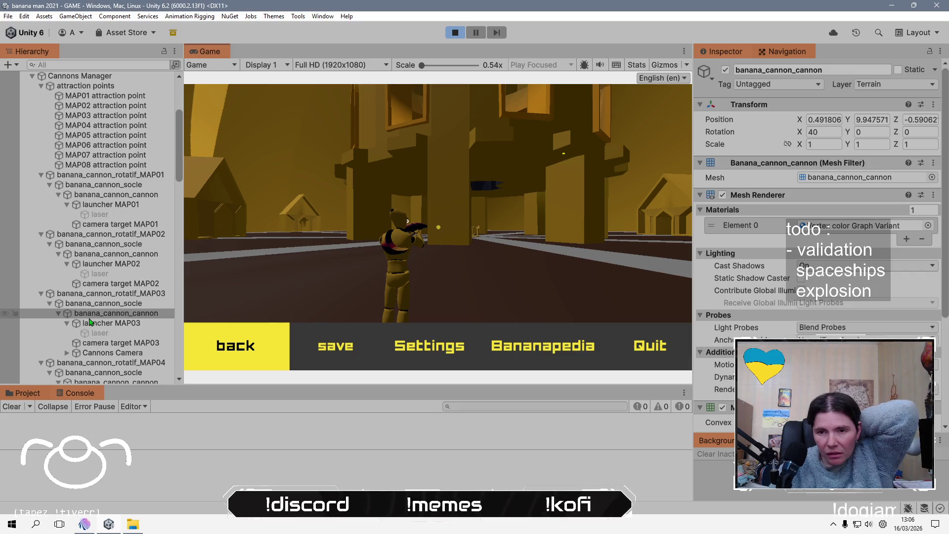
{"action": "scroll", "coordinate": [90, 321], "scroll_direction": "down", "scroll_amount": 3}
{"action": "scroll", "coordinate": [90, 322], "scroll_direction": "up", "scroll_amount": 10}
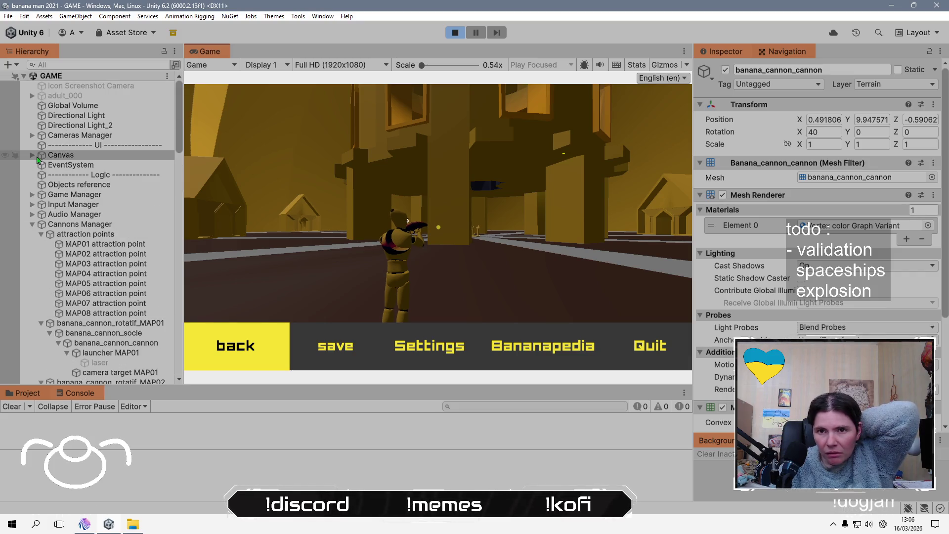
{"action": "scroll", "coordinate": [79, 251], "scroll_direction": "down", "scroll_amount": 18}
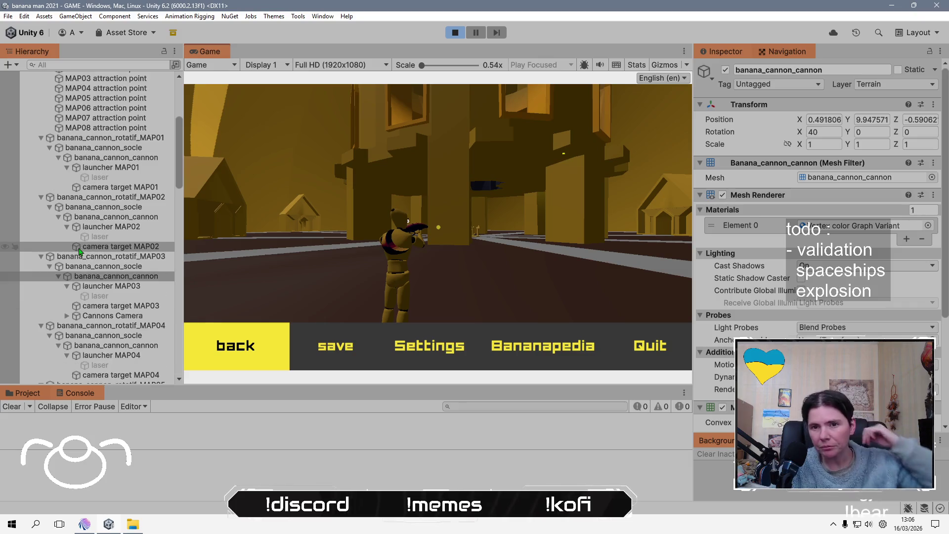
{"action": "scroll", "coordinate": [93, 366], "scroll_direction": "down", "scroll_amount": 5}
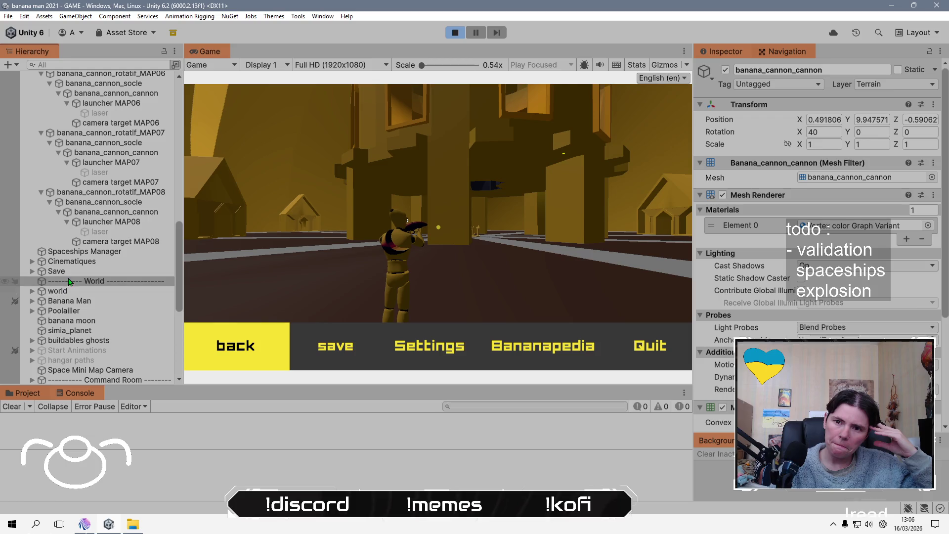
{"action": "scroll", "coordinate": [35, 299], "scroll_direction": "up", "scroll_amount": 20}
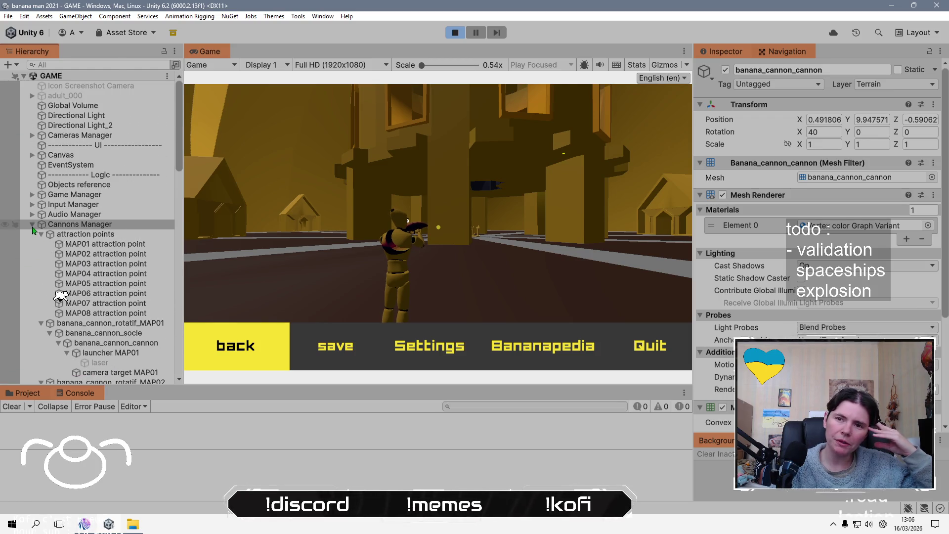
{"action": "left_click", "coordinate": [33, 225]}
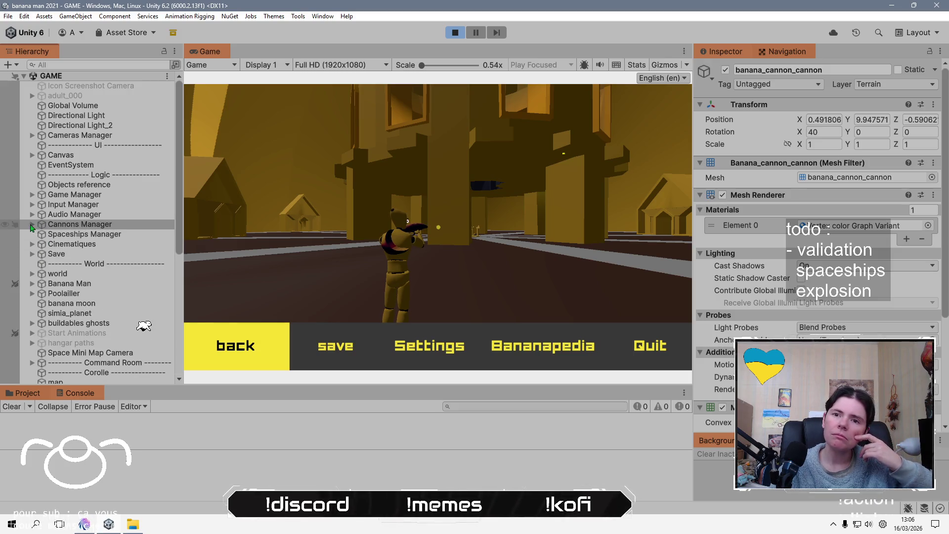
- Under Cameras Manager, inspect CameraTopDown X axis and the map sprite, then select always on top Camera
{"action": "left_click", "coordinate": [33, 135]}
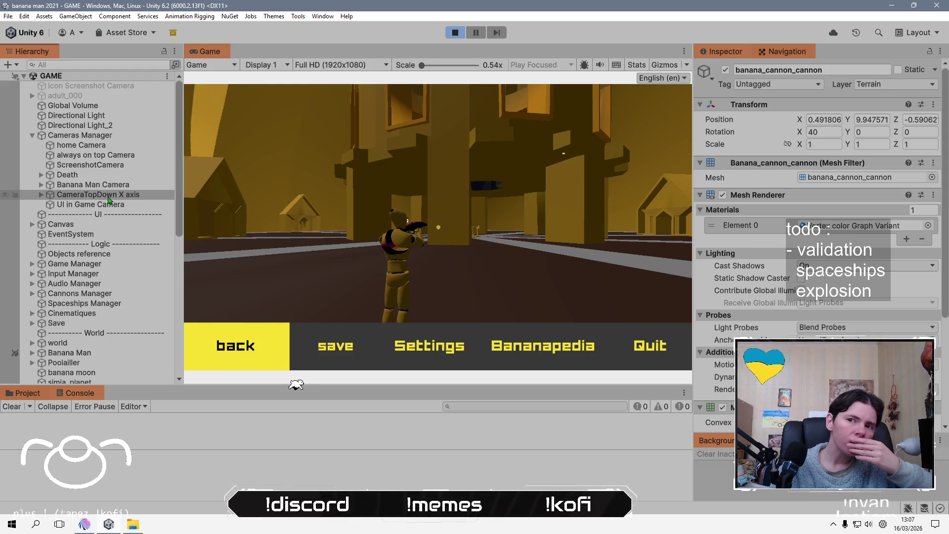
{"action": "left_click", "coordinate": [110, 195]}
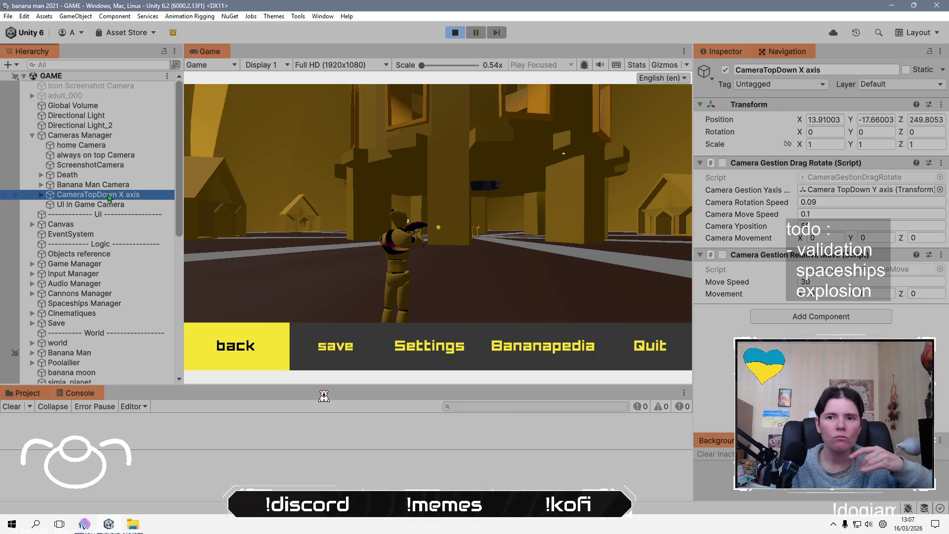
{"action": "scroll", "coordinate": [70, 255], "scroll_direction": "down", "scroll_amount": 5}
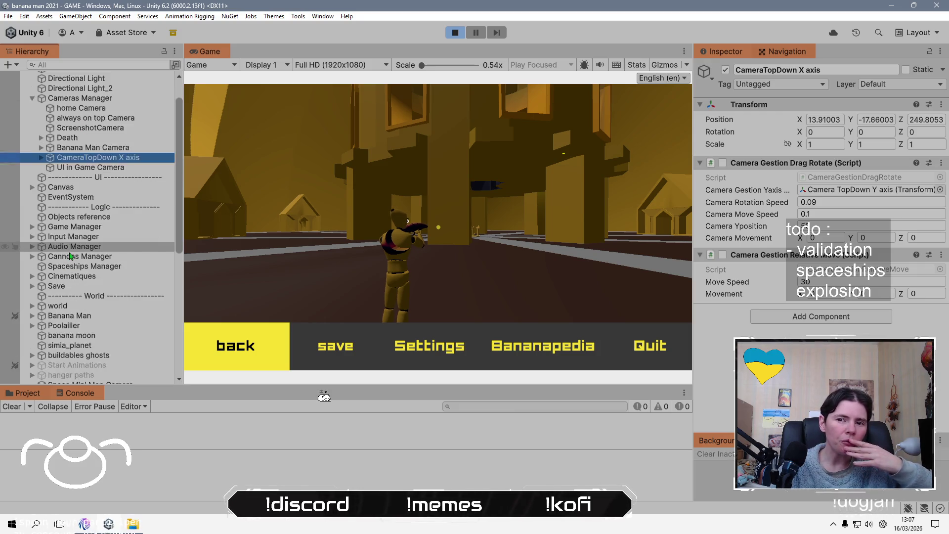
{"action": "left_click", "coordinate": [62, 342]}
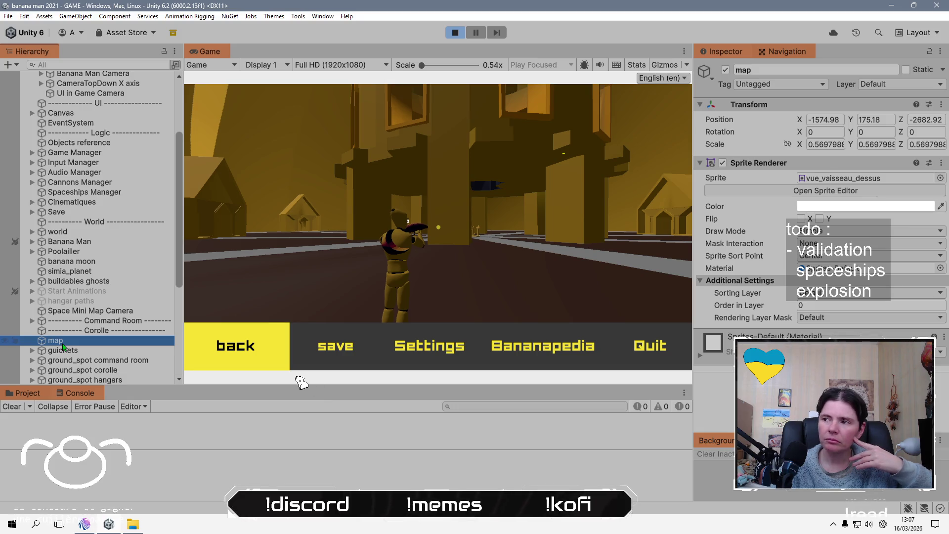
{"action": "left_click", "coordinate": [851, 183]}
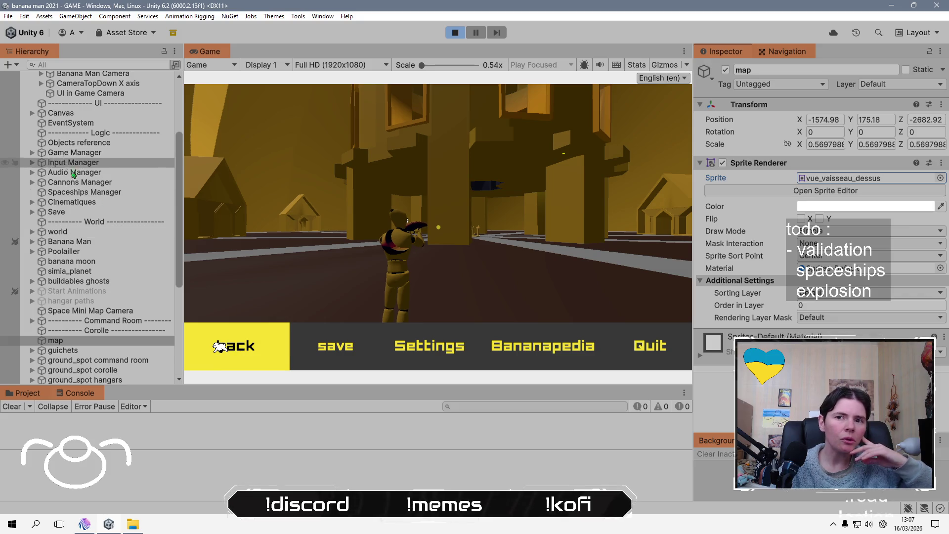
{"action": "scroll", "coordinate": [80, 237], "scroll_direction": "up", "scroll_amount": 3}
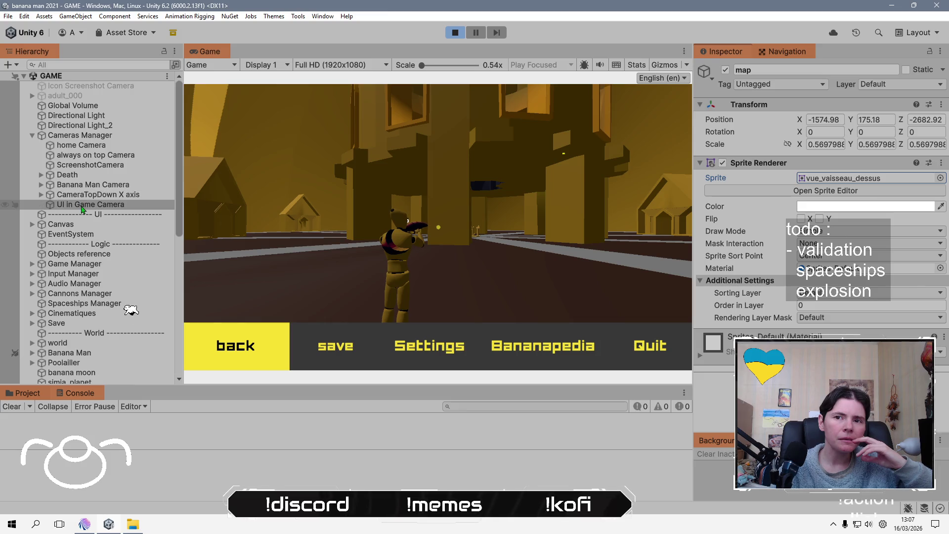
{"action": "left_click", "coordinate": [97, 155]}
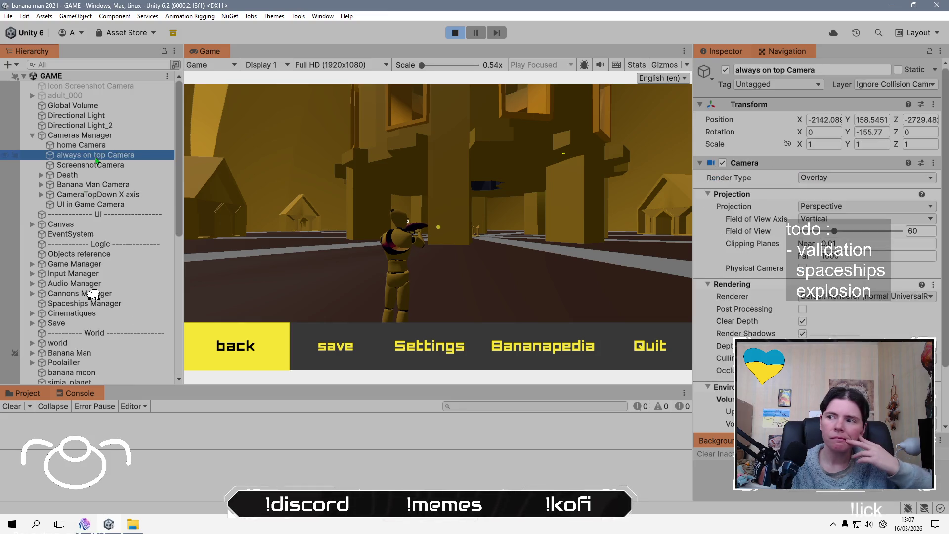
- Resume the running game, bring back the pause menu, and try a wider always-on-top Field of View
{"action": "scroll", "coordinate": [820, 267], "scroll_direction": "down", "scroll_amount": 3}
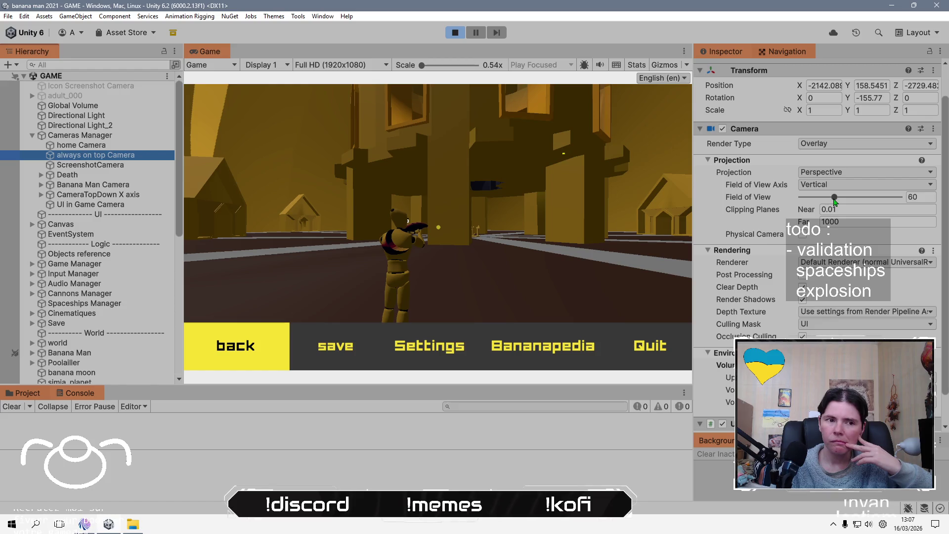
{"action": "left_click", "coordinate": [232, 342]}
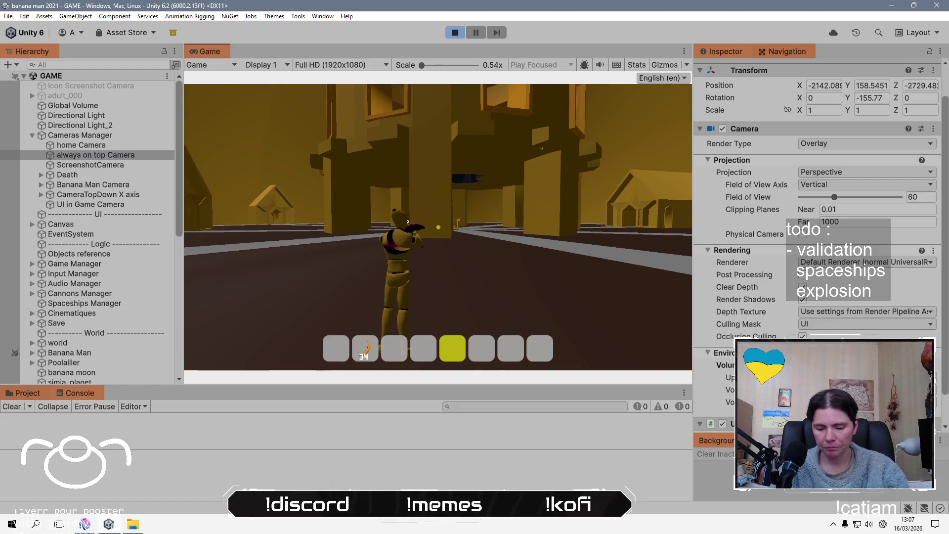
{"action": "key", "text": "Escape"}
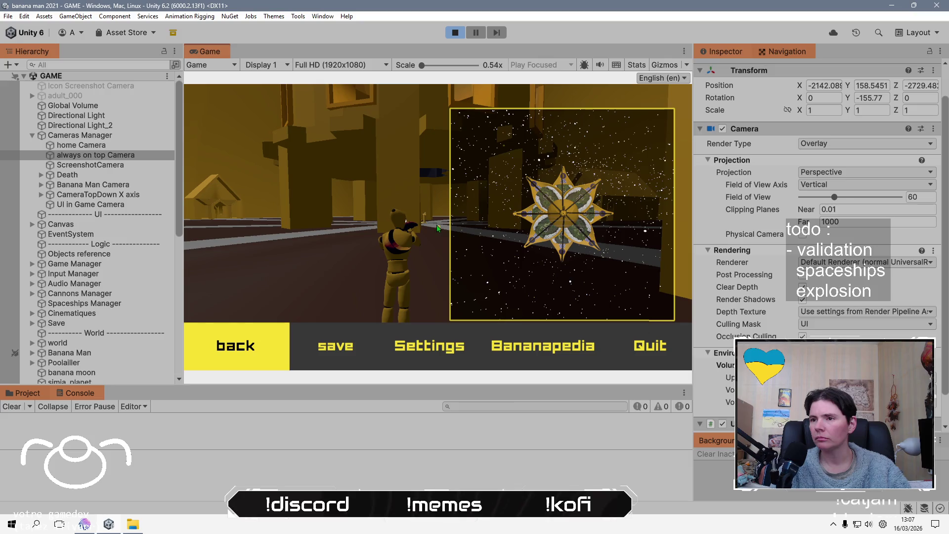
{"action": "left_click_drag", "start_coordinate": [837, 197], "coordinate": [842, 198]}
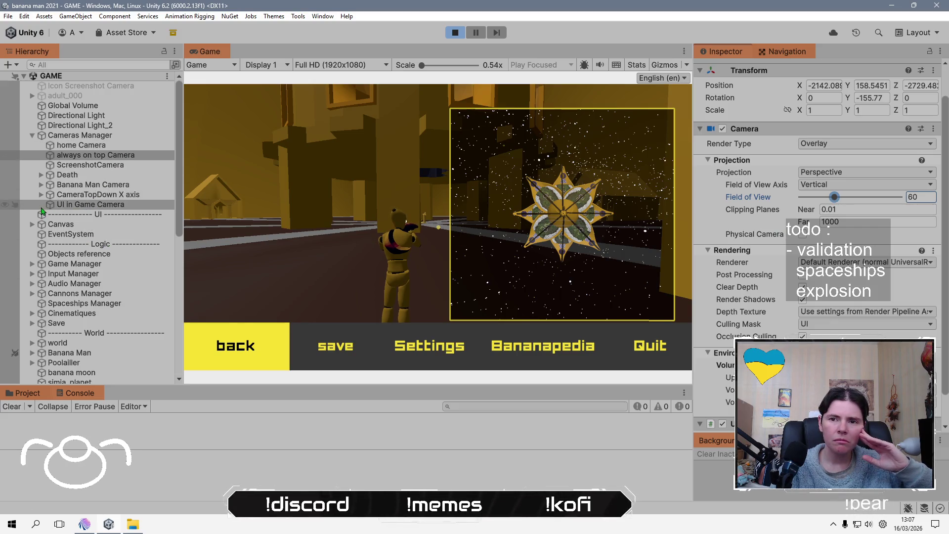
- Review home Camera, adjust UI in Game Camera's Field of View, then select Space Mini Map Camera
{"action": "left_click", "coordinate": [100, 146]}
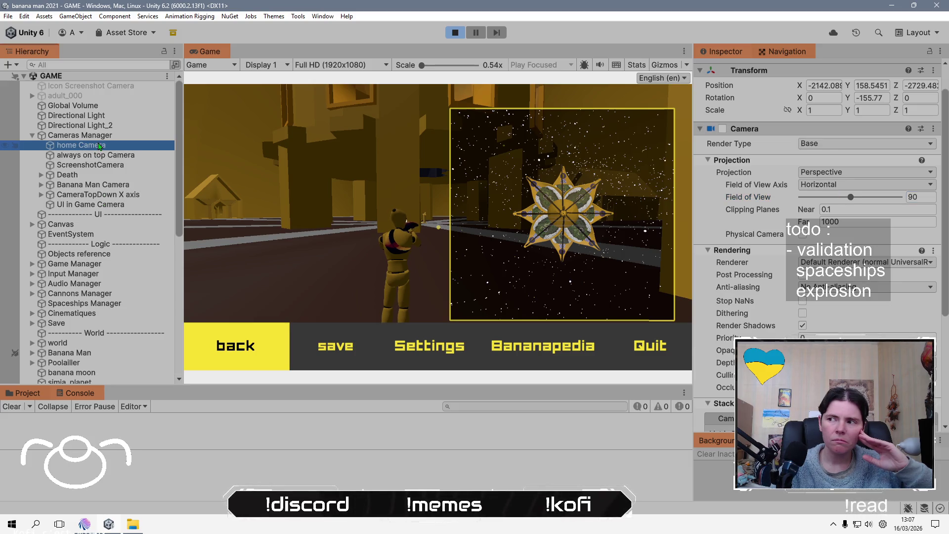
{"action": "left_click", "coordinate": [92, 205]}
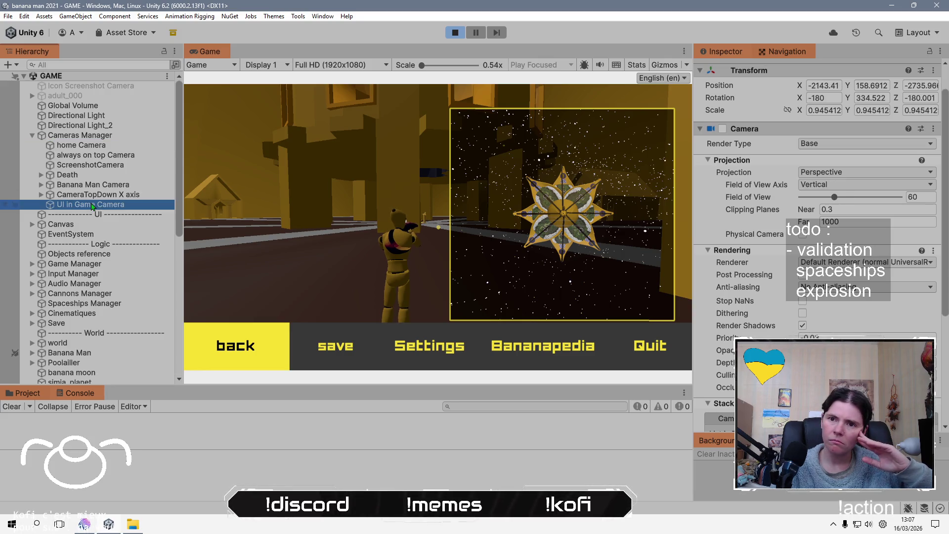
{"action": "left_click_drag", "start_coordinate": [828, 199], "coordinate": [840, 199]}
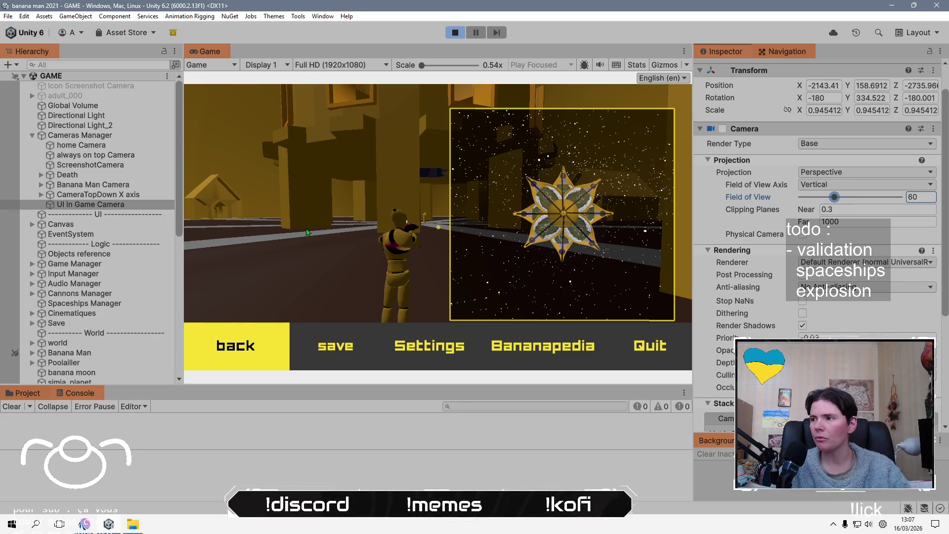
{"action": "scroll", "coordinate": [133, 303], "scroll_direction": "down", "scroll_amount": 3}
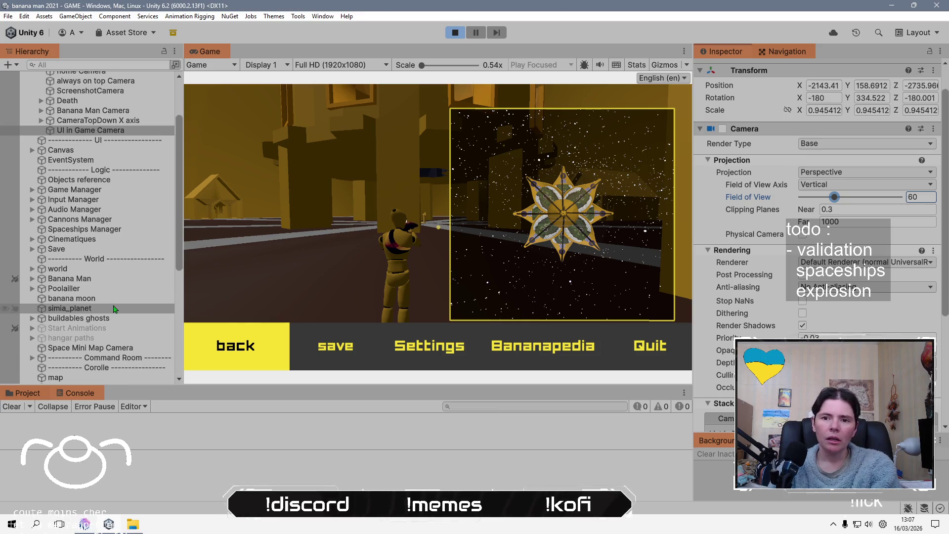
{"action": "left_click", "coordinate": [96, 349]}
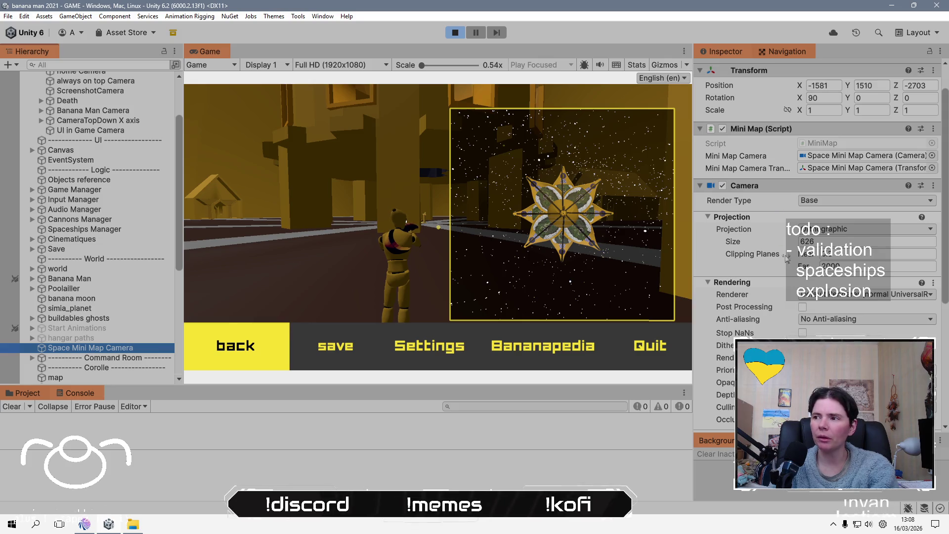
- Drag the Space Mini Map Camera's orthographic Size down to about 260 so the station fills it
{"action": "left_click_drag", "start_coordinate": [764, 245], "coordinate": [830, 242]}
{"action": "mouse_move", "coordinate": [938, 241]}
{"action": "left_mouse_down"}
{"action": "mouse_move", "coordinate": [69, 230]}
{"action": "mouse_move", "coordinate": [914, 277]}
{"action": "mouse_move", "coordinate": [852, 323]}
{"action": "left_mouse_up"}
{"action": "left_click_drag", "start_coordinate": [780, 242], "coordinate": [548, 258]}
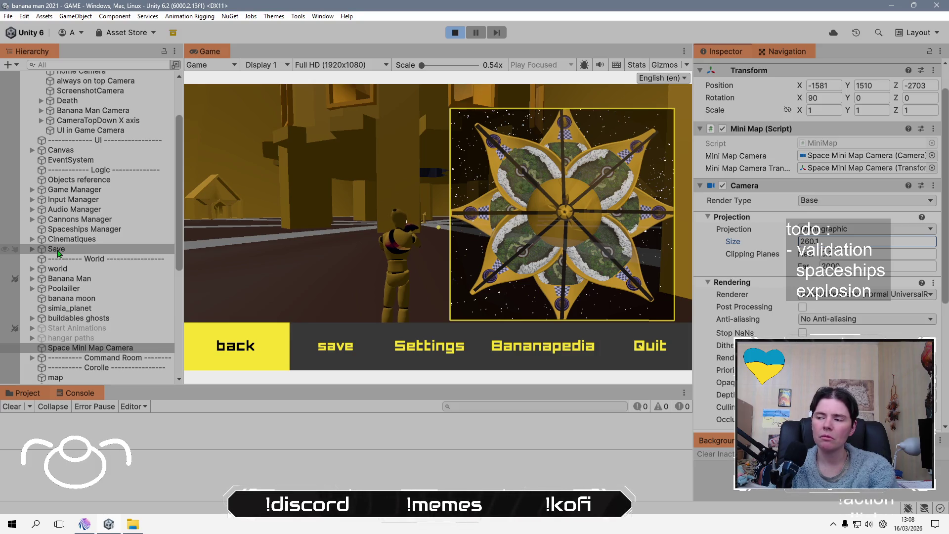
- Collapse Cameras Manager, settle the minimap Size at 260.1, and select the Banana Man player
{"action": "scroll", "coordinate": [58, 254], "scroll_direction": "up", "scroll_amount": 3}
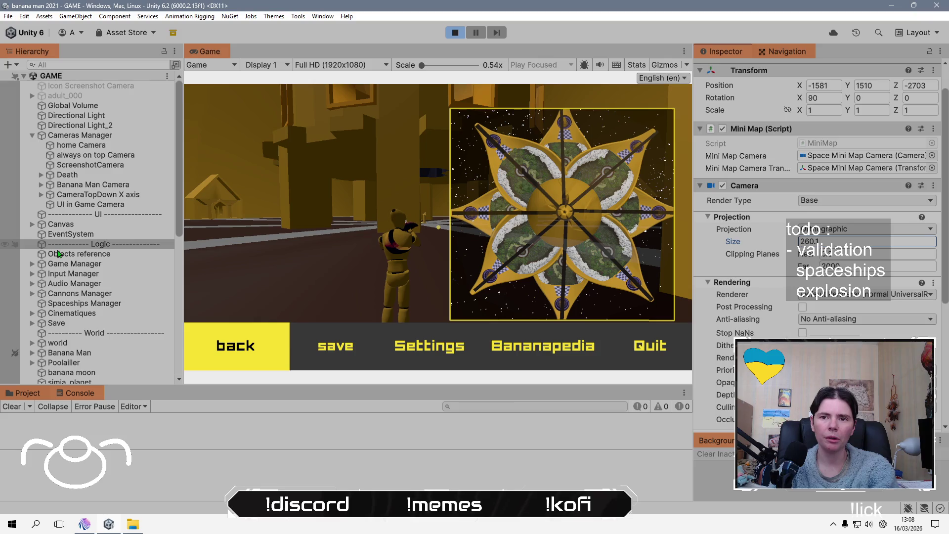
{"action": "left_click", "coordinate": [32, 135]}
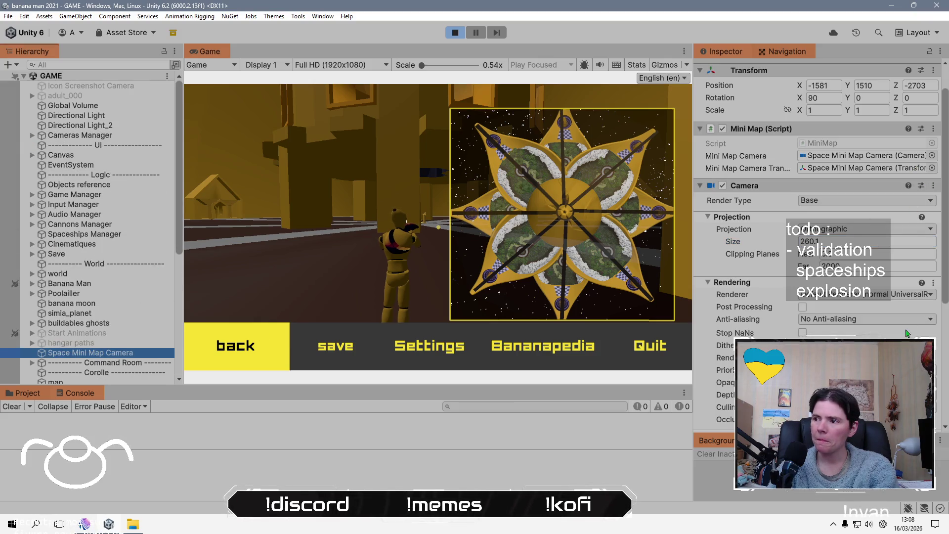
{"action": "left_click", "coordinate": [852, 241]}
{"action": "scroll", "coordinate": [59, 286], "scroll_direction": "down", "scroll_amount": 3}
{"action": "scroll", "coordinate": [41, 304], "scroll_direction": "up", "scroll_amount": 3}
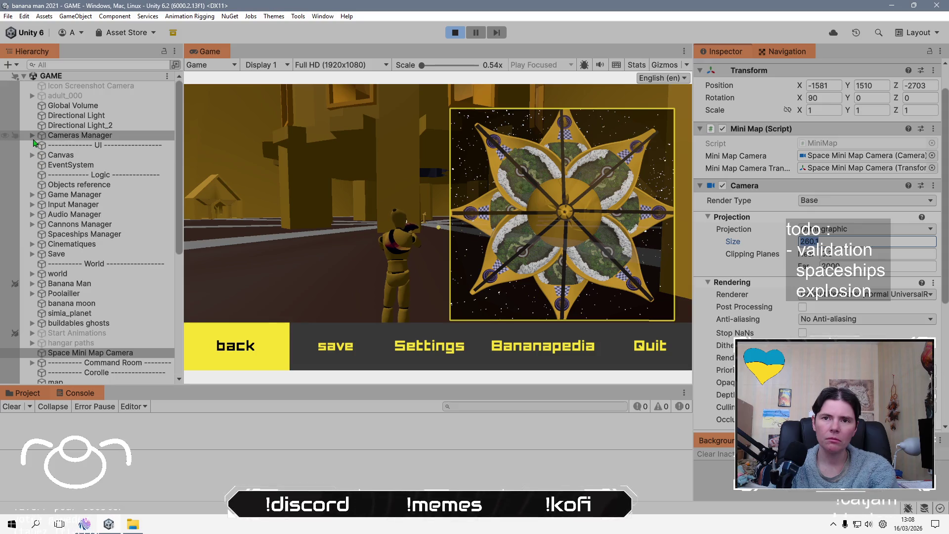
{"action": "left_click", "coordinate": [73, 284]}
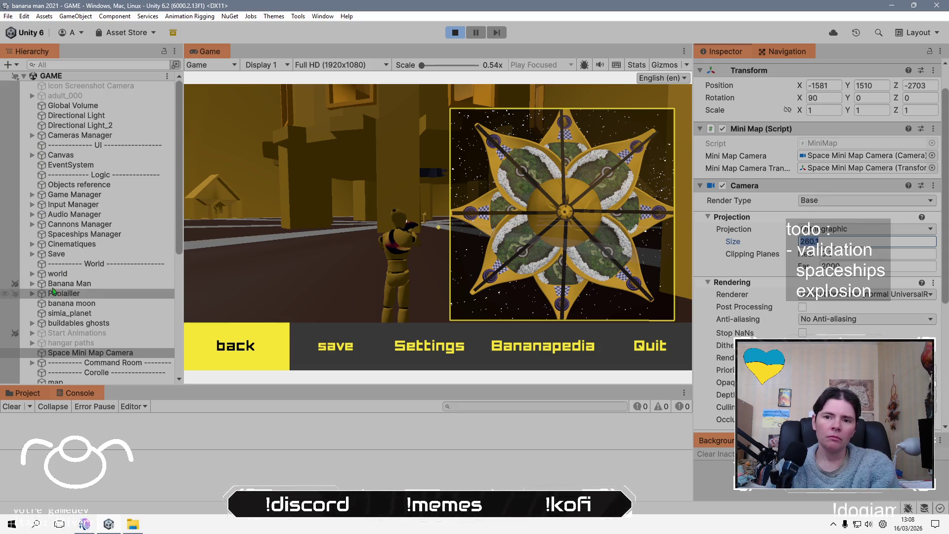
- Expand Banana Man and activate its mini map marqueur child to show the yellow field-of-view cone
{"action": "key", "text": "Right"}
{"action": "left_click", "coordinate": [74, 284]}
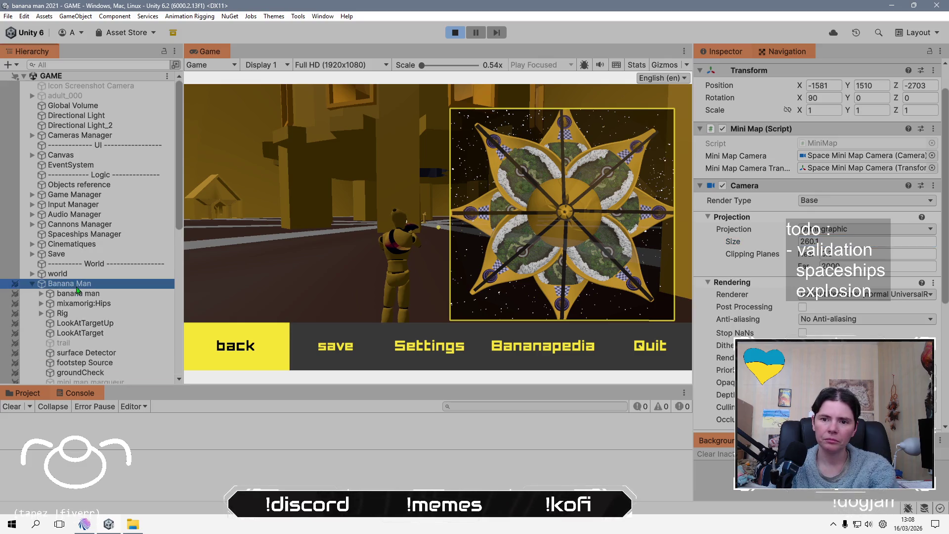
{"action": "scroll", "coordinate": [99, 346], "scroll_direction": "down", "scroll_amount": 1}
{"action": "left_click", "coordinate": [99, 345]}
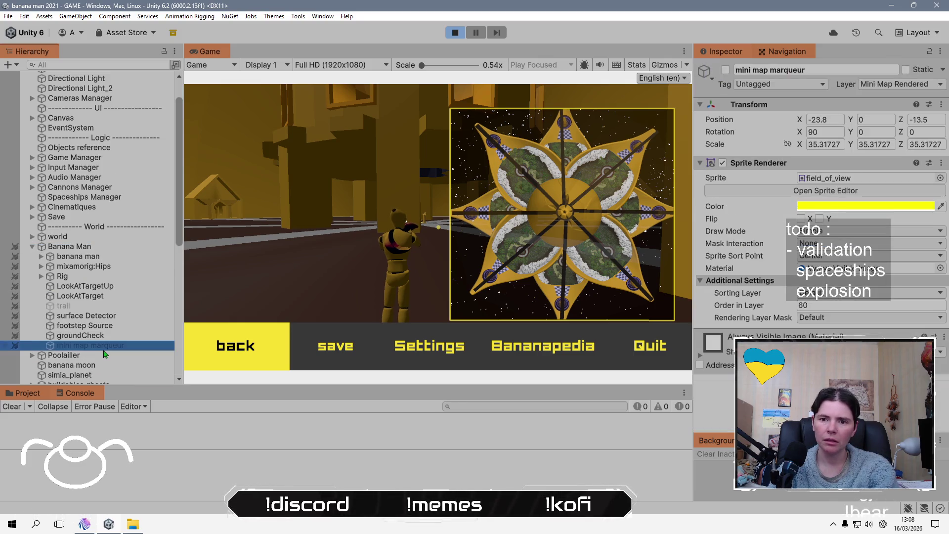
{"action": "left_click", "coordinate": [725, 70]}
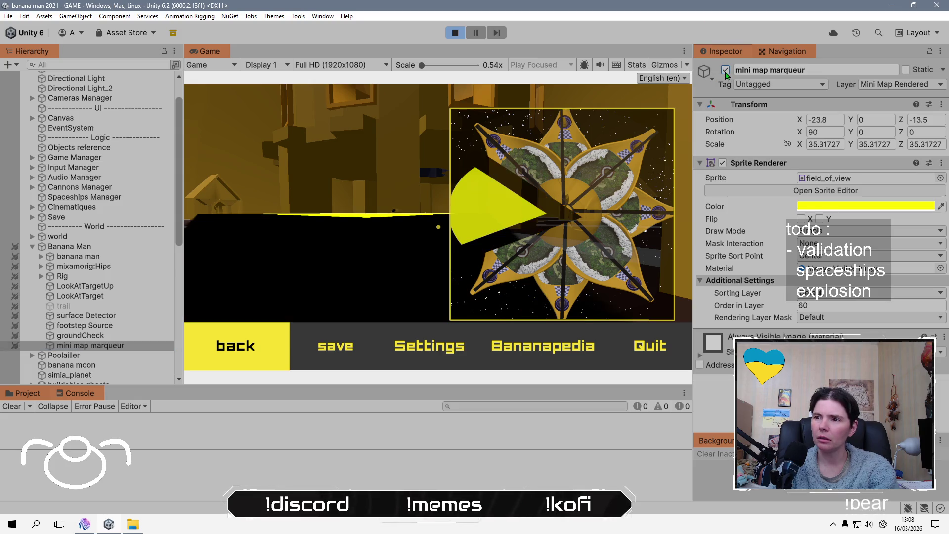
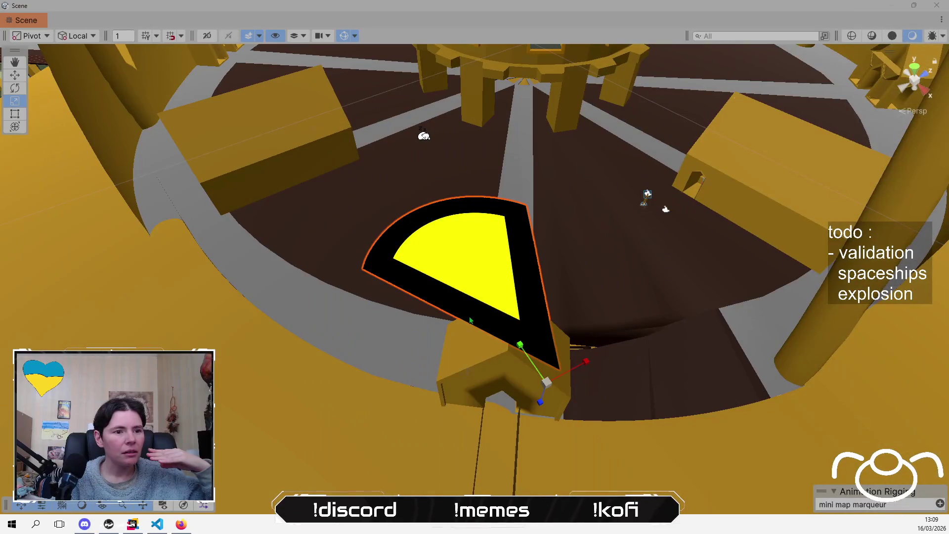
- During play, set the mini map marqueur's Position X and Z to 0
{"action": "mouse_move", "coordinate": [494, 296]}
{"action": "left_mouse_down"}
{"action": "mouse_move", "coordinate": [513, 294]}
{"action": "mouse_move", "coordinate": [470, 324]}
{"action": "mouse_move", "coordinate": [749, 268]}
{"action": "mouse_move", "coordinate": [519, 235]}
{"action": "mouse_move", "coordinate": [556, 215]}
{"action": "left_mouse_up"}
{"action": "scroll", "coordinate": [470, 324], "scroll_direction": "up", "scroll_amount": 5}
{"action": "scroll", "coordinate": [584, 227], "scroll_direction": "up", "scroll_amount": 3}
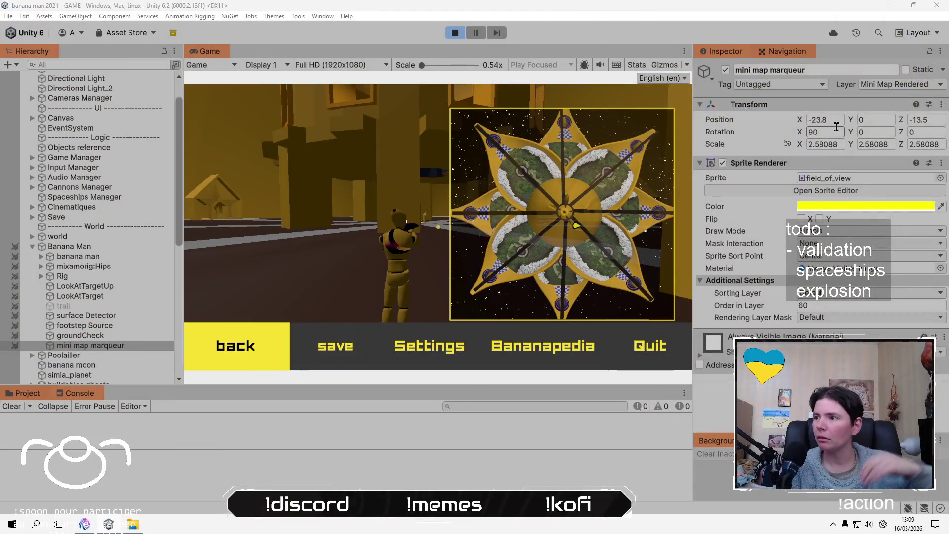
{"action": "left_click", "coordinate": [836, 120]}
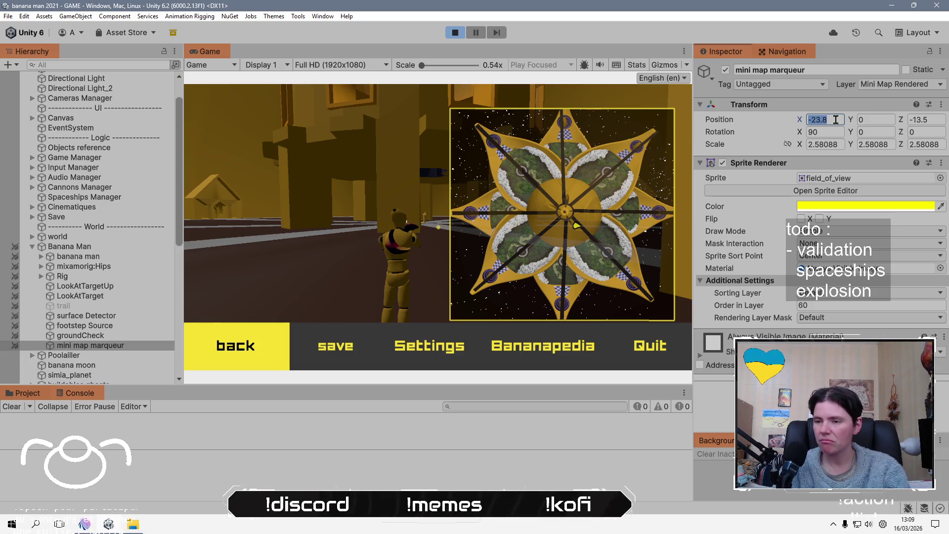
{"action": "type", "text": "0"}
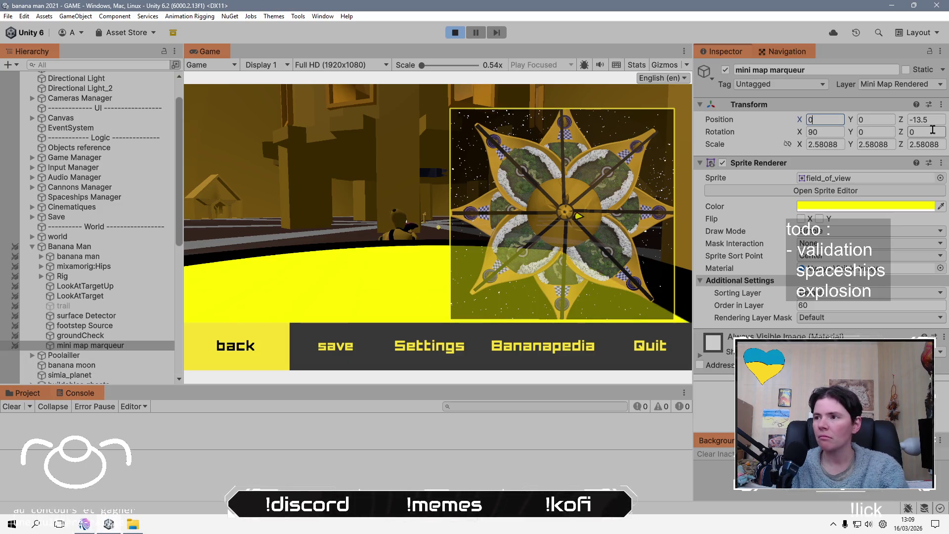
{"action": "left_click", "coordinate": [931, 119]}
{"action": "type", "text": "0"}
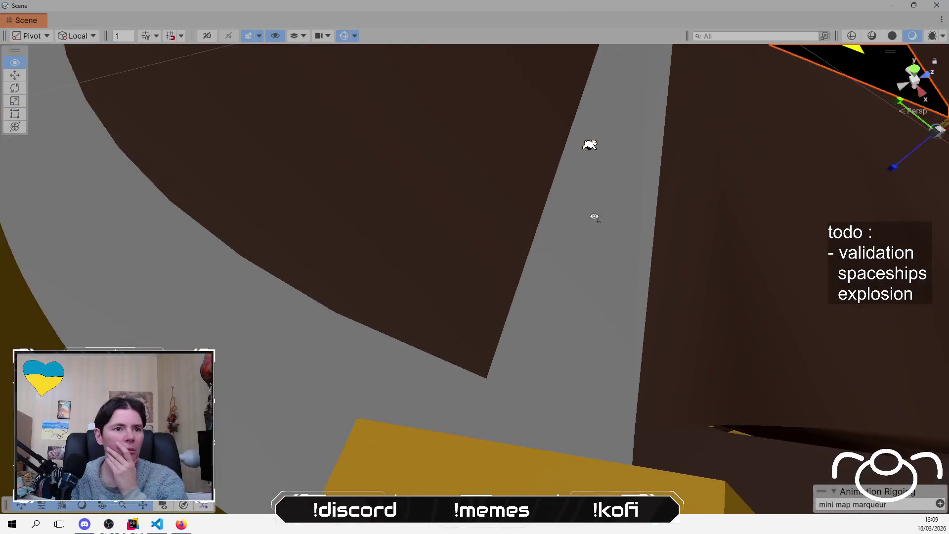
- Nudge the marker's X to -1.8 and open the field_of_view sprite in the Sprite Editor
{"action": "mouse_move", "coordinate": [594, 216]}
{"action": "left_mouse_down"}
{"action": "mouse_move", "coordinate": [526, 242]}
{"action": "mouse_move", "coordinate": [544, 267]}
{"action": "mouse_move", "coordinate": [537, 295]}
{"action": "mouse_move", "coordinate": [496, 328]}
{"action": "mouse_move", "coordinate": [631, 280]}
{"action": "left_mouse_up"}
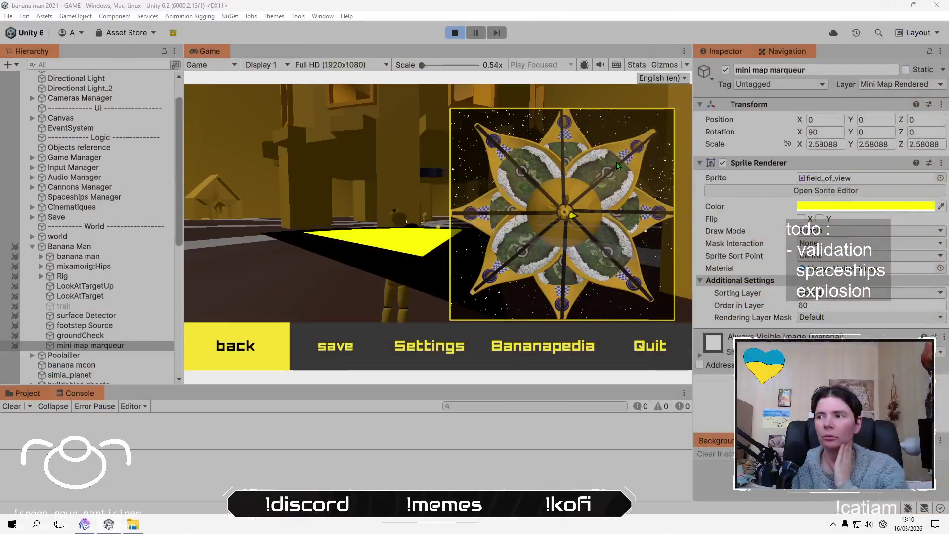
{"action": "left_click_drag", "start_coordinate": [801, 122], "coordinate": [801, 123]}
{"action": "type", "text": "-1.8"}
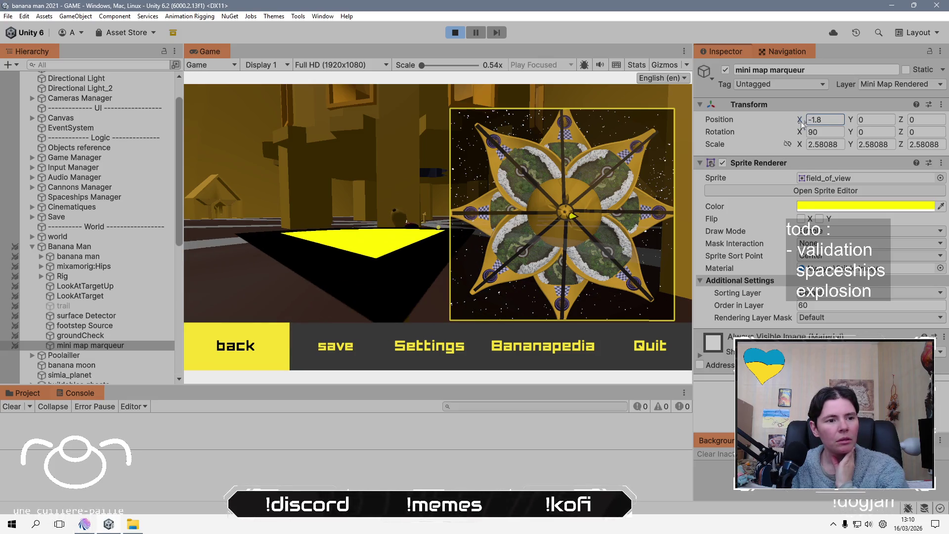
{"action": "left_click", "coordinate": [880, 192]}
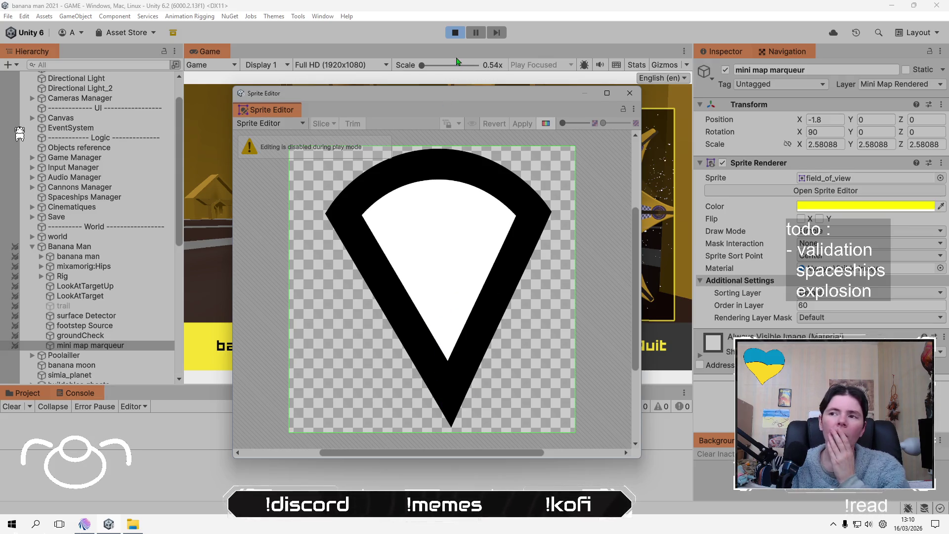
- Stop play mode and move Space Mini Map Camera into the Cameras Manager group
{"action": "left_click", "coordinate": [456, 32]}
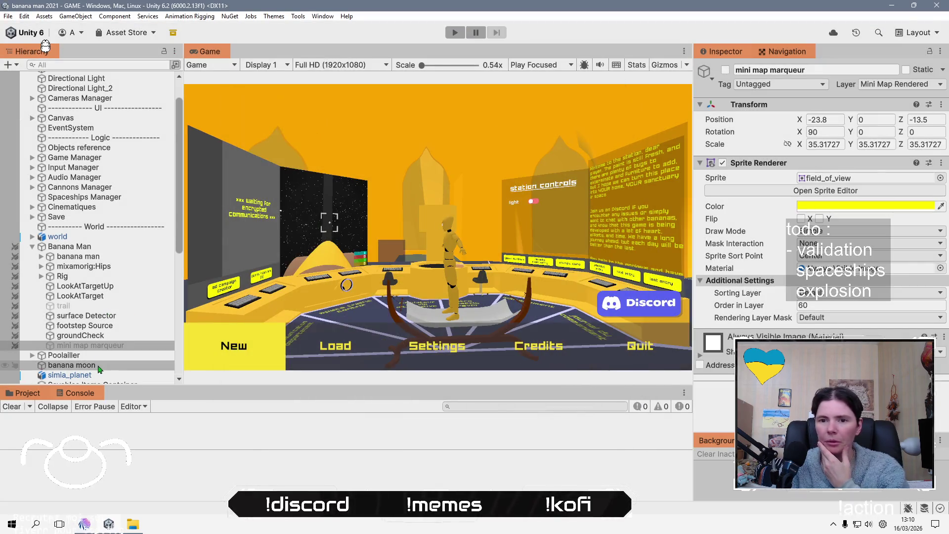
{"action": "scroll", "coordinate": [99, 369], "scroll_direction": "down", "scroll_amount": 3}
{"action": "left_click", "coordinate": [105, 352]}
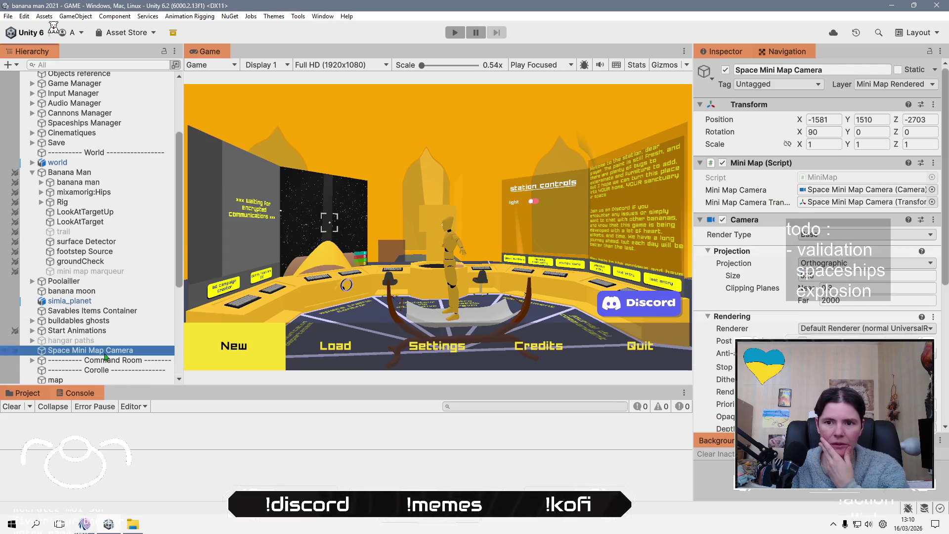
{"action": "mouse_move", "coordinate": [98, 354]}
{"action": "left_mouse_down"}
{"action": "mouse_move", "coordinate": [91, 86]}
{"action": "mouse_move", "coordinate": [109, 188]}
{"action": "left_mouse_up"}
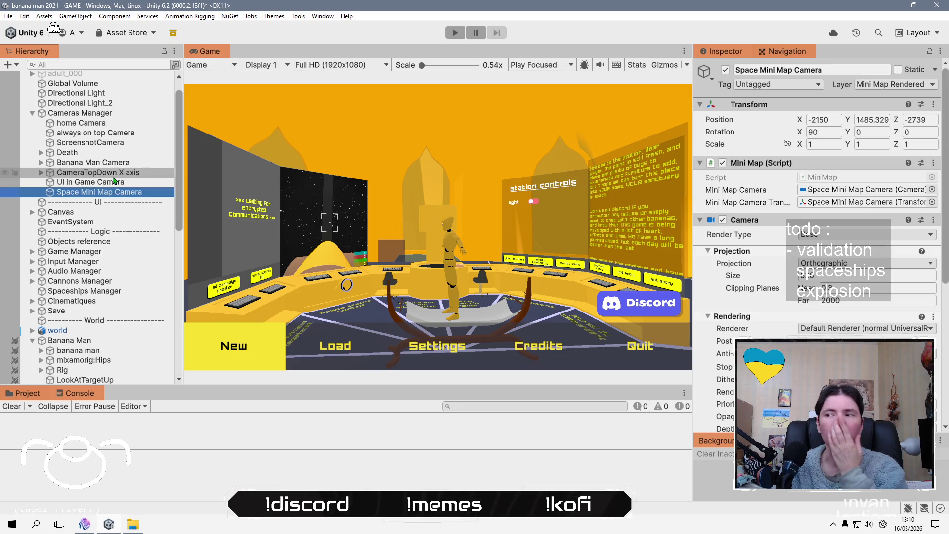
- Enable mini map marqueur and open its field_of_view sprite in the Sprite Editor
{"action": "left_click", "coordinate": [846, 276]}
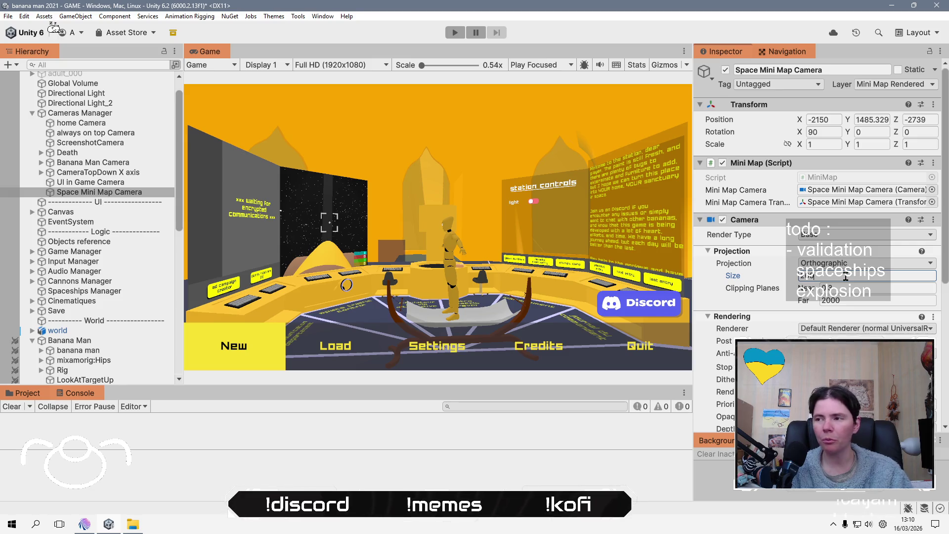
{"action": "scroll", "coordinate": [89, 267], "scroll_direction": "down", "scroll_amount": 3}
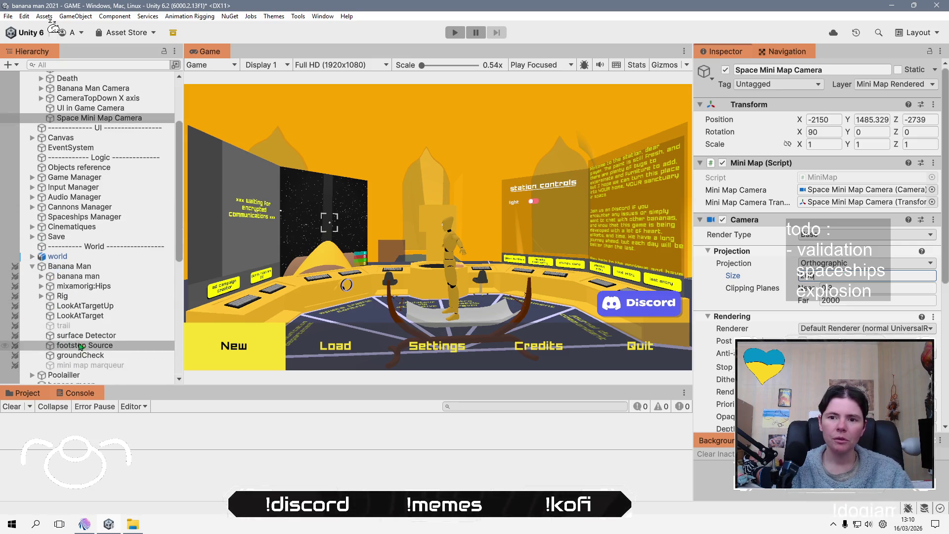
{"action": "left_click", "coordinate": [90, 366]}
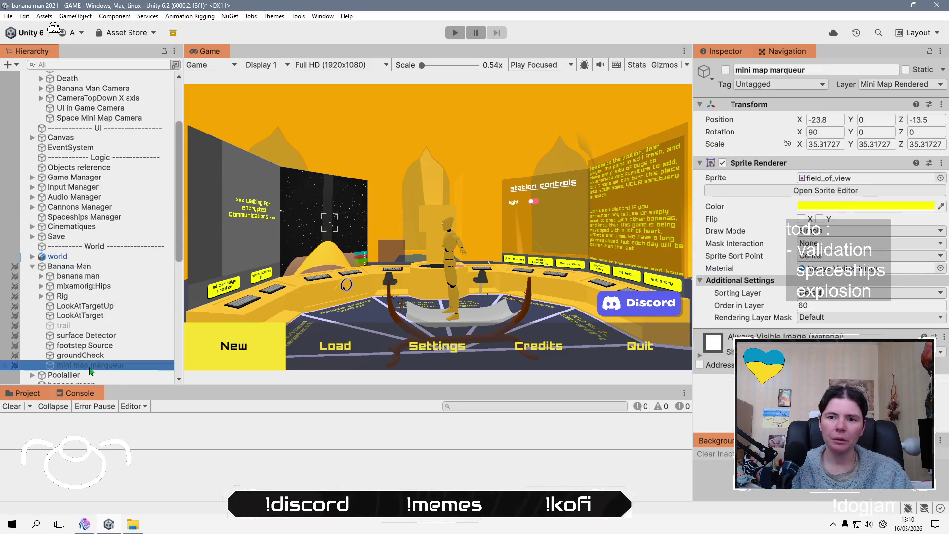
{"action": "left_click", "coordinate": [725, 71]}
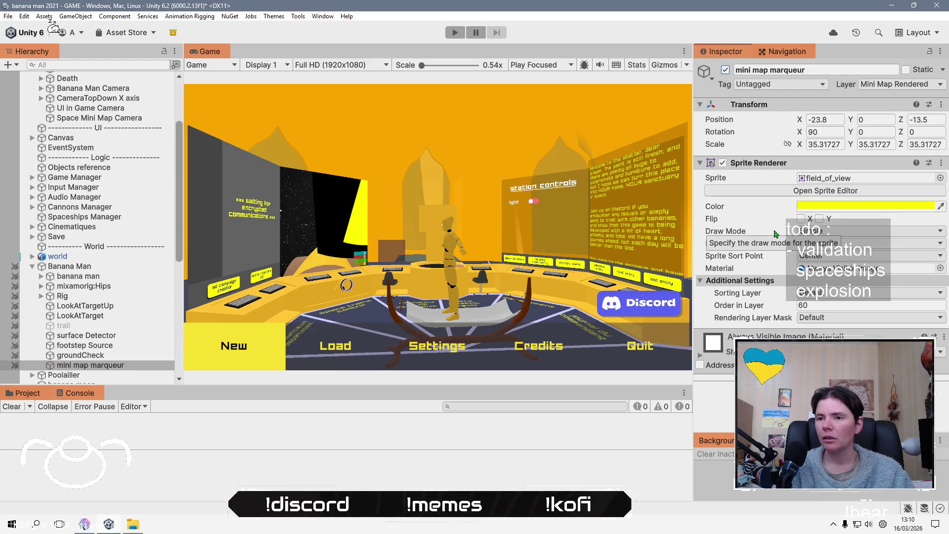
{"action": "left_click", "coordinate": [816, 188]}
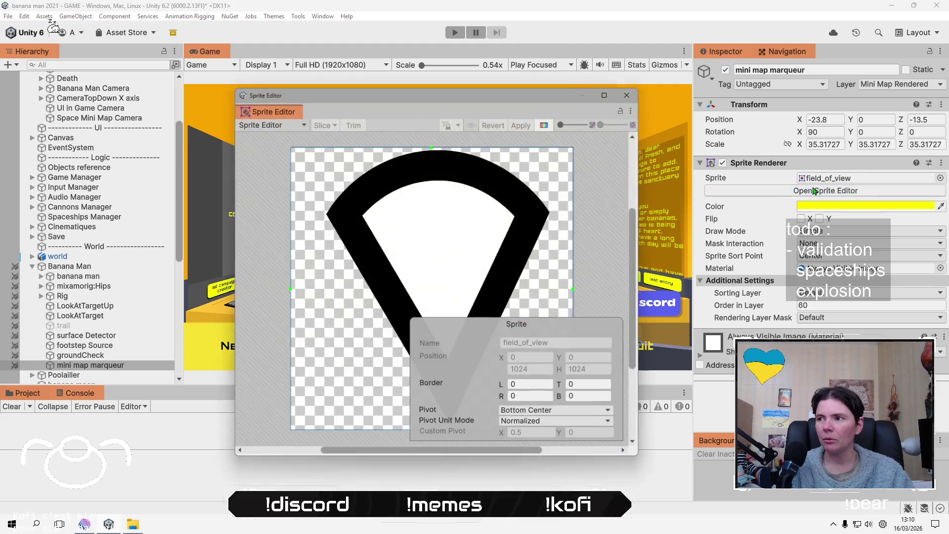
- Move the field_of_view sprite's pivot to the V's tip and apply it
{"action": "scroll", "coordinate": [410, 291], "scroll_direction": "up", "scroll_amount": 3}
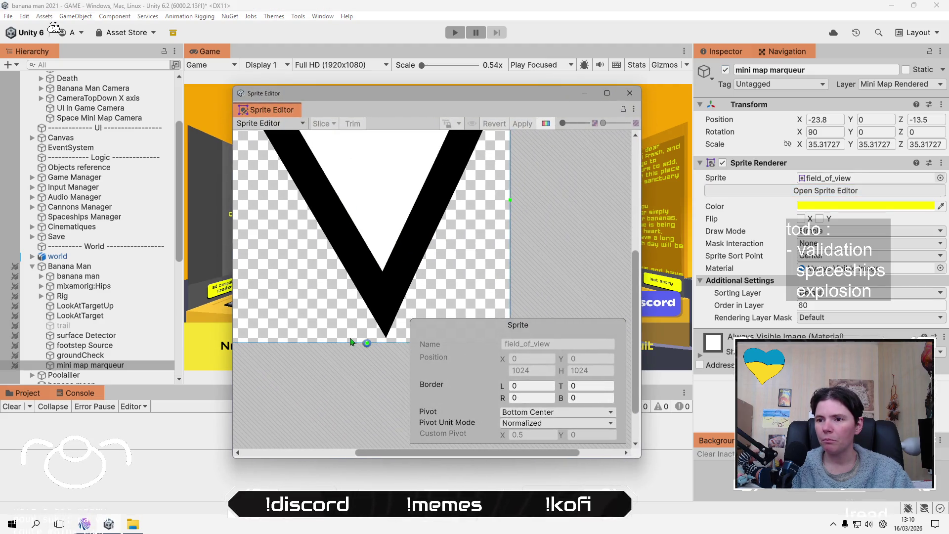
{"action": "left_click", "coordinate": [367, 343]}
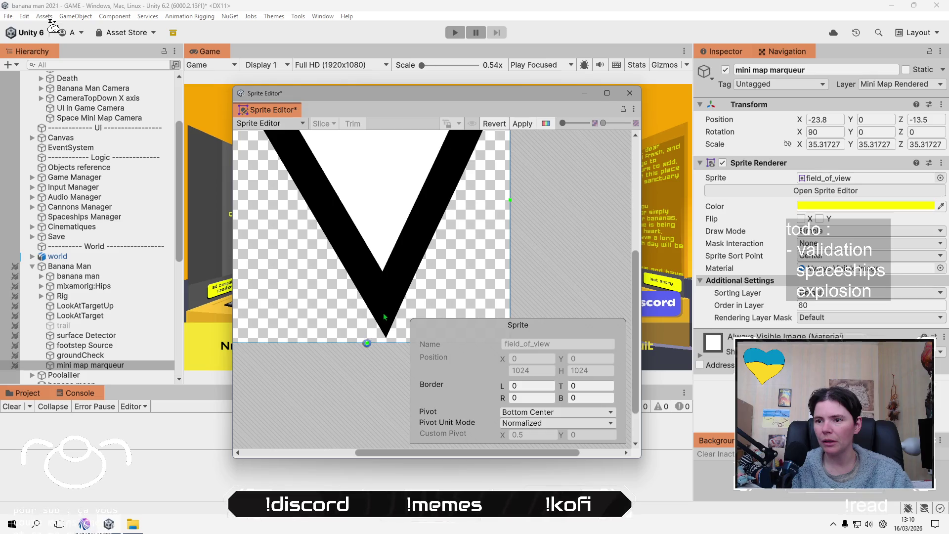
{"action": "left_click_drag", "start_coordinate": [367, 343], "coordinate": [387, 337]}
{"action": "left_click", "coordinate": [523, 123]}
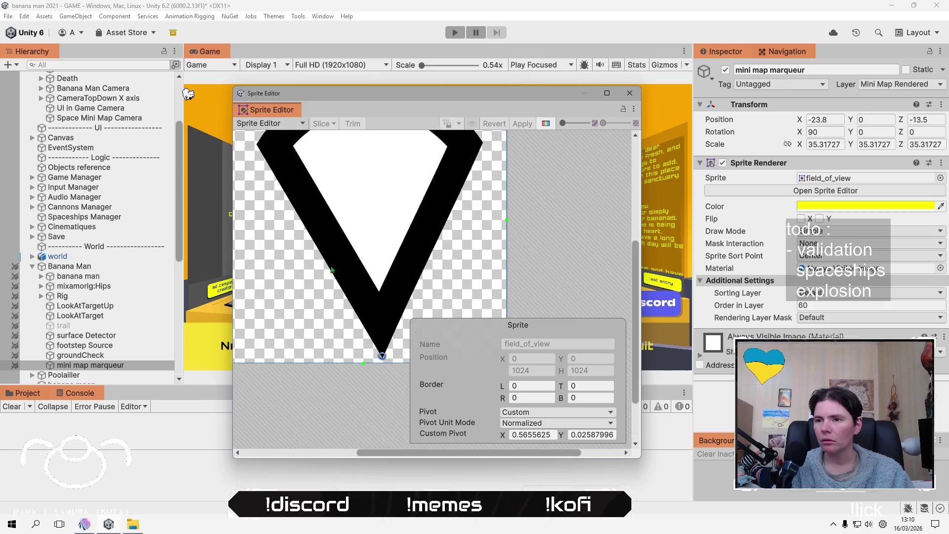
- Maximise the Sprite Editor, drag a left border, then close it discarding changes
{"action": "scroll", "coordinate": [372, 273], "scroll_direction": "down", "scroll_amount": 4}
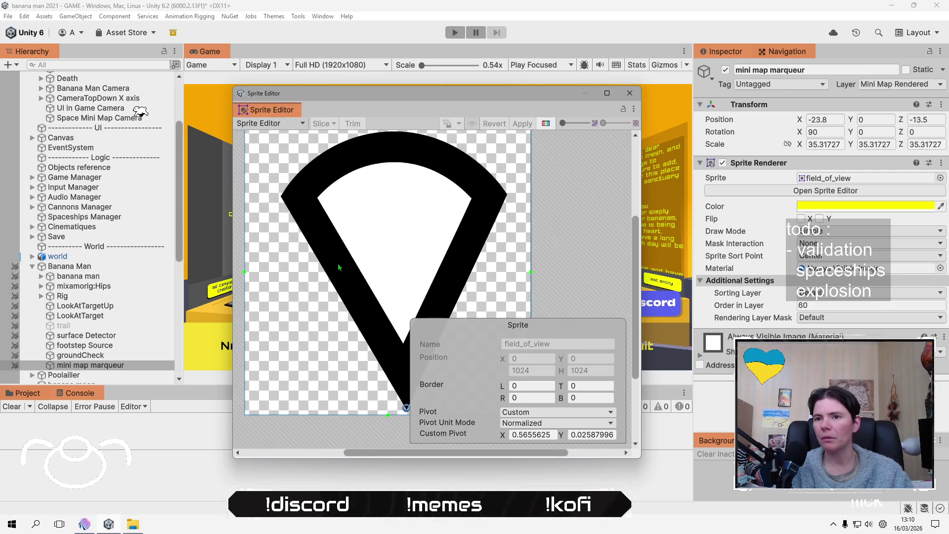
{"action": "scroll", "coordinate": [337, 263], "scroll_direction": "up", "scroll_amount": 3}
{"action": "scroll", "coordinate": [307, 263], "scroll_direction": "down", "scroll_amount": 2}
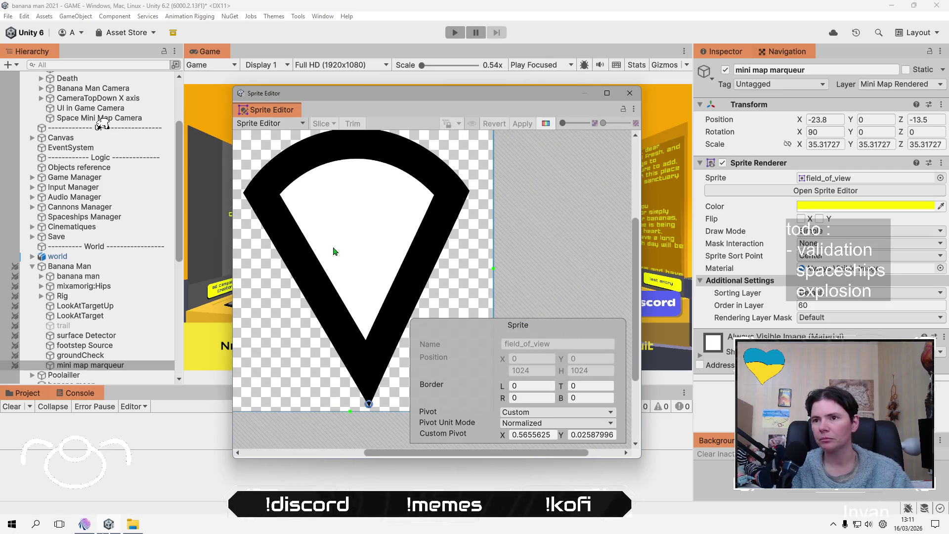
{"action": "scroll", "coordinate": [328, 254], "scroll_direction": "down", "scroll_amount": 1}
{"action": "left_click_drag", "start_coordinate": [349, 467], "coordinate": [354, 513]}
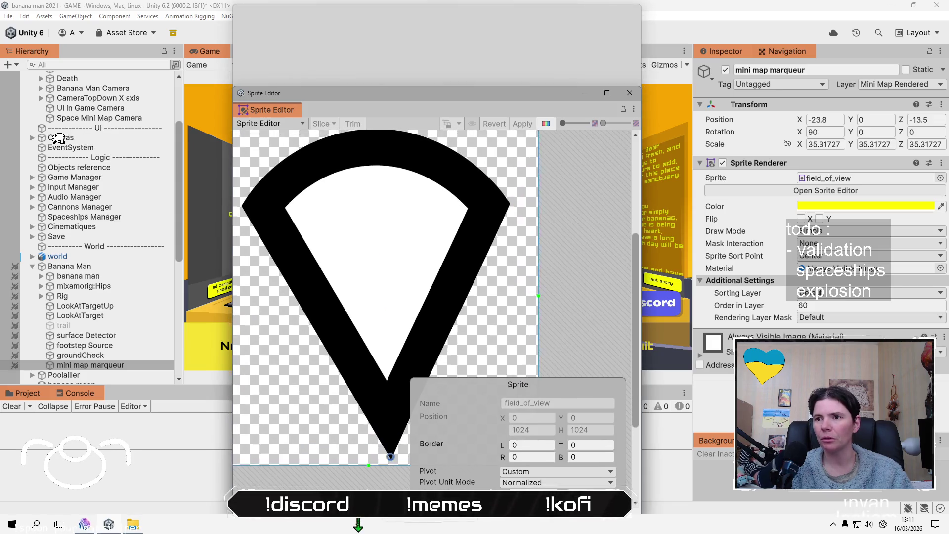
{"action": "double_click", "coordinate": [584, 23]}
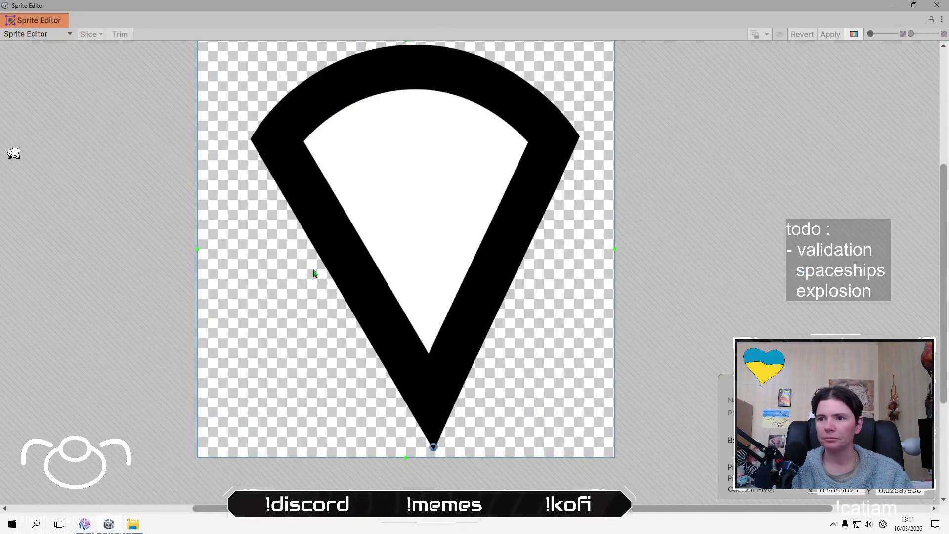
{"action": "mouse_move", "coordinate": [197, 249]}
{"action": "left_mouse_down"}
{"action": "mouse_move", "coordinate": [228, 244]}
{"action": "mouse_move", "coordinate": [192, 240]}
{"action": "left_mouse_up"}
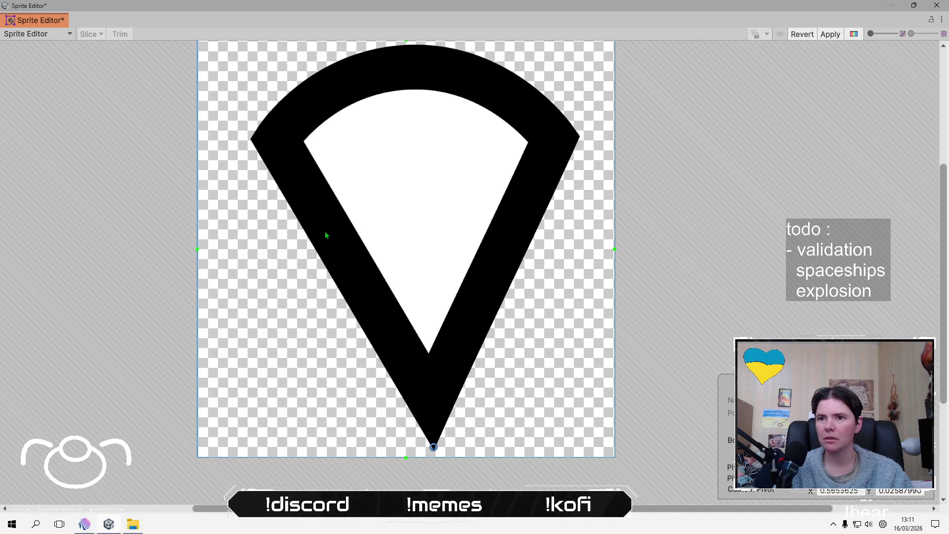
{"action": "left_click", "coordinate": [137, 527]}
{"action": "left_click", "coordinate": [137, 527]}
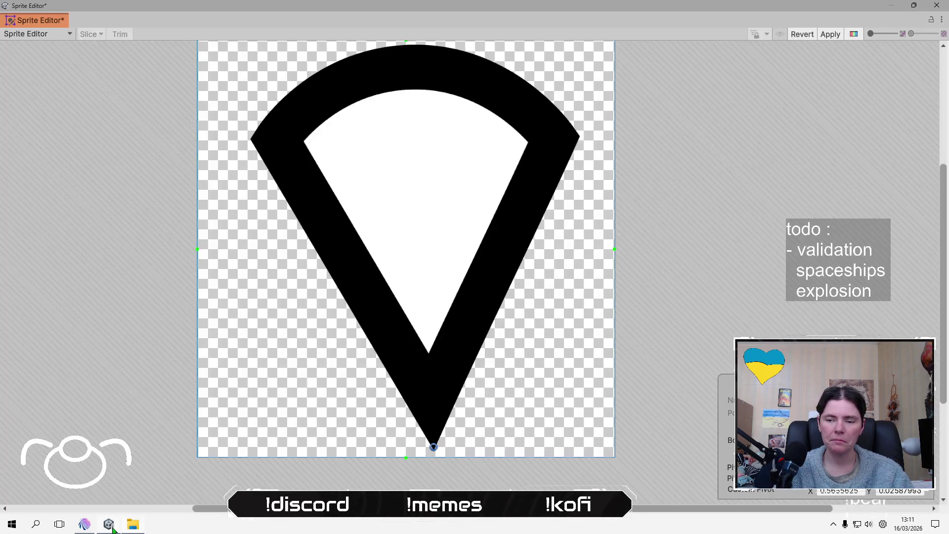
{"action": "left_click", "coordinate": [930, 13]}
{"action": "left_click", "coordinate": [453, 278]}
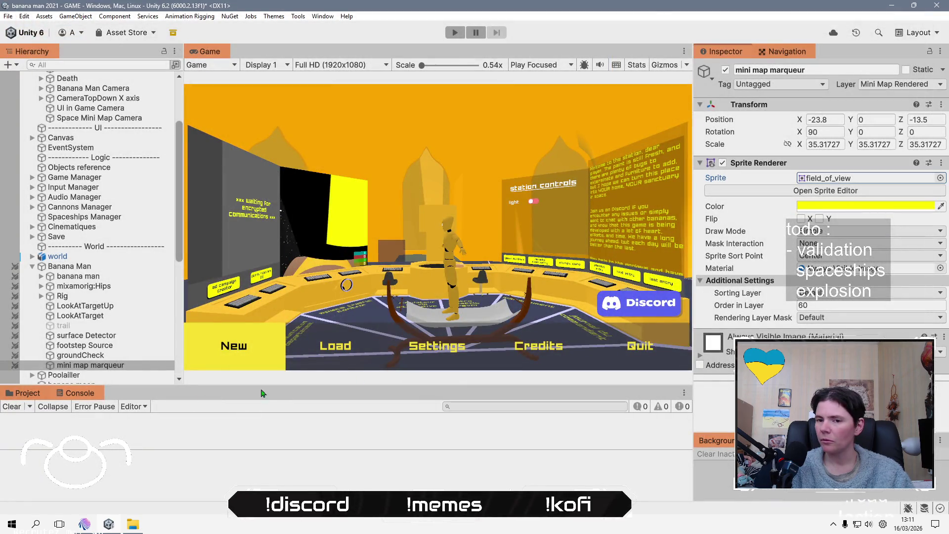
- Find the field_of_view sprite in the Project assets and choose Show in Explorer
{"action": "left_click", "coordinate": [26, 393]}
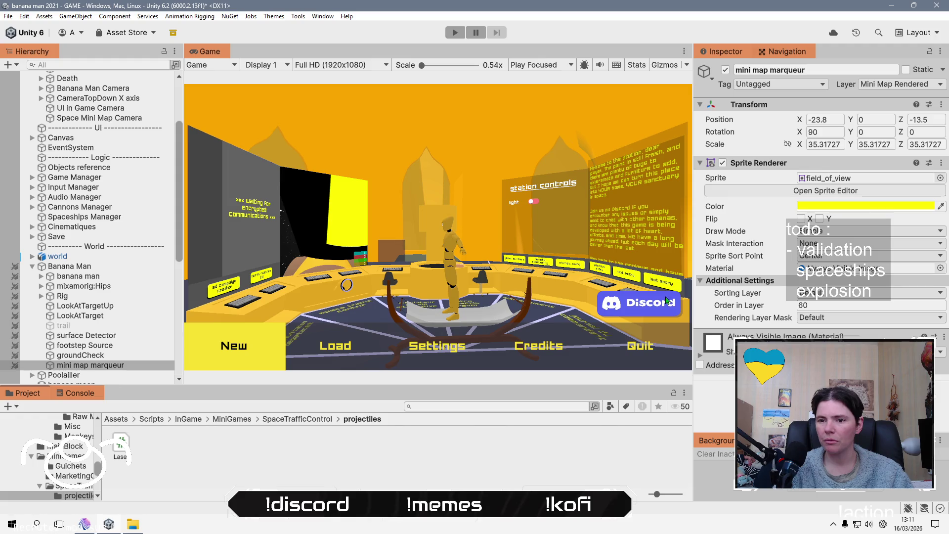
{"action": "left_click", "coordinate": [854, 179]}
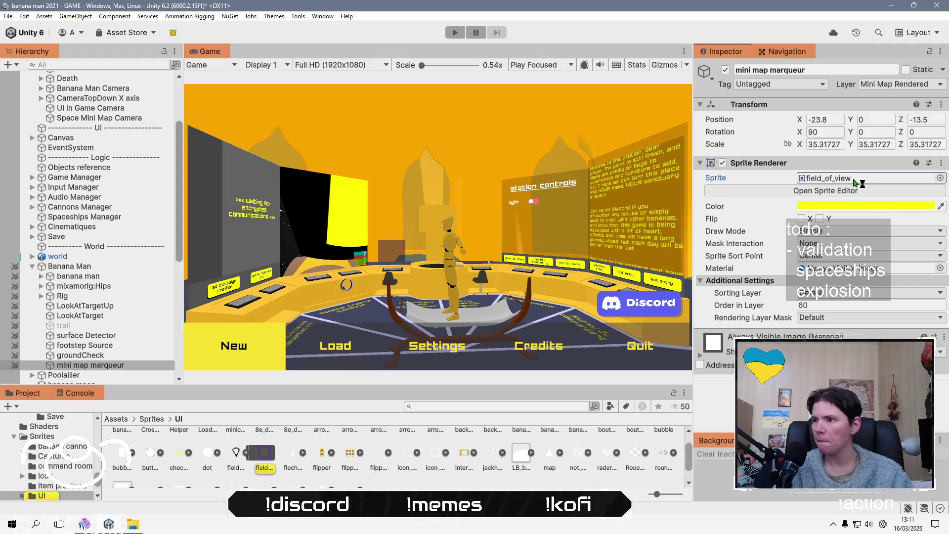
{"action": "left_click", "coordinate": [236, 454]}
{"action": "right_click", "coordinate": [237, 453]}
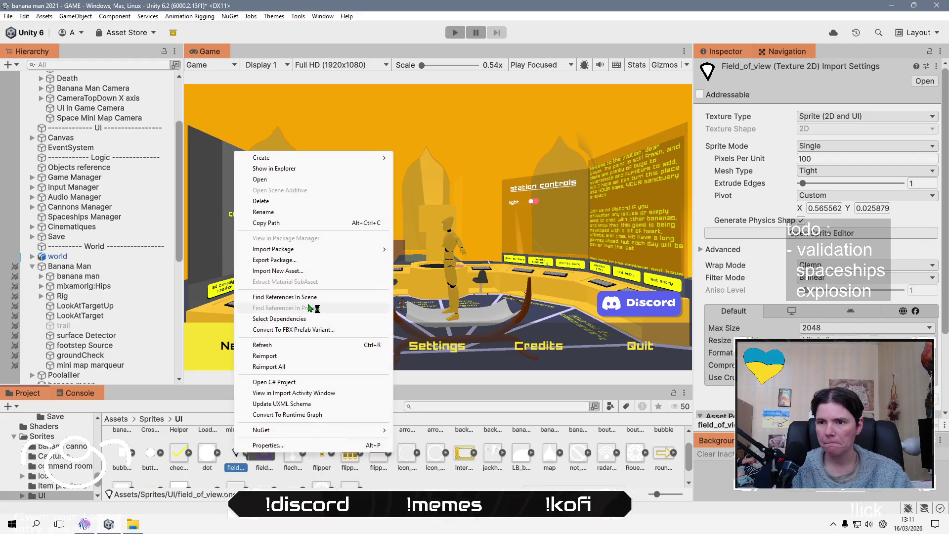
{"action": "left_click", "coordinate": [348, 169]}
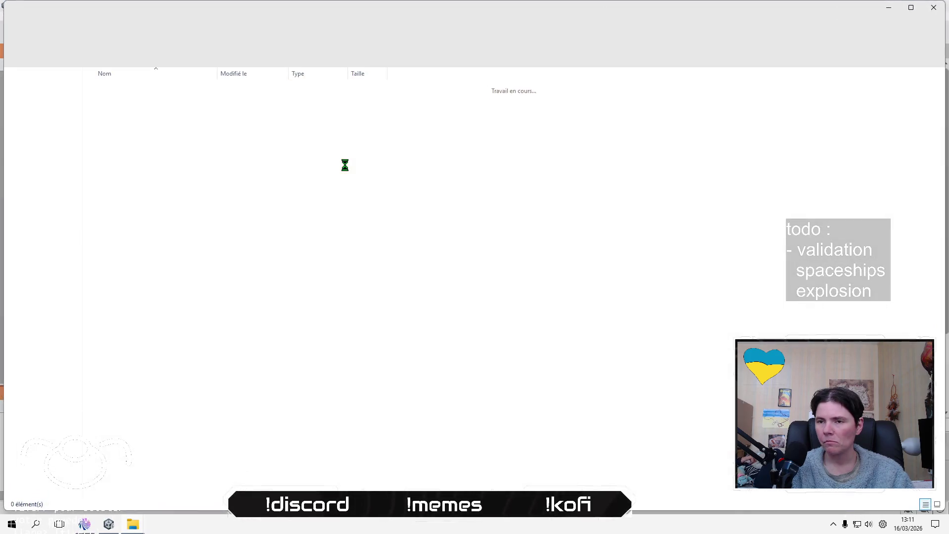
- Open field_of_view.png in GIMP via Ouvrir avec, then switch to the chat app
{"action": "key", "text": "Up"}
{"action": "left_click", "coordinate": [147, 415]}
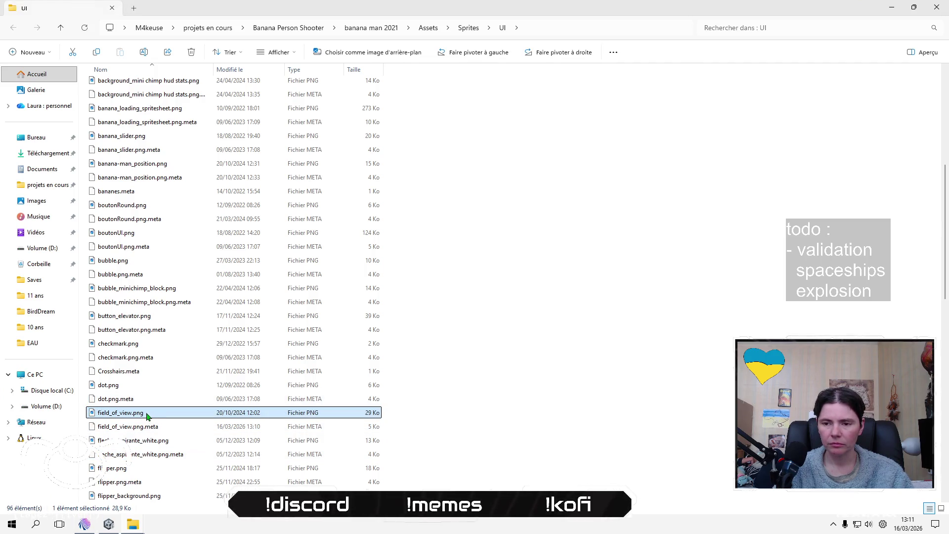
{"action": "right_click", "coordinate": [146, 415]}
{"action": "mouse_move", "coordinate": [297, 188]}
{"action": "left_click", "coordinate": [395, 205]}
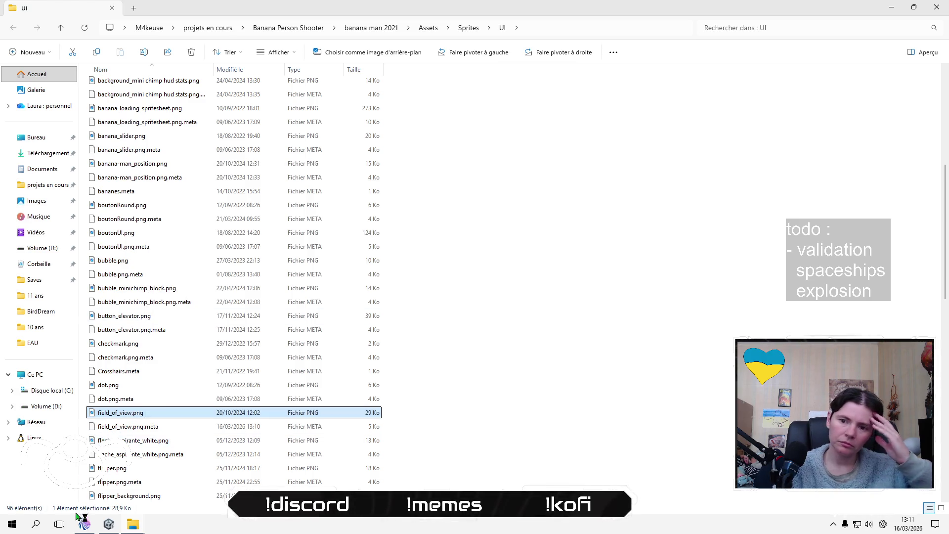
{"action": "left_click", "coordinate": [79, 520]}
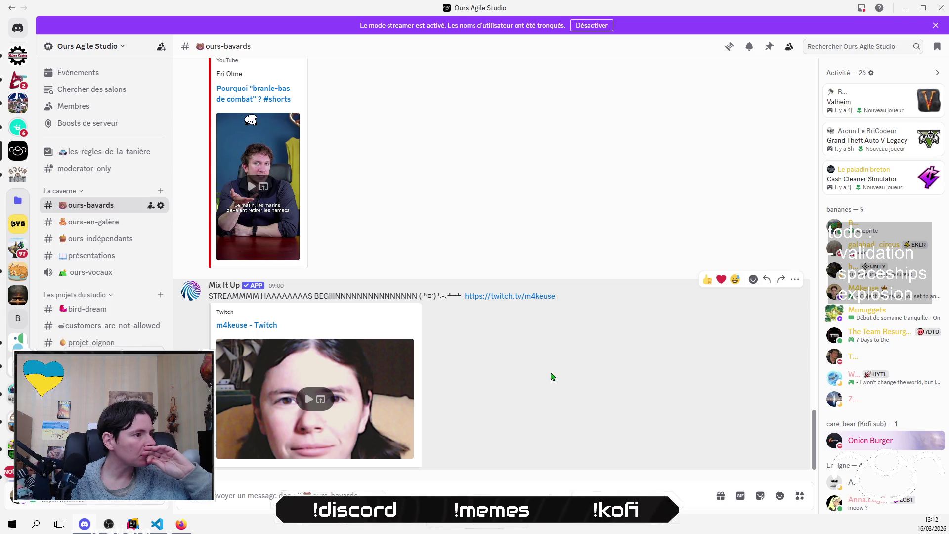
{"action": "scroll", "coordinate": [552, 376], "scroll_direction": "up", "scroll_amount": 4}
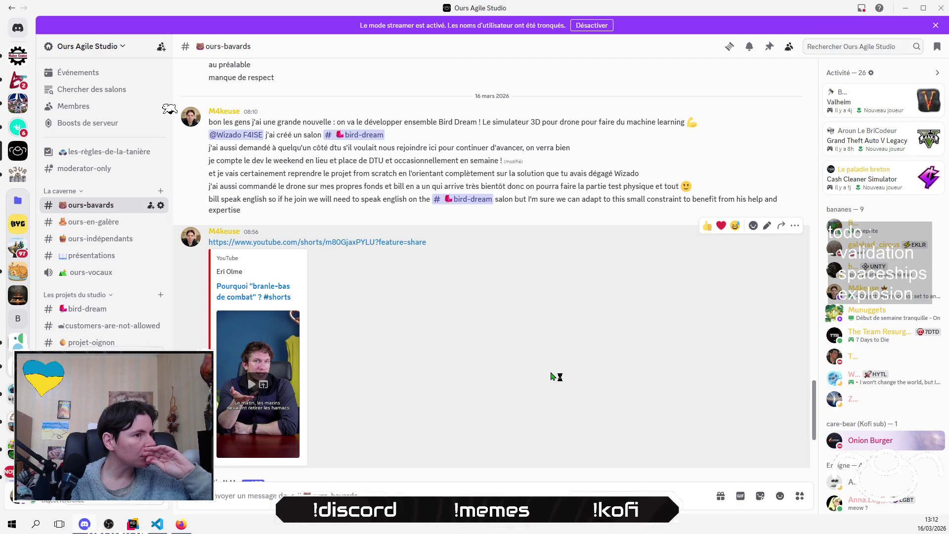
{"action": "scroll", "coordinate": [552, 376], "scroll_direction": "down", "scroll_amount": 4}
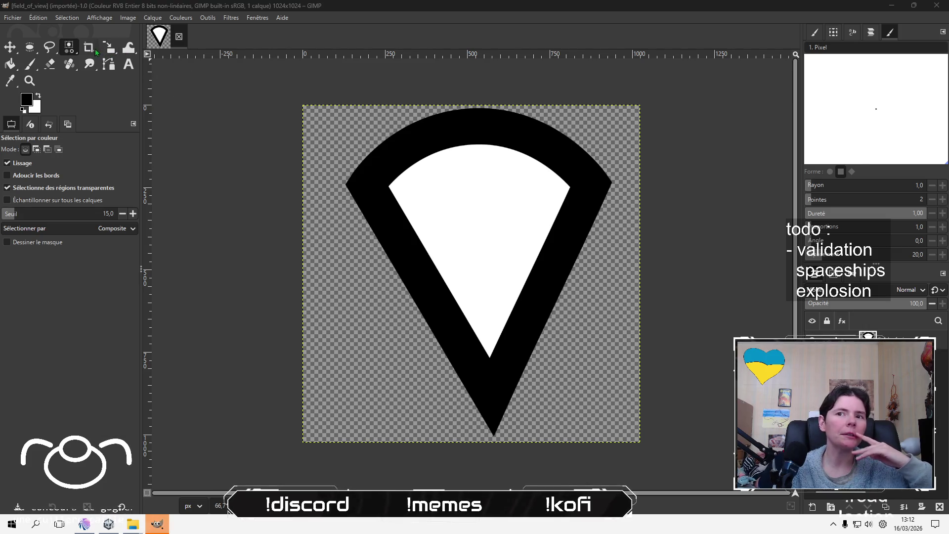
- Crop the marker image tightly around the cone, leaving an 813×996 image
{"action": "key", "text": "shift+c"}
{"action": "mouse_move", "coordinate": [360, 119]}
{"action": "left_mouse_down"}
{"action": "mouse_move", "coordinate": [555, 489]}
{"action": "mouse_move", "coordinate": [612, 478]}
{"action": "left_mouse_up"}
{"action": "left_click_drag", "start_coordinate": [369, 235], "coordinate": [354, 236]}
{"action": "left_click_drag", "start_coordinate": [477, 133], "coordinate": [475, 125]}
{"action": "left_click_drag", "start_coordinate": [536, 467], "coordinate": [522, 429]}
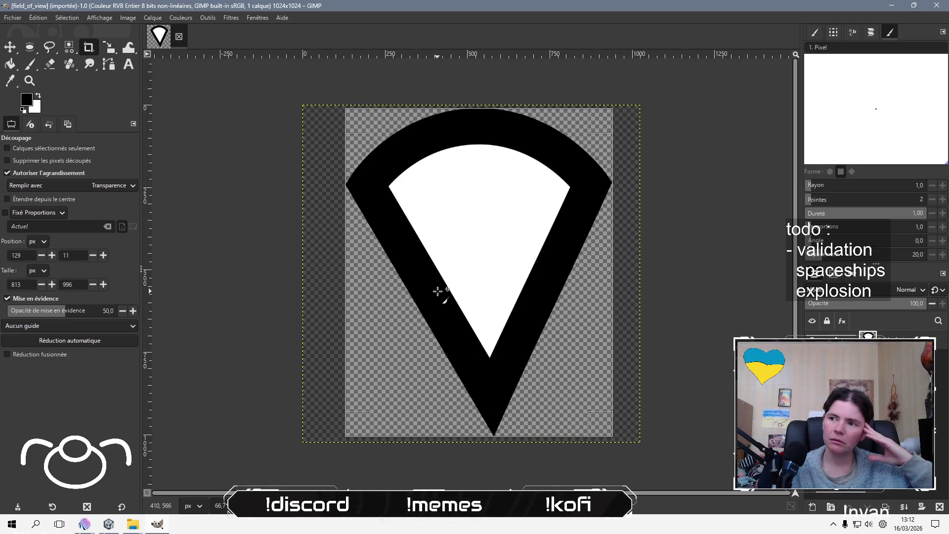
{"action": "left_click", "coordinate": [584, 232]}
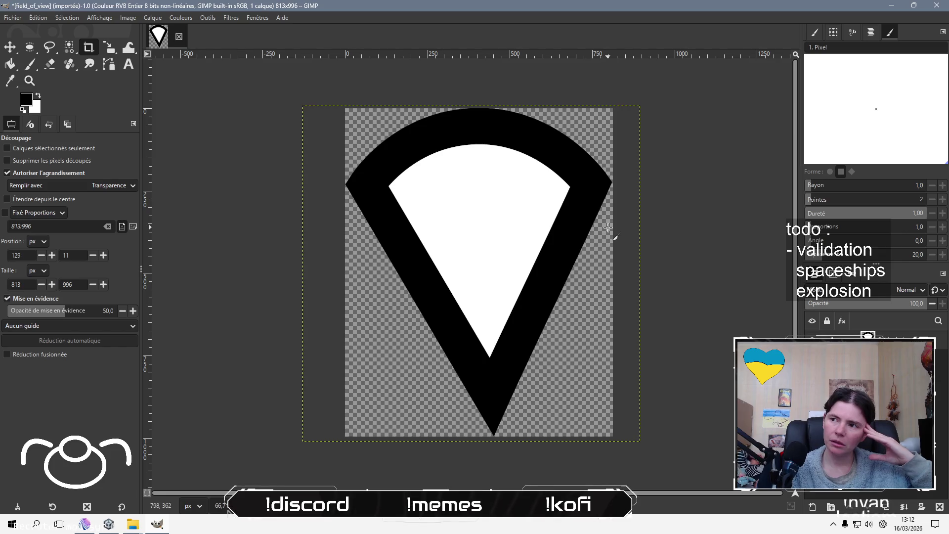
- Fit the layer to the image size, overwrite field_of_view.png, and quit GIMP discarding changes
{"action": "left_click", "coordinate": [153, 18]}
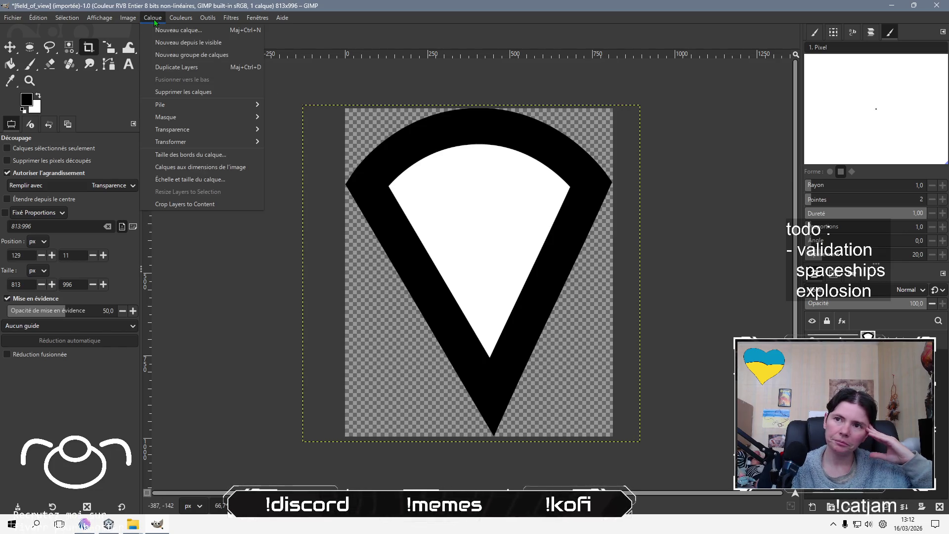
{"action": "left_click", "coordinate": [202, 167]}
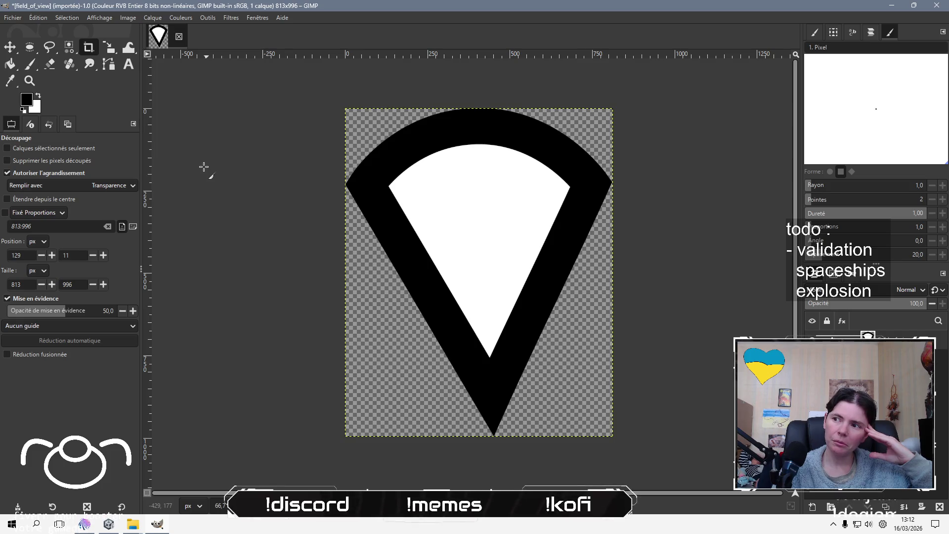
{"action": "left_click", "coordinate": [12, 17]}
{"action": "left_click", "coordinate": [44, 157]}
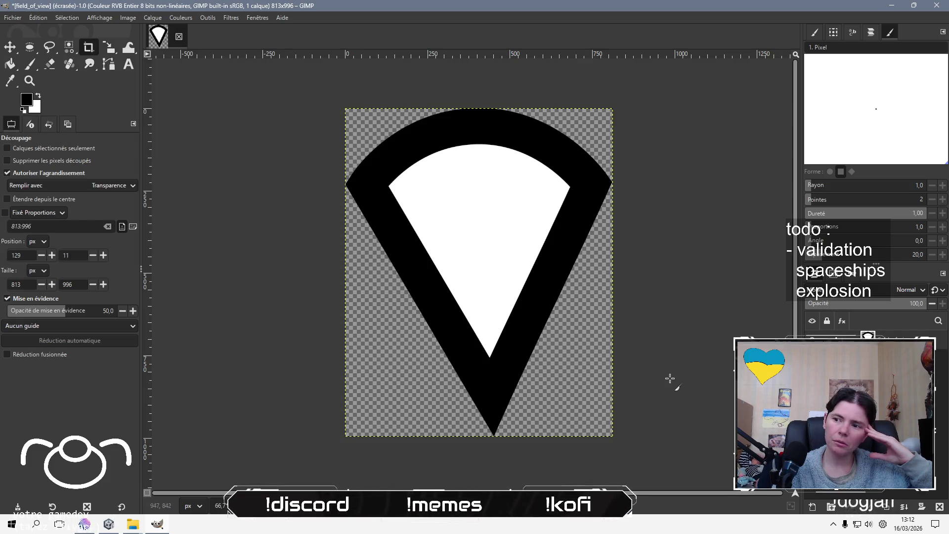
{"action": "left_click", "coordinate": [937, 4]}
{"action": "left_click", "coordinate": [524, 337]}
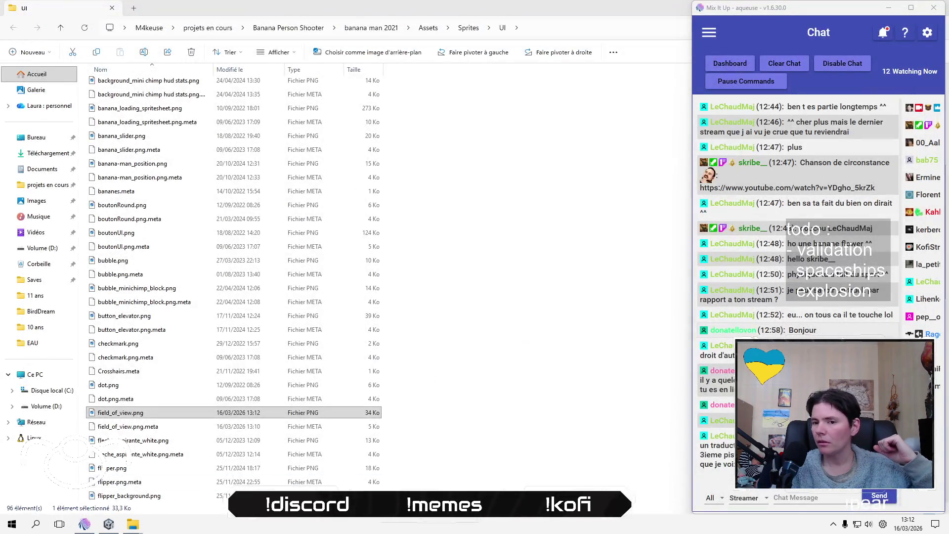
{"action": "left_click", "coordinate": [109, 525]}
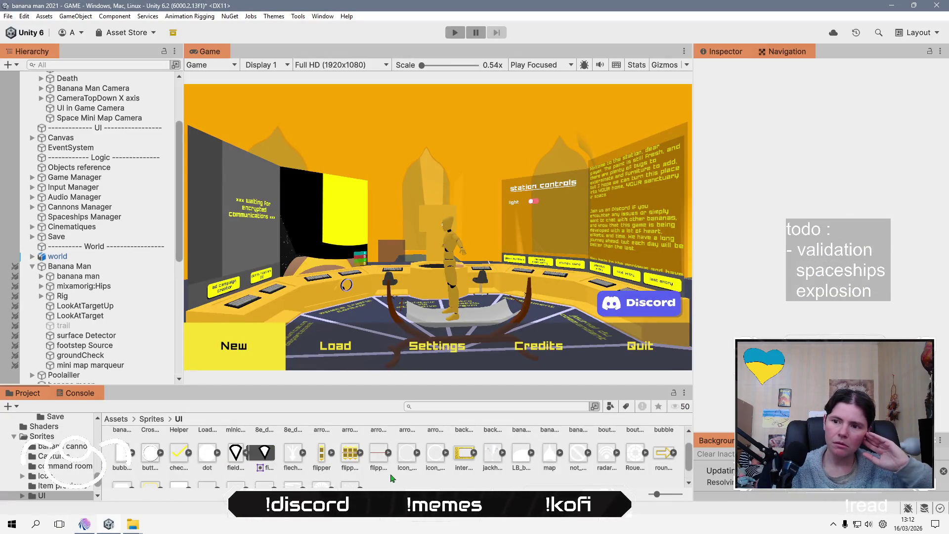
- In the Sprite Editor, move the cropped field_of_view pivot to its bottom tip and apply
{"action": "left_click", "coordinate": [233, 459]}
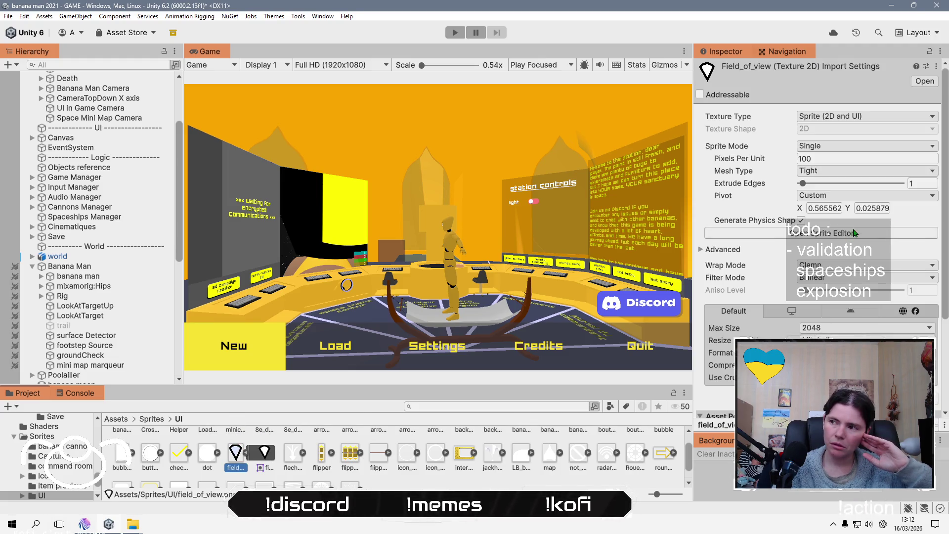
{"action": "left_click", "coordinate": [855, 233]}
{"action": "left_click_drag", "start_coordinate": [493, 471], "coordinate": [492, 481]}
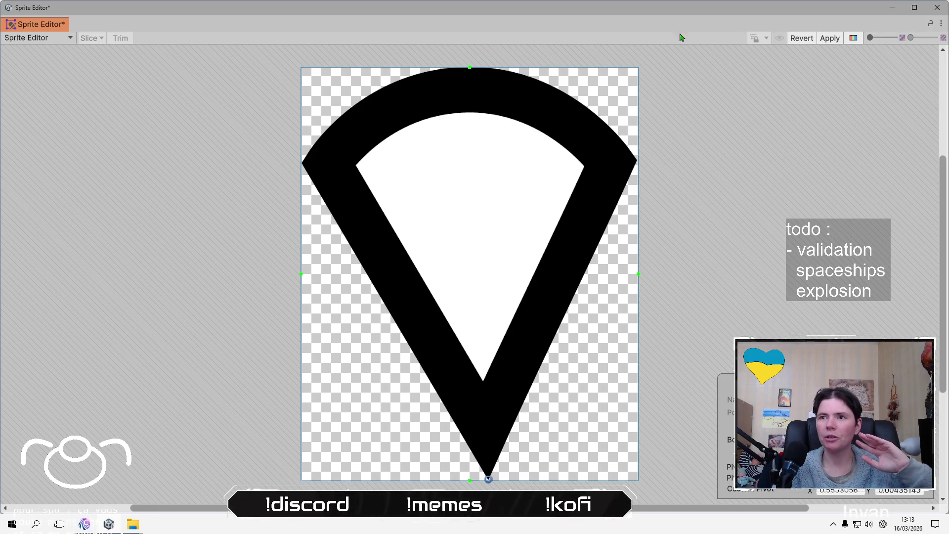
{"action": "left_click", "coordinate": [826, 39]}
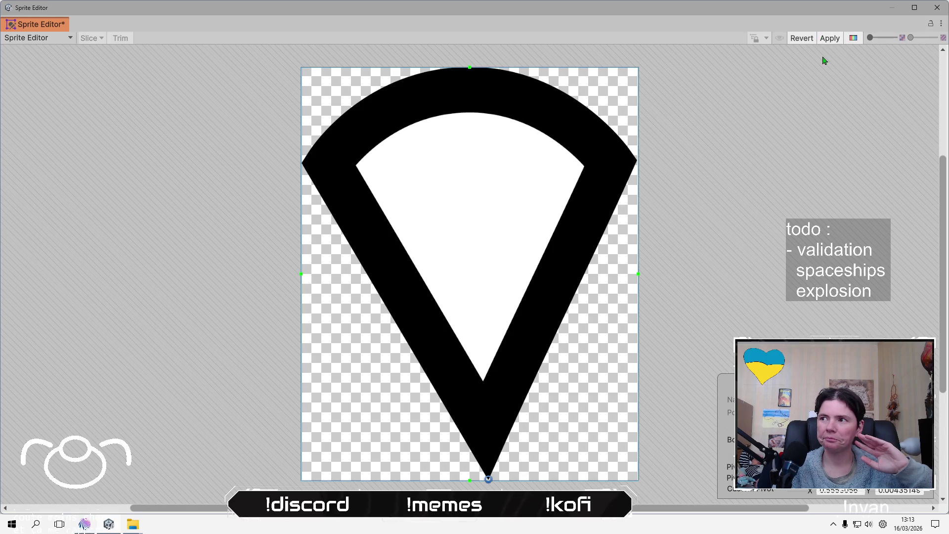
{"action": "left_click", "coordinate": [937, 8]}
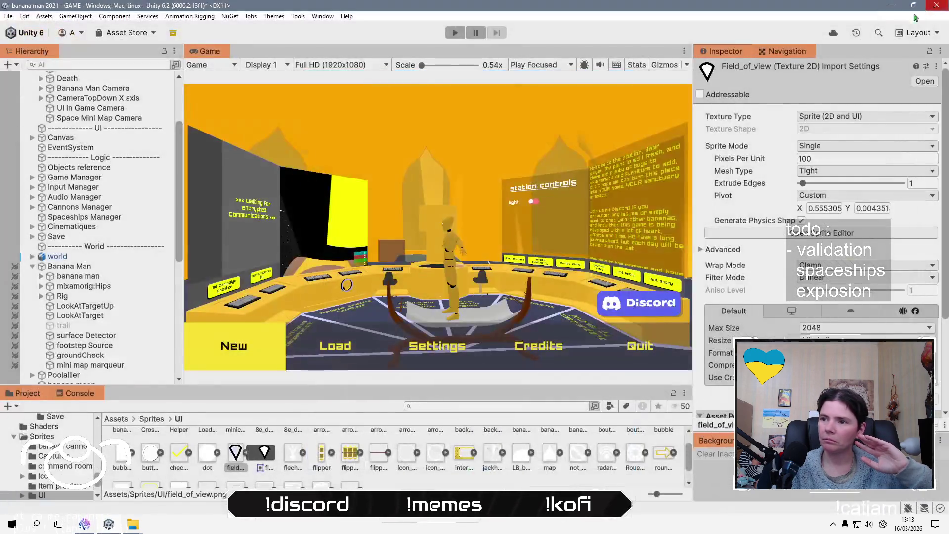
{"action": "left_click", "coordinate": [83, 367]}
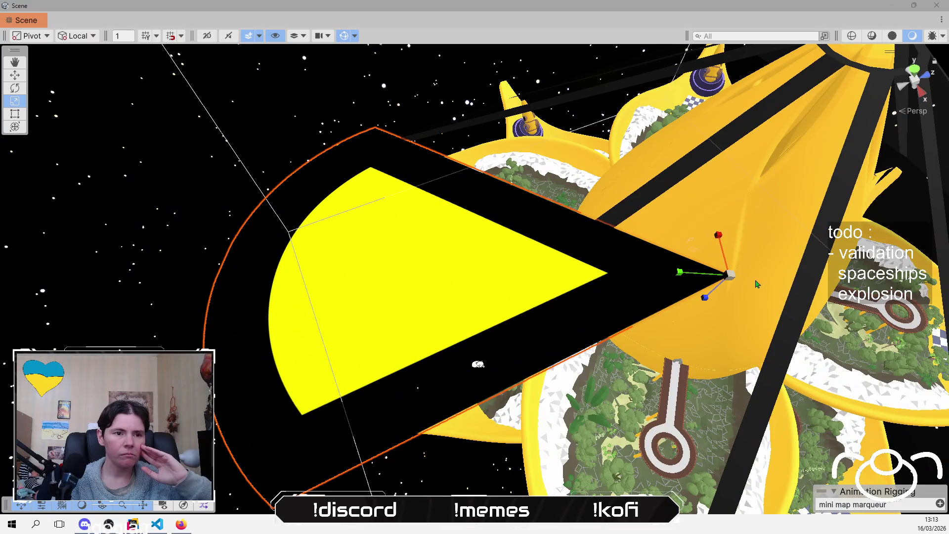
- Frame mini map marqueur with F, orbit around it, then reselect it in the Hierarchy
{"action": "mouse_move", "coordinate": [692, 282]}
{"action": "left_mouse_down"}
{"action": "mouse_move", "coordinate": [602, 269]}
{"action": "mouse_move", "coordinate": [518, 144]}
{"action": "left_mouse_up"}
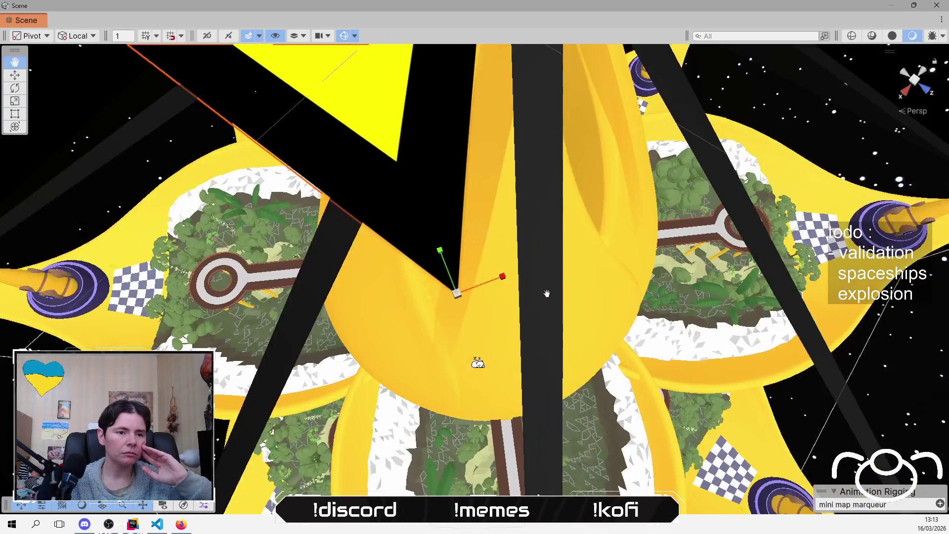
{"action": "key", "text": "f"}
{"action": "scroll", "coordinate": [446, 295], "scroll_direction": "up", "scroll_amount": 3}
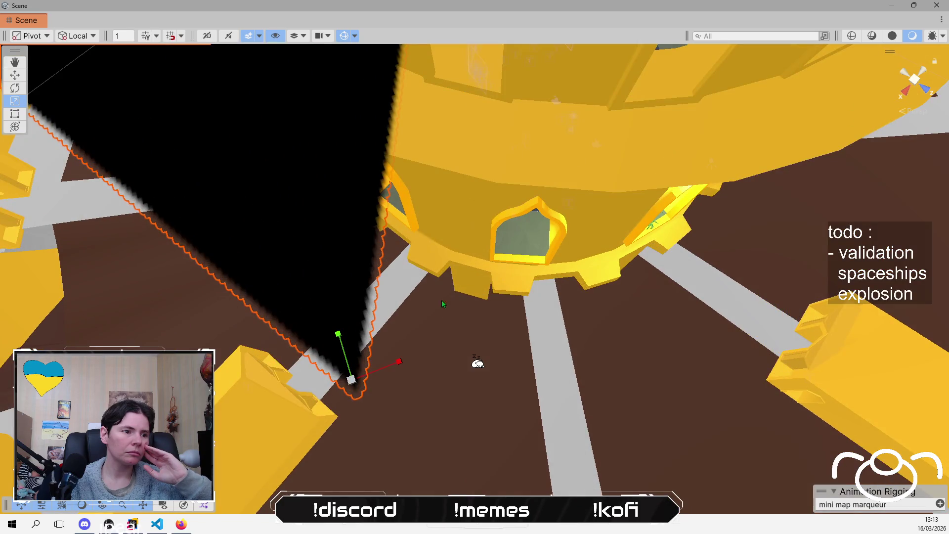
{"action": "scroll", "coordinate": [441, 300], "scroll_direction": "up", "scroll_amount": 5}
{"action": "right_click", "coordinate": [470, 285]}
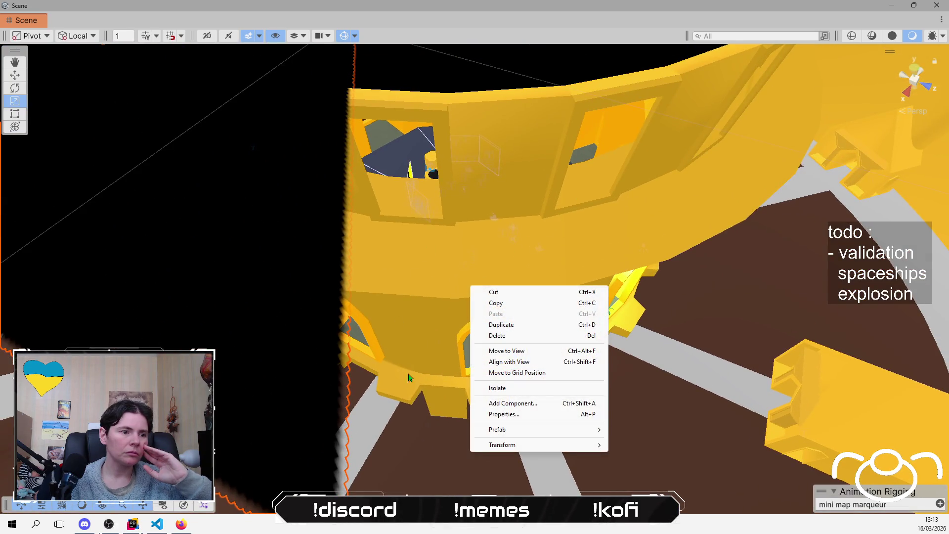
{"action": "left_click", "coordinate": [428, 254]}
{"action": "mouse_move", "coordinate": [428, 254]}
{"action": "left_mouse_down"}
{"action": "mouse_move", "coordinate": [301, 443]}
{"action": "mouse_move", "coordinate": [333, 313]}
{"action": "mouse_move", "coordinate": [352, 314]}
{"action": "mouse_move", "coordinate": [417, 275]}
{"action": "mouse_move", "coordinate": [410, 256]}
{"action": "mouse_move", "coordinate": [461, 354]}
{"action": "mouse_move", "coordinate": [436, 239]}
{"action": "mouse_move", "coordinate": [451, 221]}
{"action": "mouse_move", "coordinate": [848, 307]}
{"action": "left_mouse_up"}
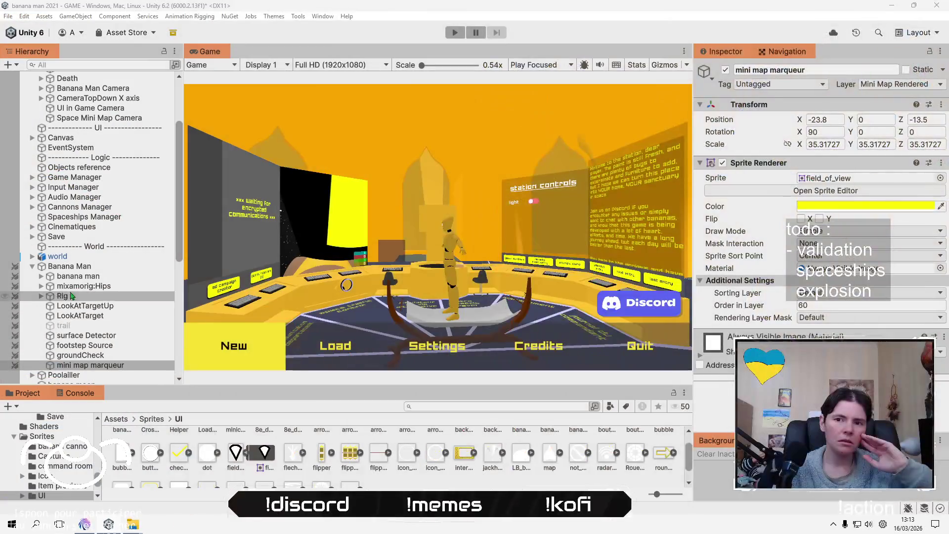
{"action": "left_click", "coordinate": [89, 267]}
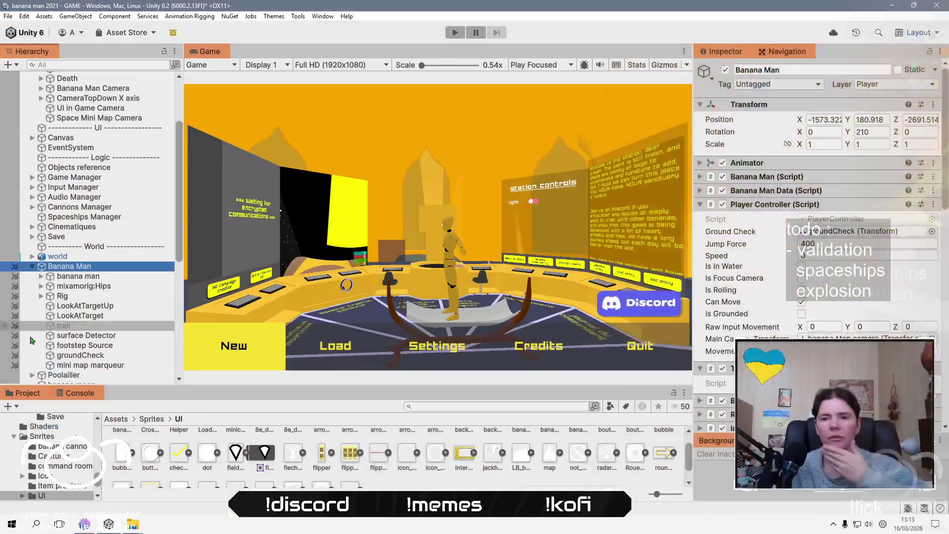
{"action": "left_click", "coordinate": [69, 365]}
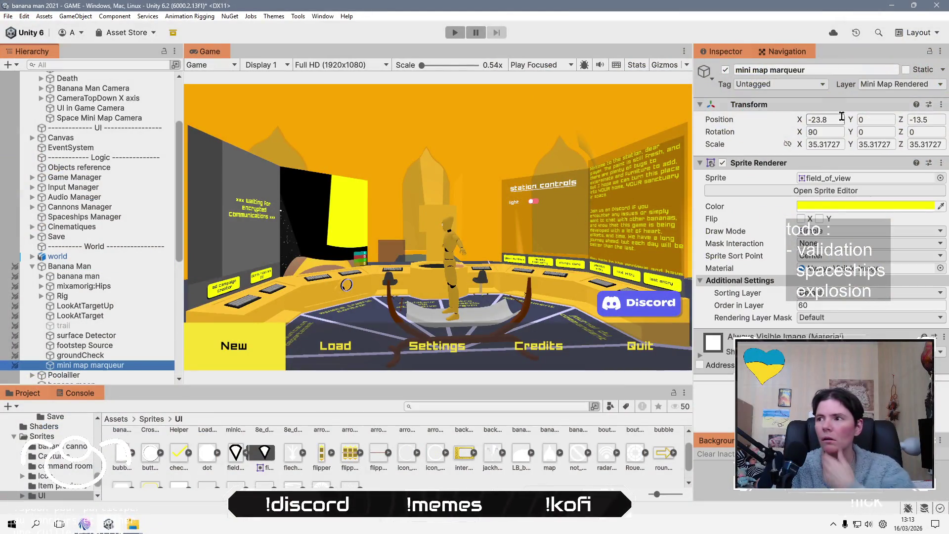
- Set the mini map marqueur's Position X and Z to 0
{"action": "left_click", "coordinate": [839, 119]}
{"action": "type", "text": "0"}
{"action": "left_click", "coordinate": [929, 119]}
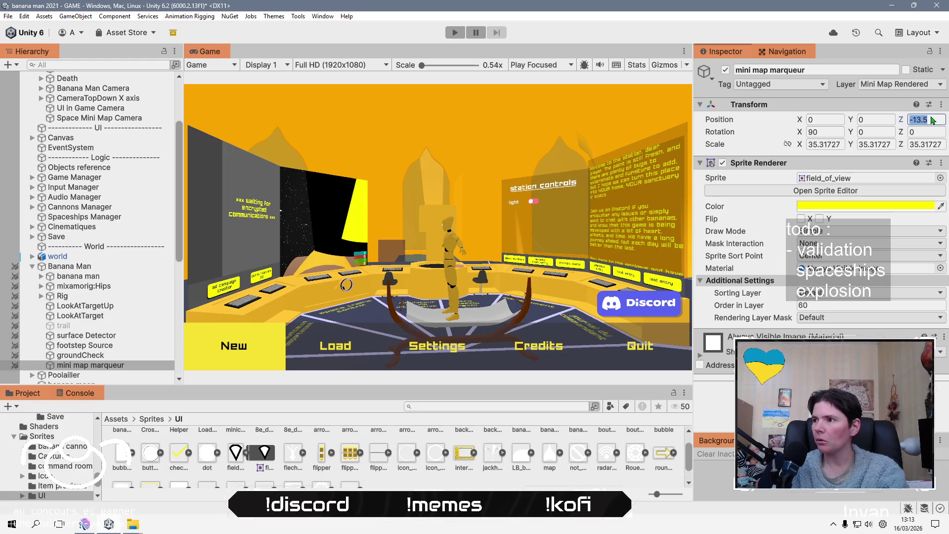
{"action": "type", "text": "0"}
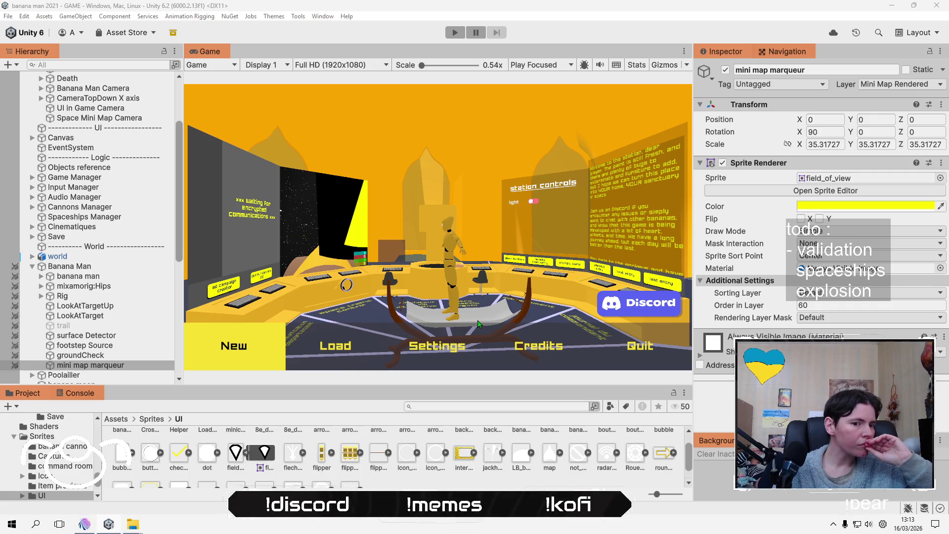
- Drag the marker's Position Y up to 48.21, undoing an accidental Z change
{"action": "key", "text": "alt+Tab"}
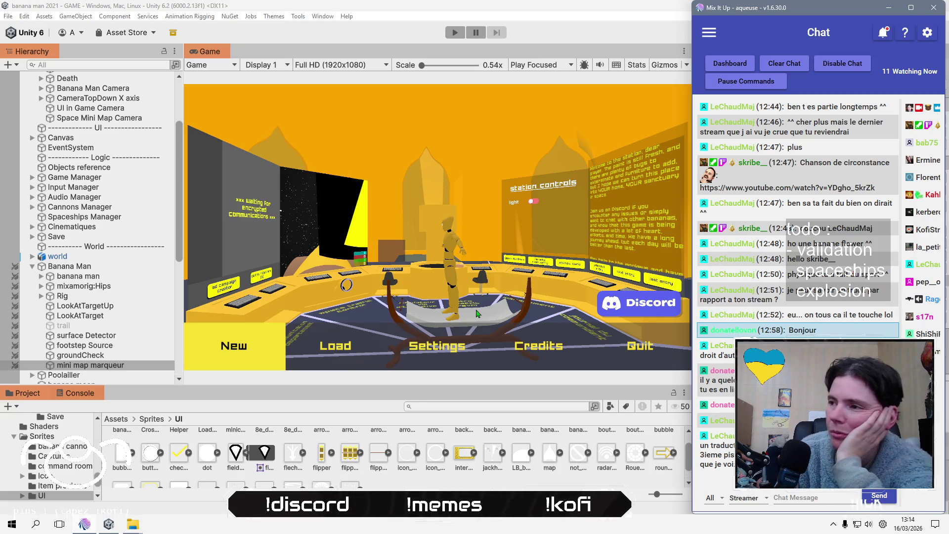
{"action": "left_click", "coordinate": [472, 14]}
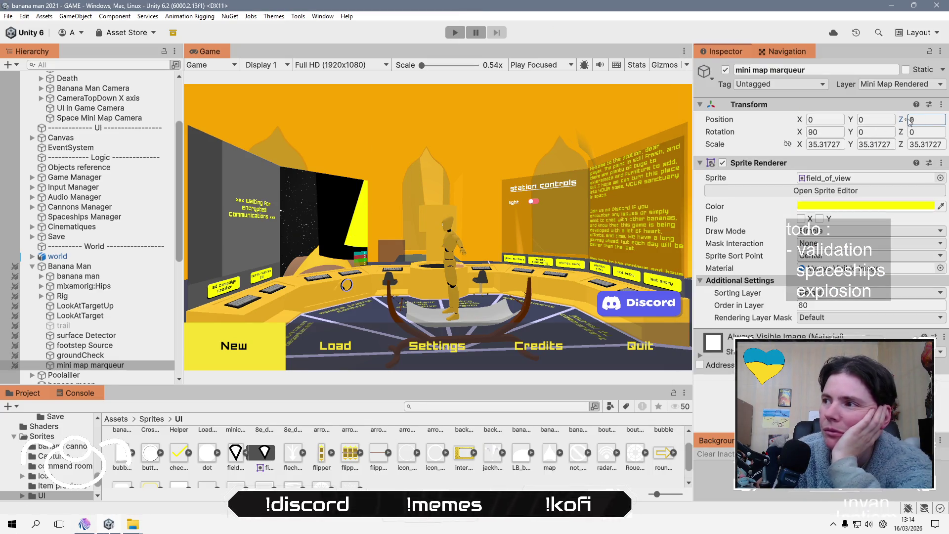
{"action": "left_click_drag", "start_coordinate": [910, 121], "coordinate": [833, 137]}
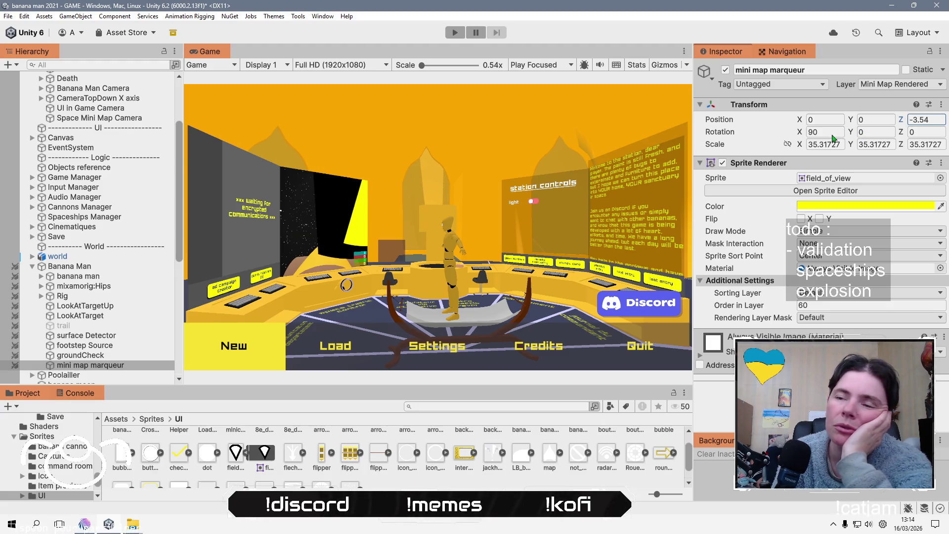
{"action": "key", "text": "ctrl+z"}
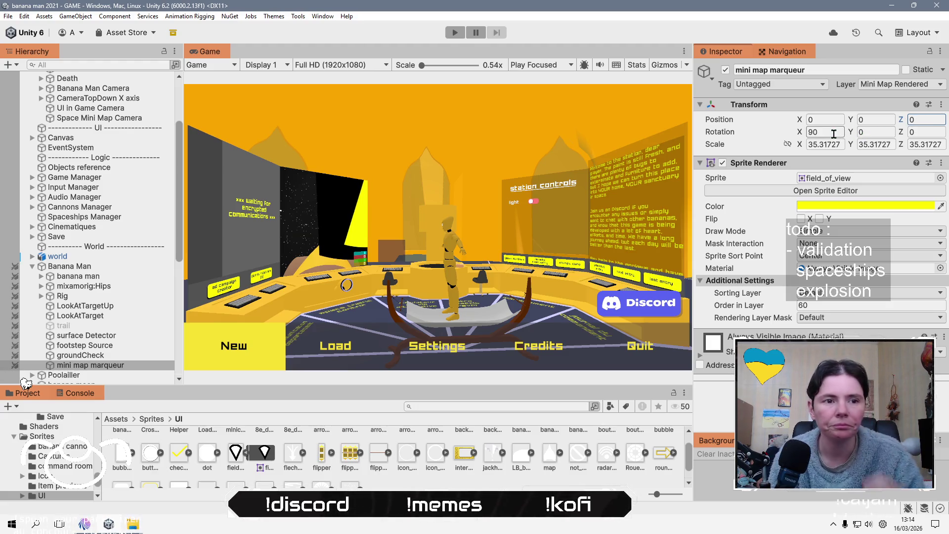
{"action": "mouse_move", "coordinate": [853, 117]}
{"action": "left_mouse_down"}
{"action": "mouse_move", "coordinate": [638, 134]}
{"action": "mouse_move", "coordinate": [306, 360]}
{"action": "left_mouse_up"}
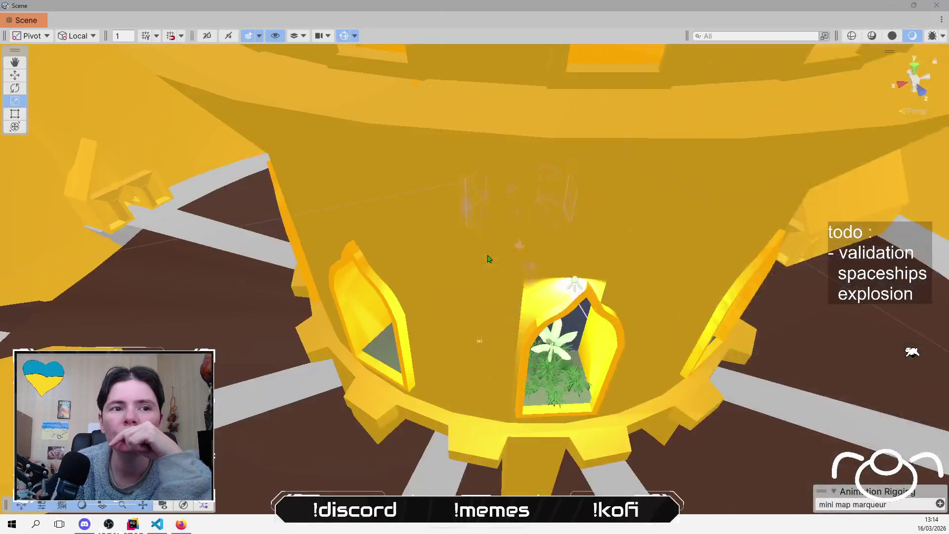
- Drag the marker's Position Y upward past 270
{"action": "scroll", "coordinate": [488, 258], "scroll_direction": "down", "scroll_amount": 10}
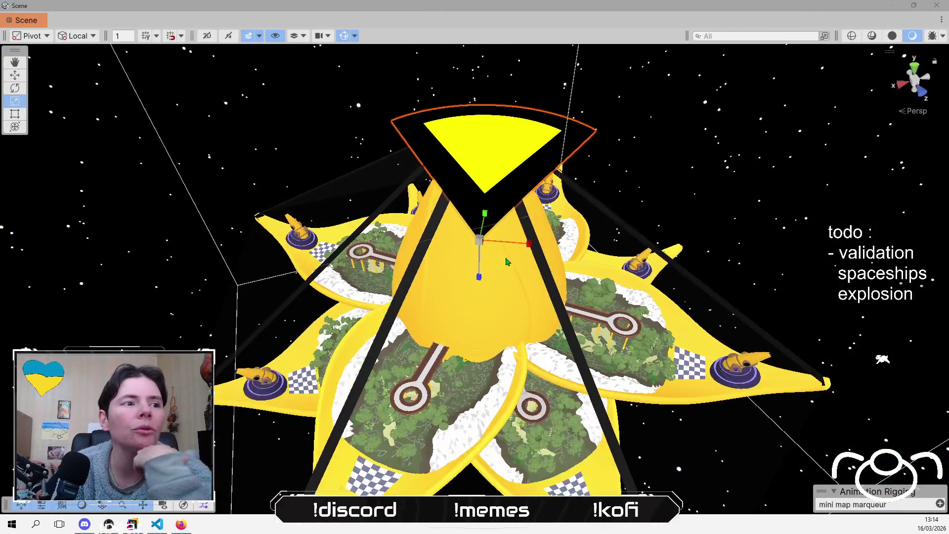
{"action": "mouse_move", "coordinate": [367, 374]}
{"action": "left_mouse_down"}
{"action": "mouse_move", "coordinate": [527, 312]}
{"action": "mouse_move", "coordinate": [591, 194]}
{"action": "left_mouse_up"}
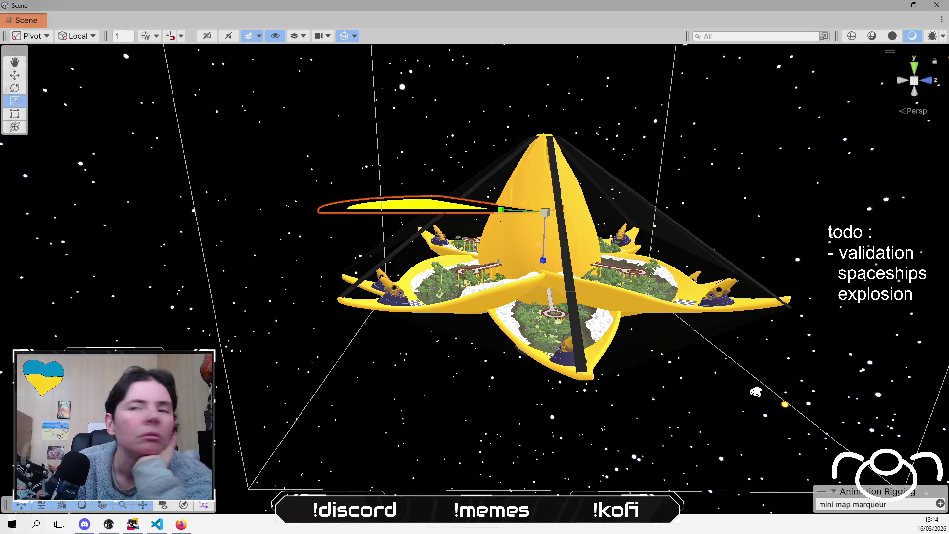
{"action": "key", "text": "alt+Tab"}
{"action": "left_click_drag", "start_coordinate": [851, 119], "coordinate": [882, 119]}
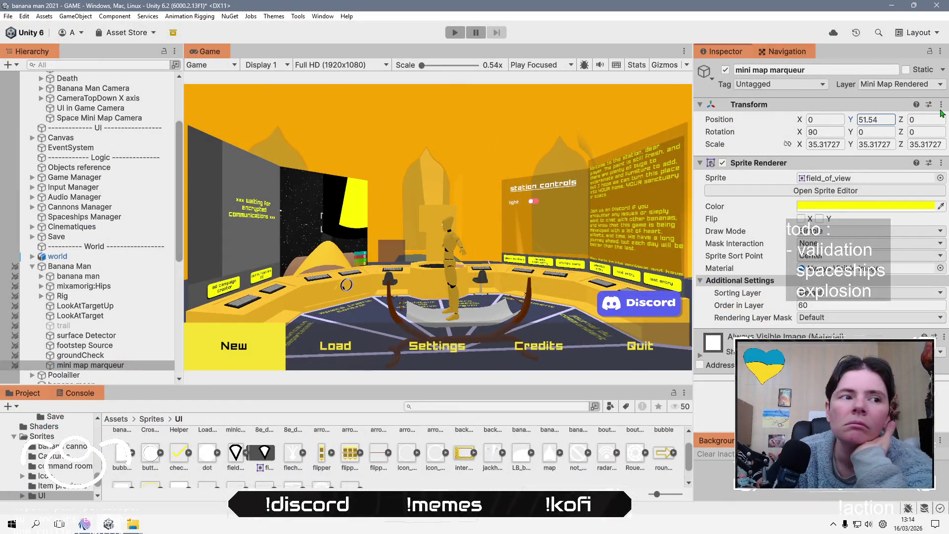
{"action": "left_click_drag", "start_coordinate": [265, 111], "coordinate": [942, 114]}
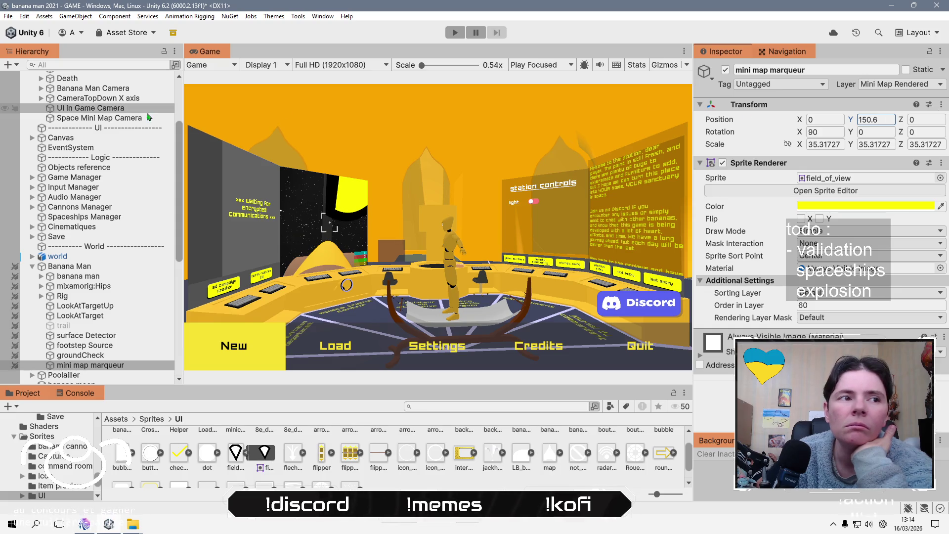
{"action": "mouse_move", "coordinate": [603, 112]}
{"action": "left_mouse_down"}
{"action": "mouse_move", "coordinate": [924, 107]}
{"action": "mouse_move", "coordinate": [9, 108]}
{"action": "mouse_move", "coordinate": [280, 108]}
{"action": "left_mouse_up"}
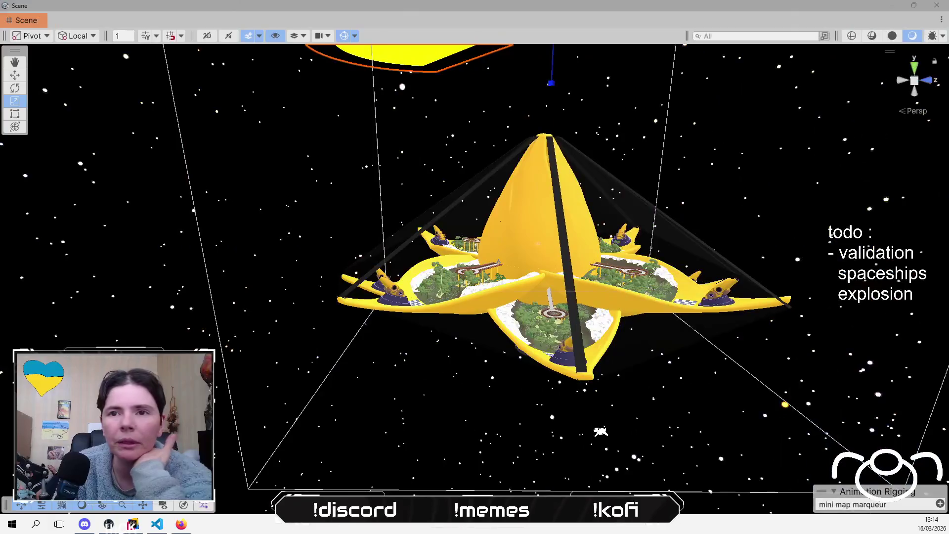
- Lift the marker to Y 1227 with the Move gizmo, checking Space Mini Map Camera's ~1485 height
{"action": "left_click", "coordinate": [139, 120]}
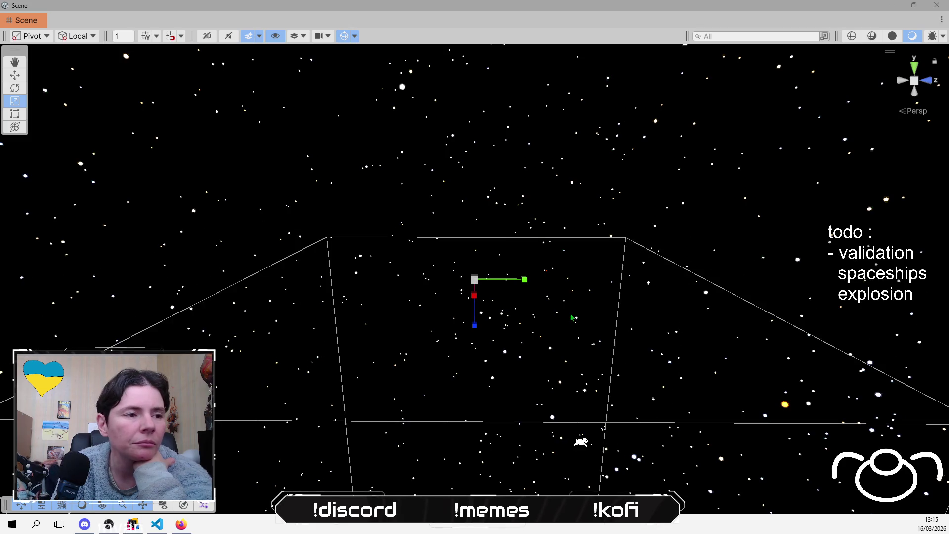
{"action": "left_click_drag", "start_coordinate": [572, 317], "coordinate": [568, 254]}
{"action": "scroll", "coordinate": [136, 297], "scroll_direction": "down", "scroll_amount": 4}
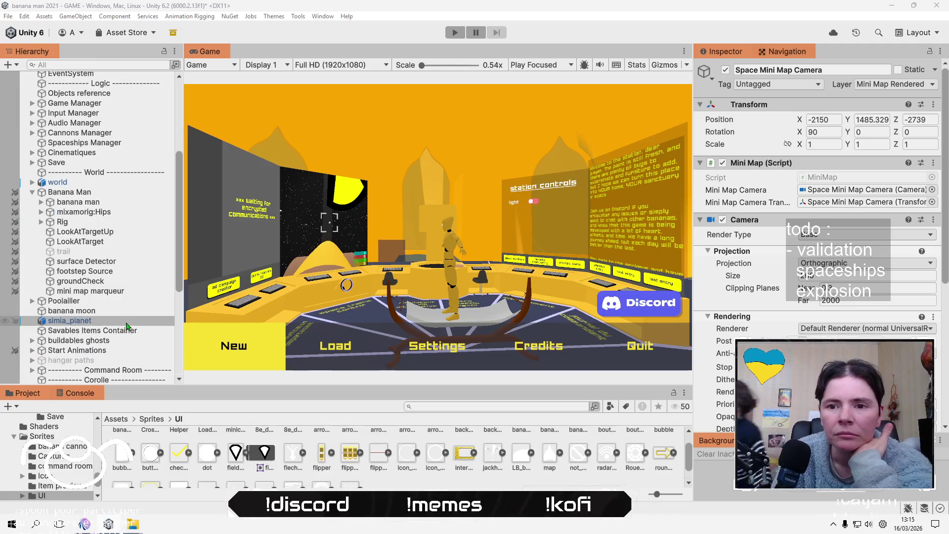
{"action": "left_click", "coordinate": [135, 292]}
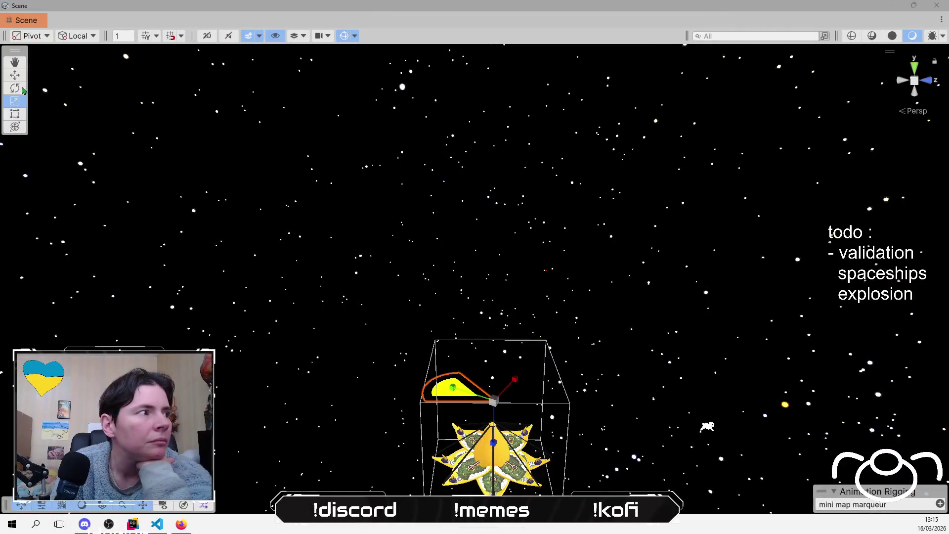
{"action": "mouse_move", "coordinate": [503, 441]}
{"action": "left_mouse_down"}
{"action": "mouse_move", "coordinate": [518, 106]}
{"action": "mouse_move", "coordinate": [519, 159]}
{"action": "left_mouse_up"}
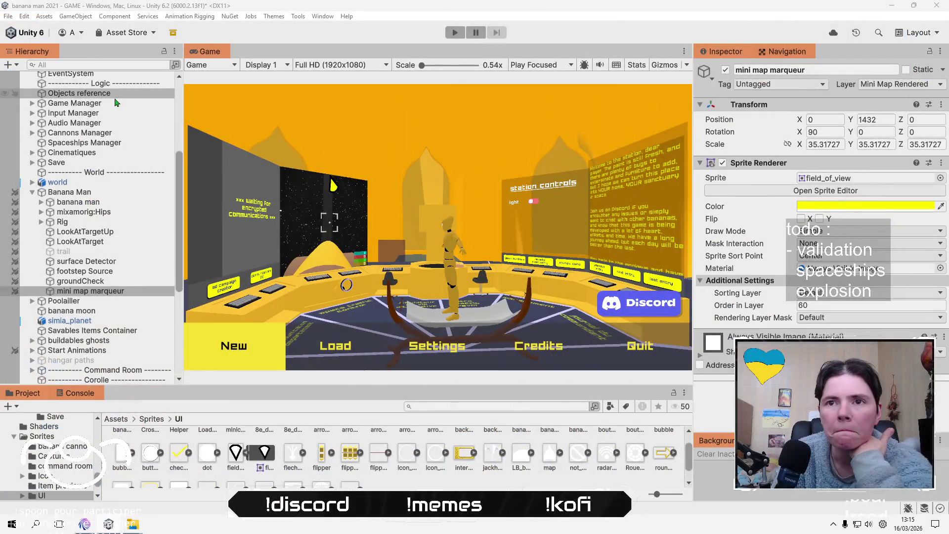
{"action": "scroll", "coordinate": [118, 114], "scroll_direction": "up", "scroll_amount": 3}
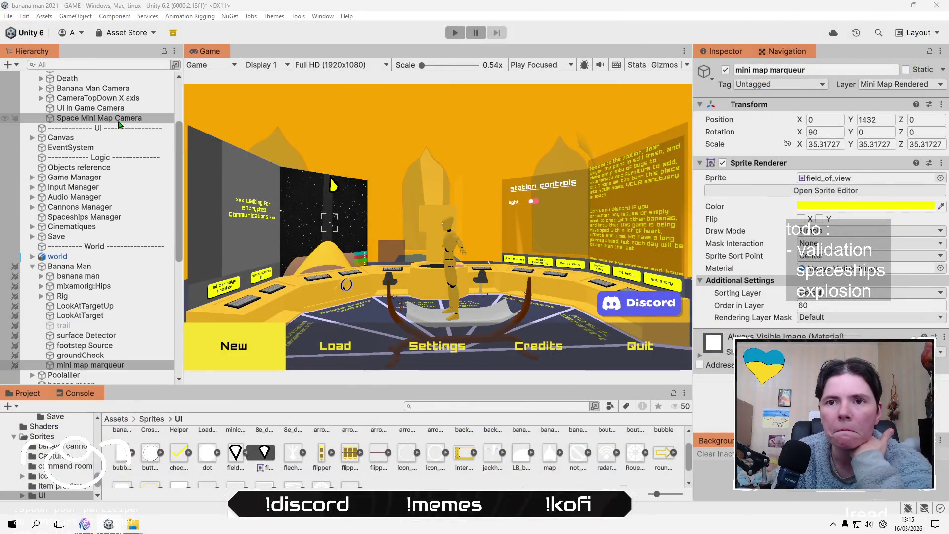
{"action": "left_click", "coordinate": [121, 121]}
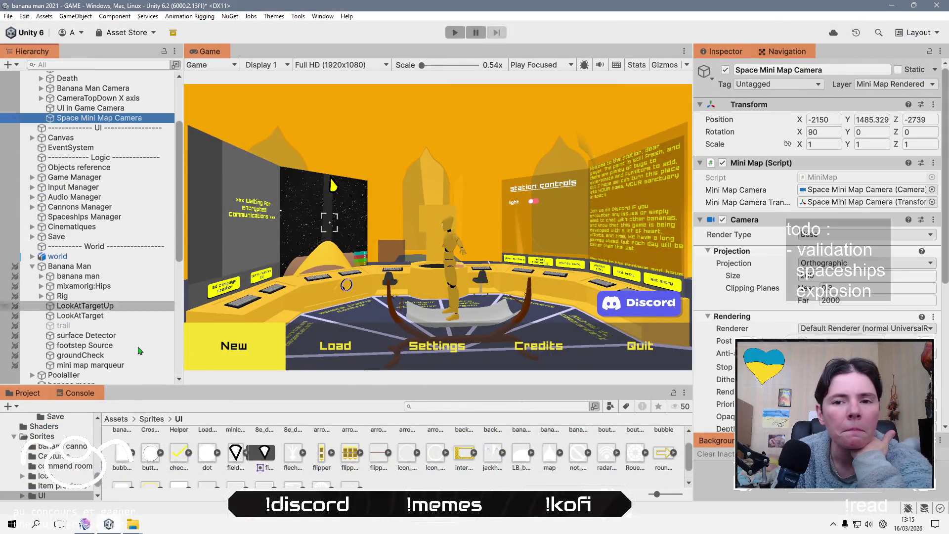
{"action": "left_click", "coordinate": [89, 365]}
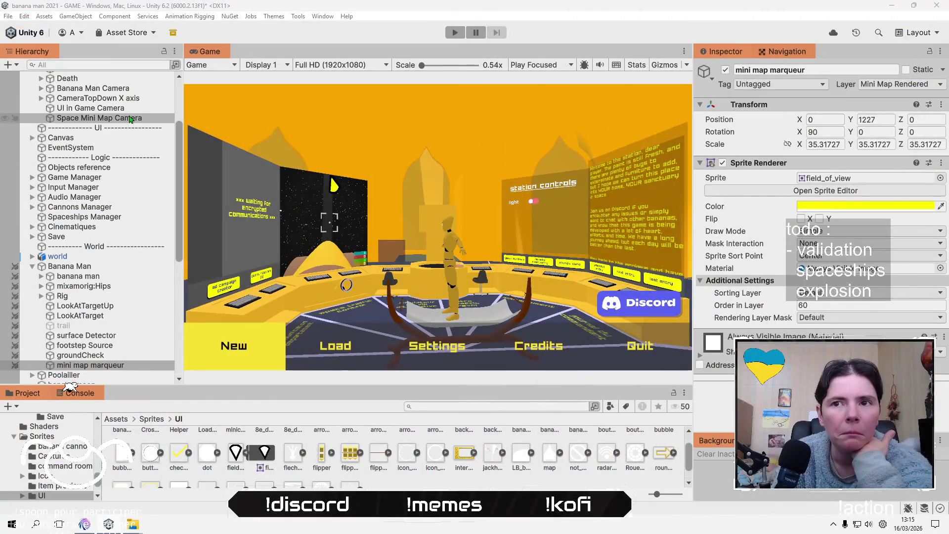
{"action": "left_click", "coordinate": [132, 119]}
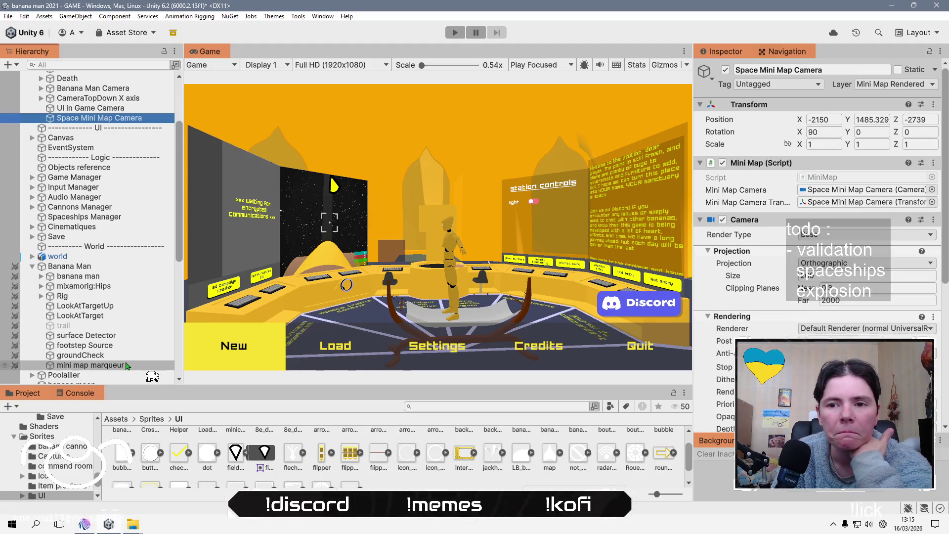
- Set mini map marqueur's Position Y to 1283
{"action": "left_click", "coordinate": [91, 365]}
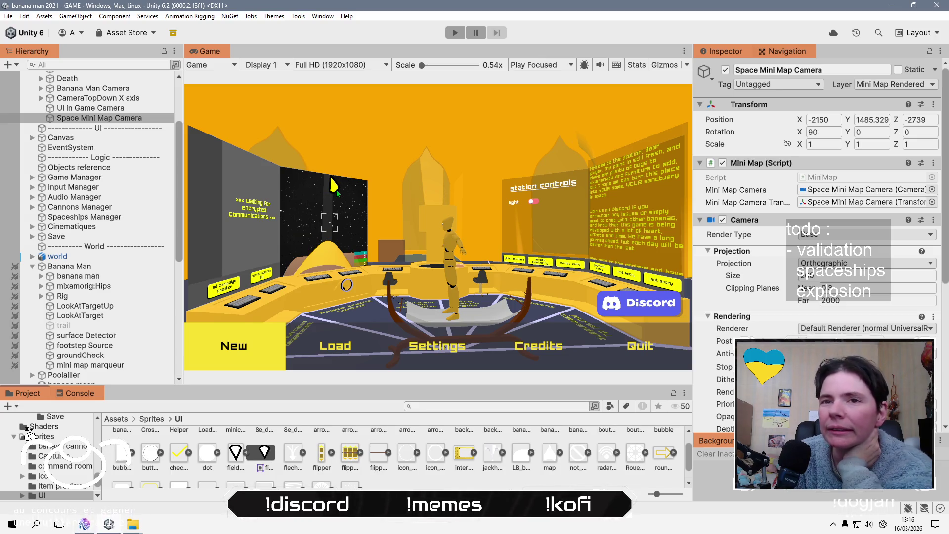
{"action": "left_click", "coordinate": [132, 367]}
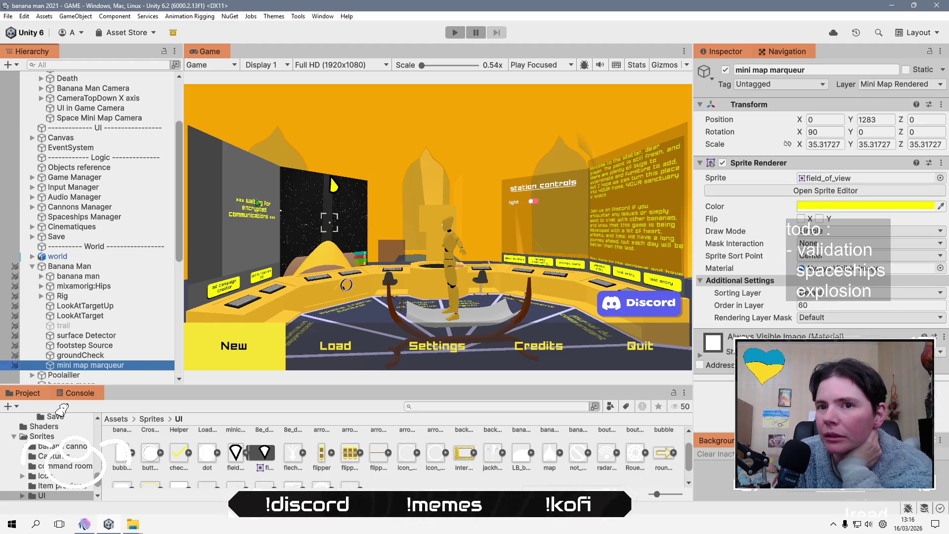
{"action": "scroll", "coordinate": [117, 304], "scroll_direction": "up", "scroll_amount": 5}
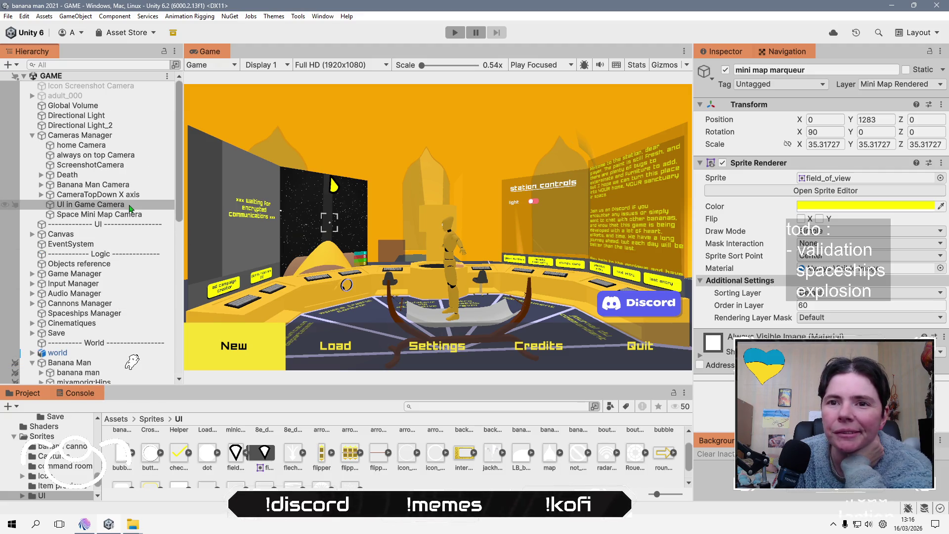
{"action": "scroll", "coordinate": [130, 207], "scroll_direction": "down", "scroll_amount": 6}
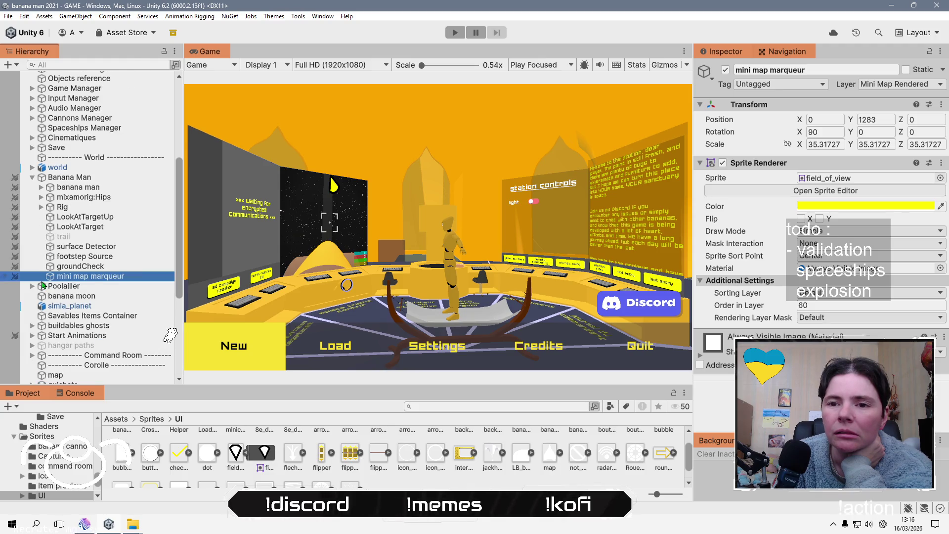
{"action": "scroll", "coordinate": [43, 285], "scroll_direction": "up", "scroll_amount": 6}
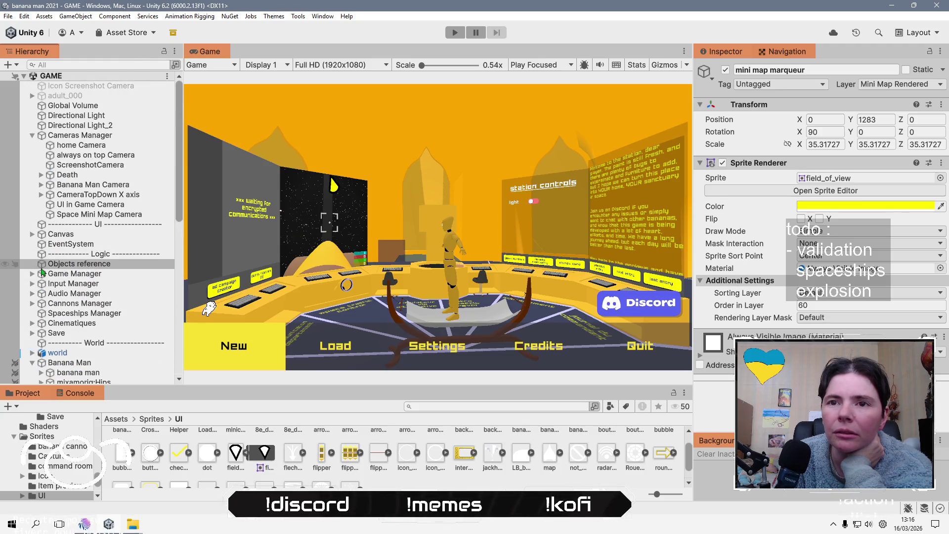
{"action": "scroll", "coordinate": [42, 271], "scroll_direction": "down", "scroll_amount": 8}
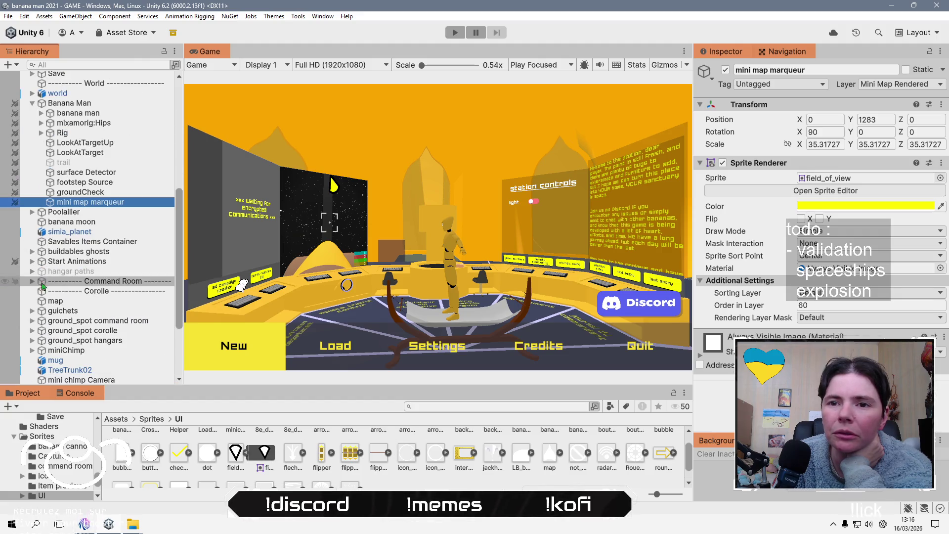
{"action": "scroll", "coordinate": [39, 263], "scroll_direction": "down", "scroll_amount": 3}
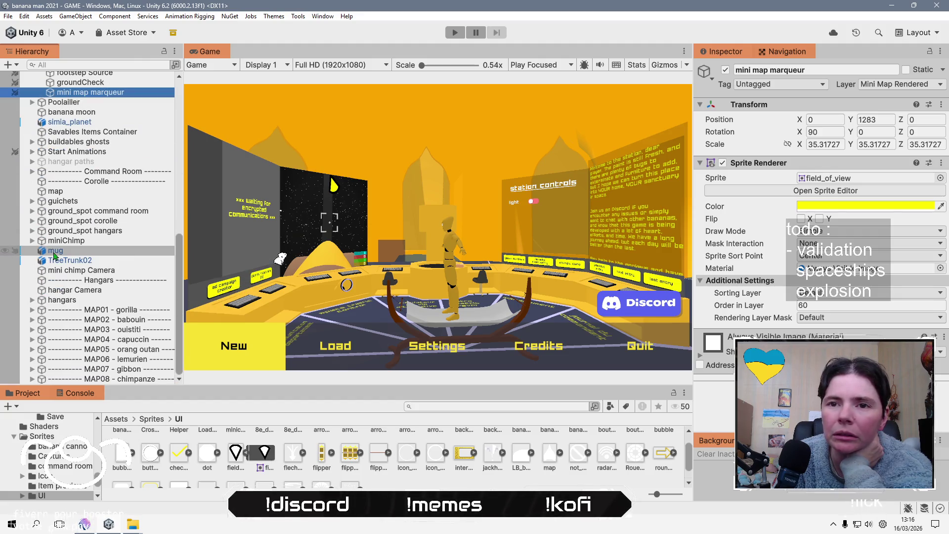
{"action": "scroll", "coordinate": [53, 254], "scroll_direction": "up", "scroll_amount": 3}
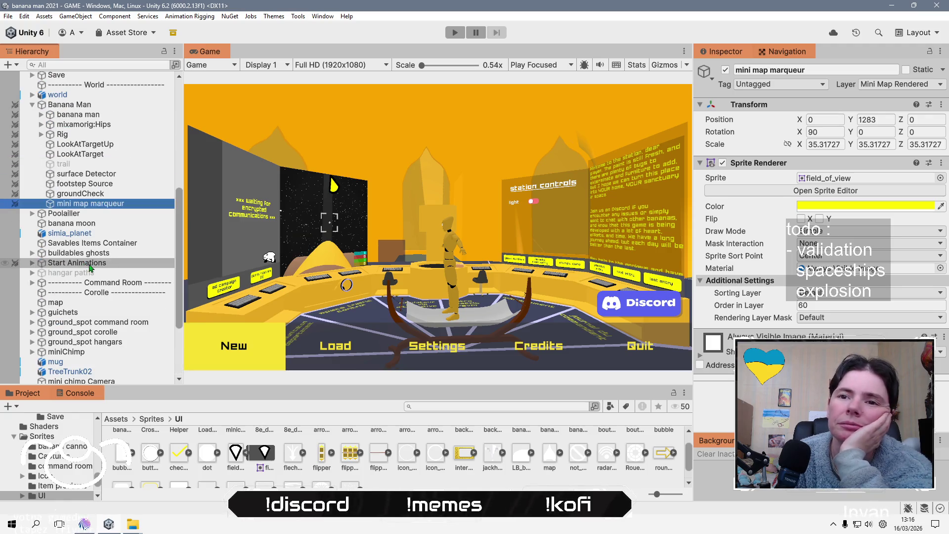
{"action": "scroll", "coordinate": [92, 268], "scroll_direction": "up", "scroll_amount": 5}
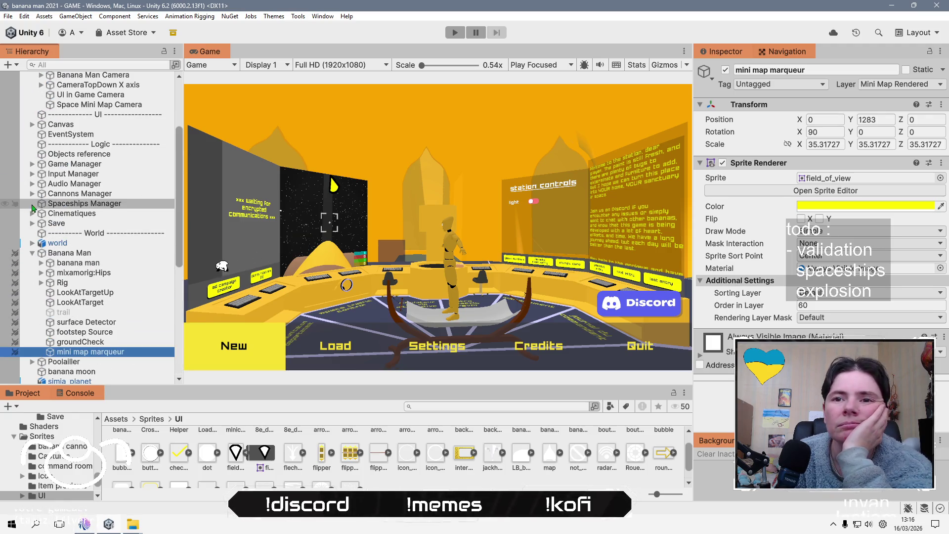
- Expand Cannons Manager, select Cannons Camera, and open its Culling Mask layer list
{"action": "left_click", "coordinate": [32, 193]}
{"action": "left_click", "coordinate": [41, 203]}
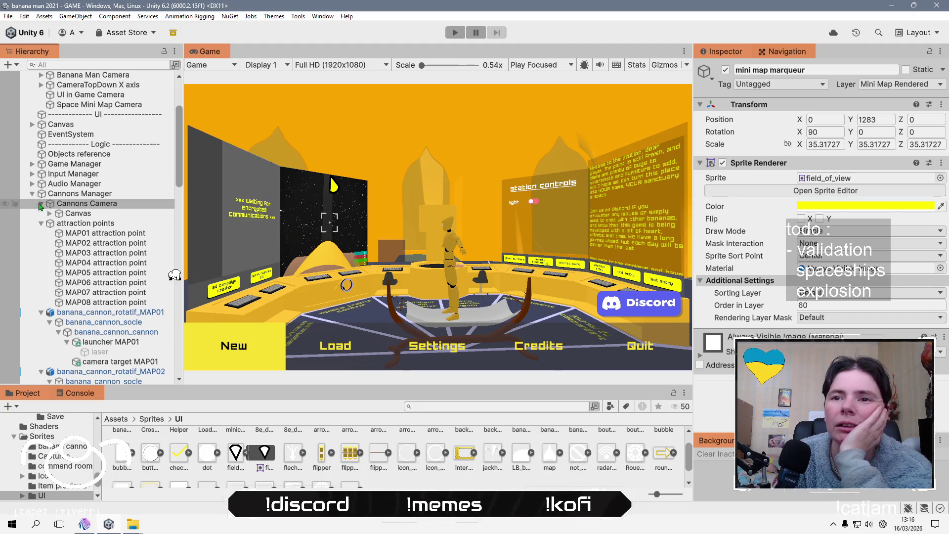
{"action": "left_click", "coordinate": [96, 207]}
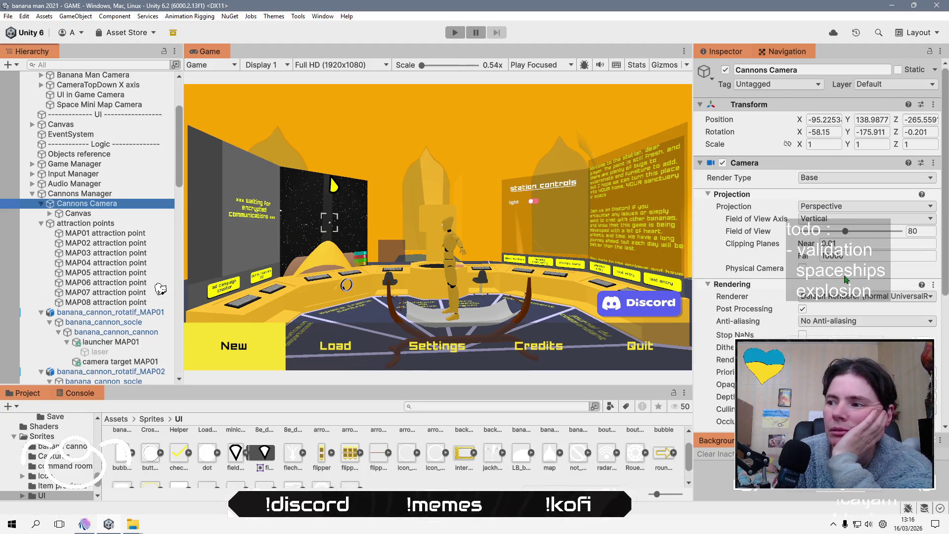
{"action": "left_click", "coordinate": [860, 342]}
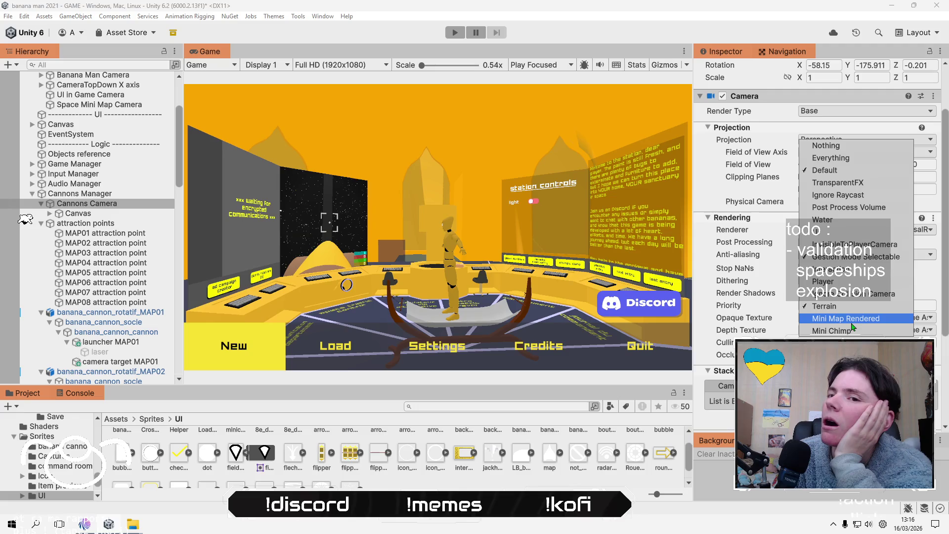
- Add Mini Map Rendered to the Cannons Camera culling mask, then bring up its Layer list
{"action": "left_click", "coordinate": [852, 324]}
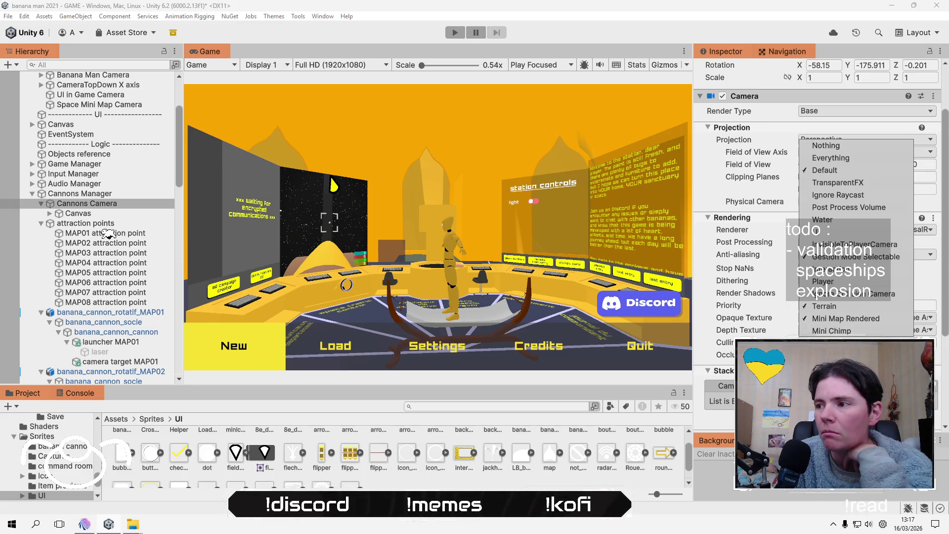
{"action": "left_click", "coordinate": [841, 331]}
{"action": "scroll", "coordinate": [885, 156], "scroll_direction": "up", "scroll_amount": 3}
{"action": "left_click", "coordinate": [904, 84]}
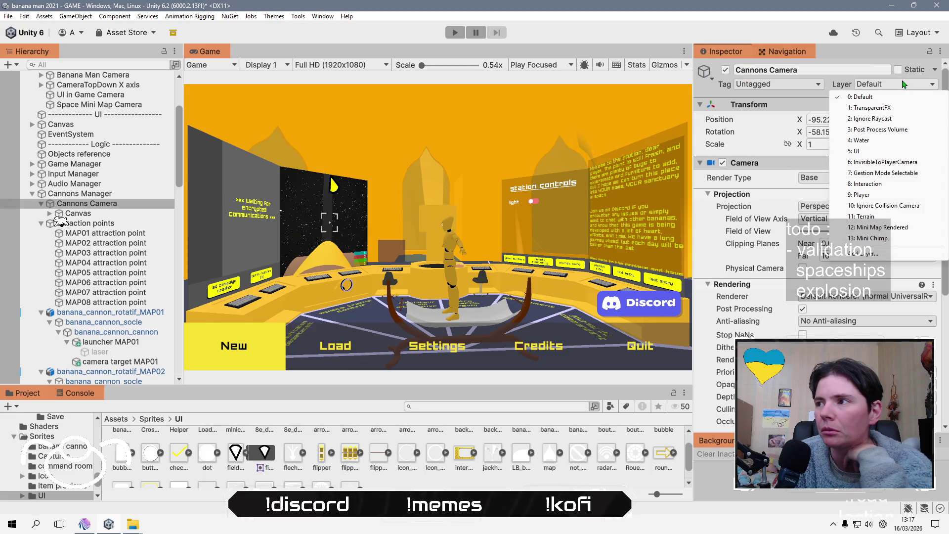
- Via Add Layer, rename User Layer 13 from Mini Chimp to 'FOV Banana Man' in Tags & Layers
{"action": "left_click", "coordinate": [872, 254]}
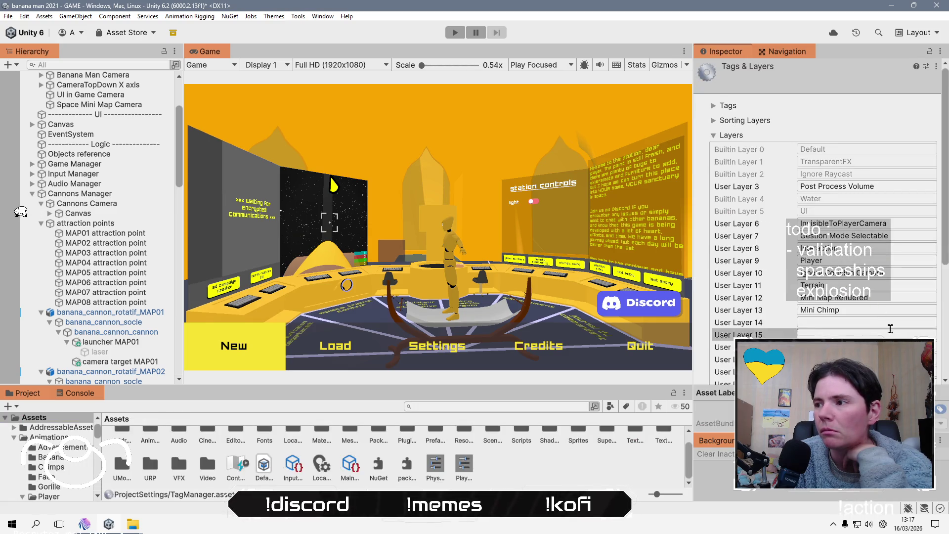
{"action": "left_click", "coordinate": [874, 311]}
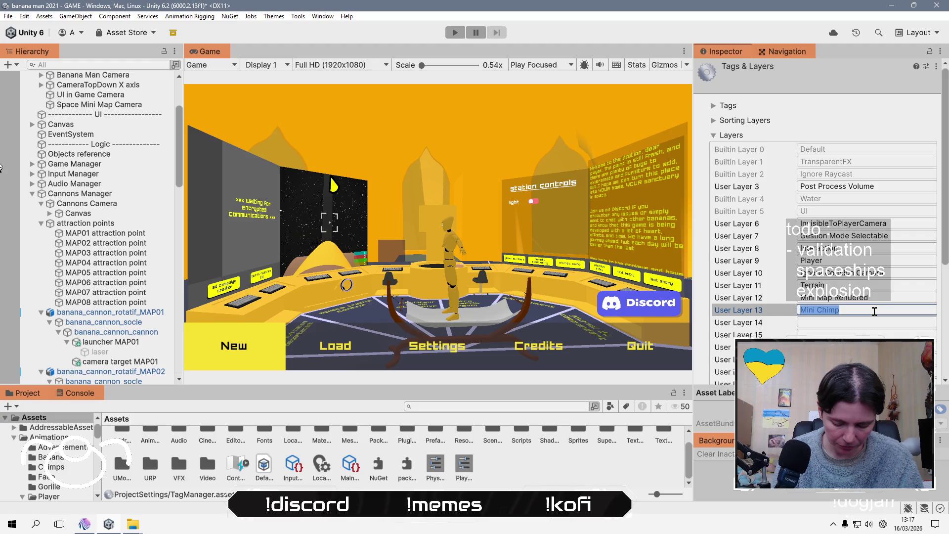
{"action": "type", "text": "FOV "}
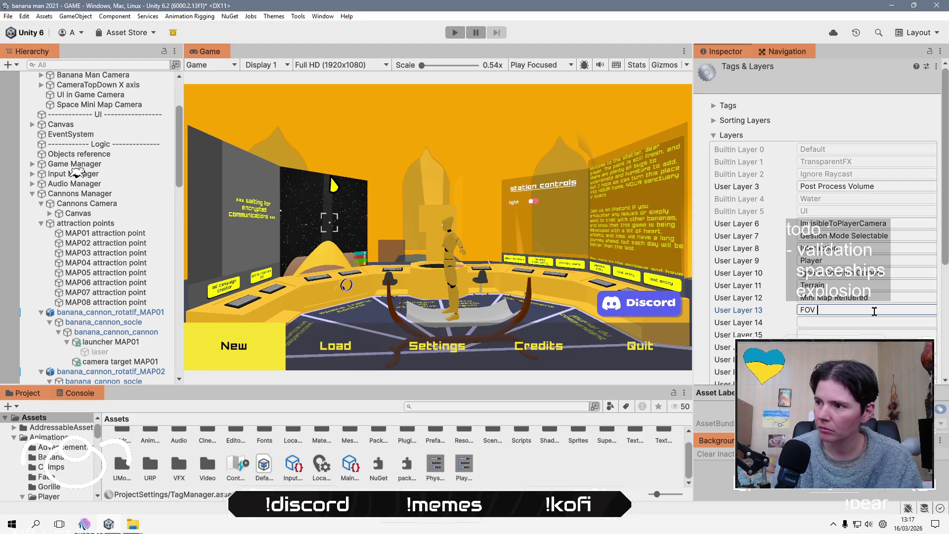
{"action": "type", "text": "Banana Man"}
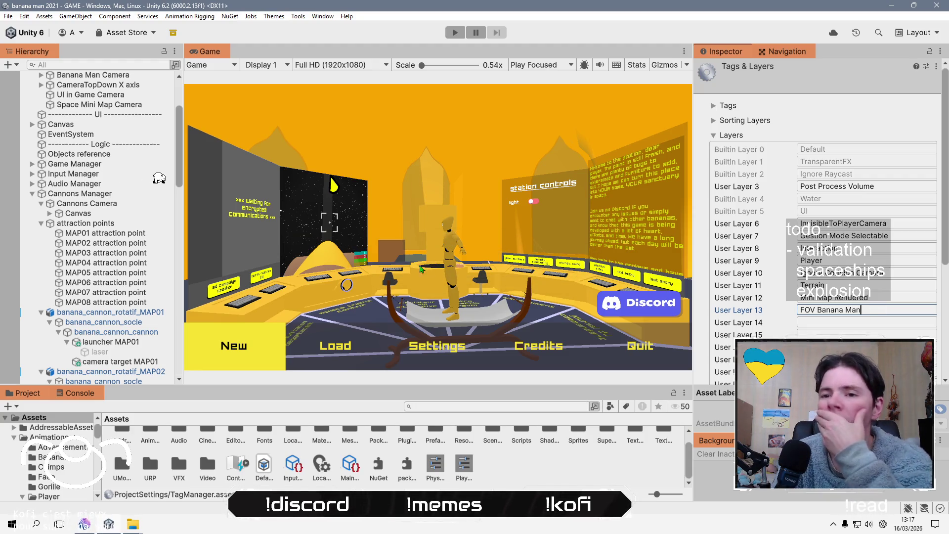
{"action": "scroll", "coordinate": [132, 213], "scroll_direction": "down", "scroll_amount": 20}
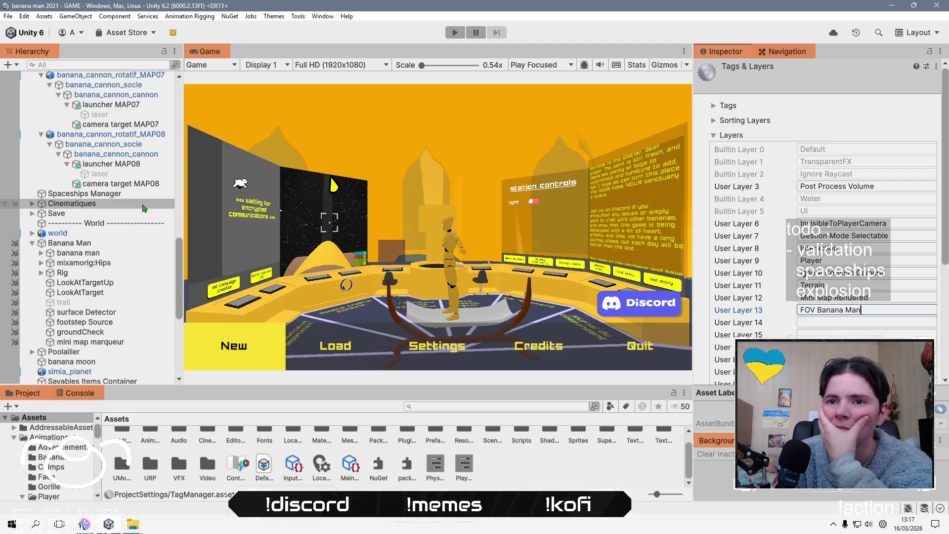
- Assign the mini map marqueur object to the FOV Banana Man layer
{"action": "left_click", "coordinate": [124, 342]}
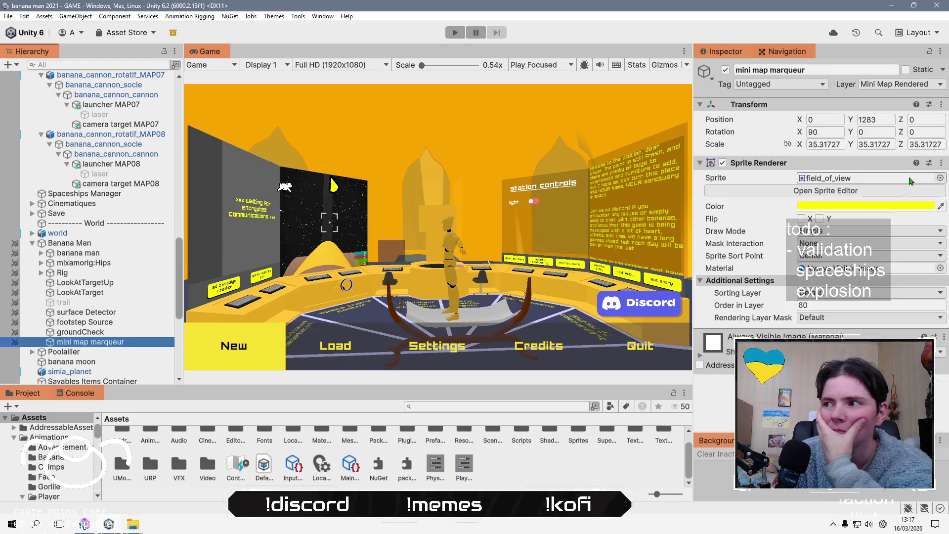
{"action": "left_click", "coordinate": [887, 85]}
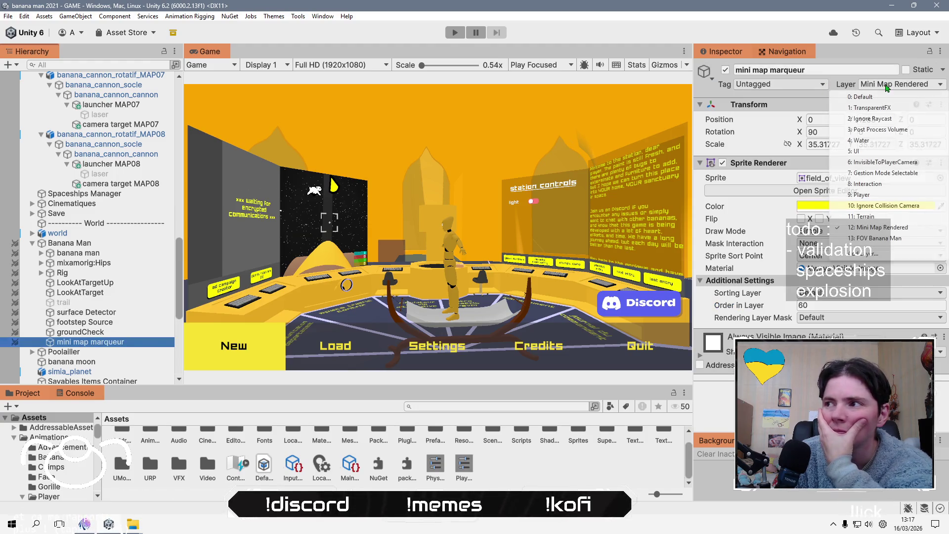
{"action": "left_click", "coordinate": [899, 238]}
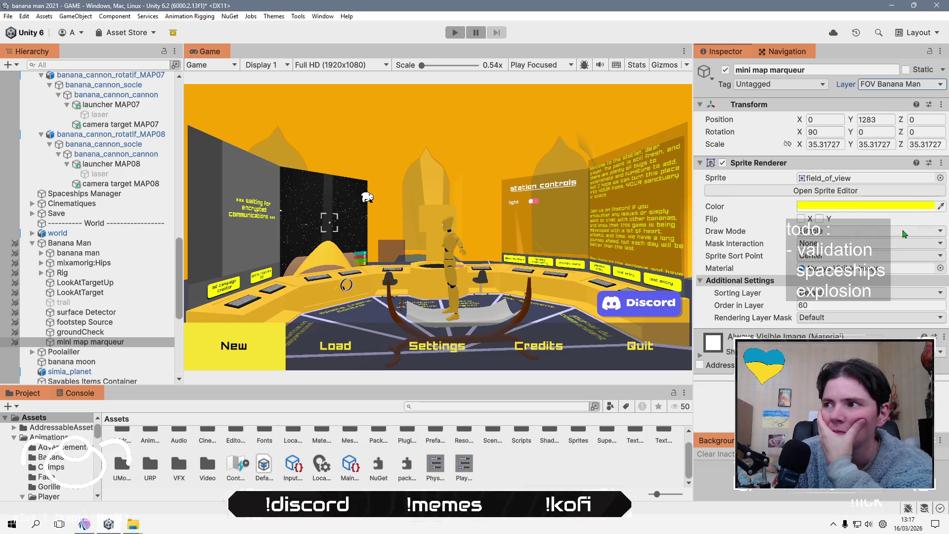
- Tick FOV Banana Man in the Space Mini Map Camera's culling mask and enter Play mode
{"action": "scroll", "coordinate": [123, 308], "scroll_direction": "up", "scroll_amount": 15}
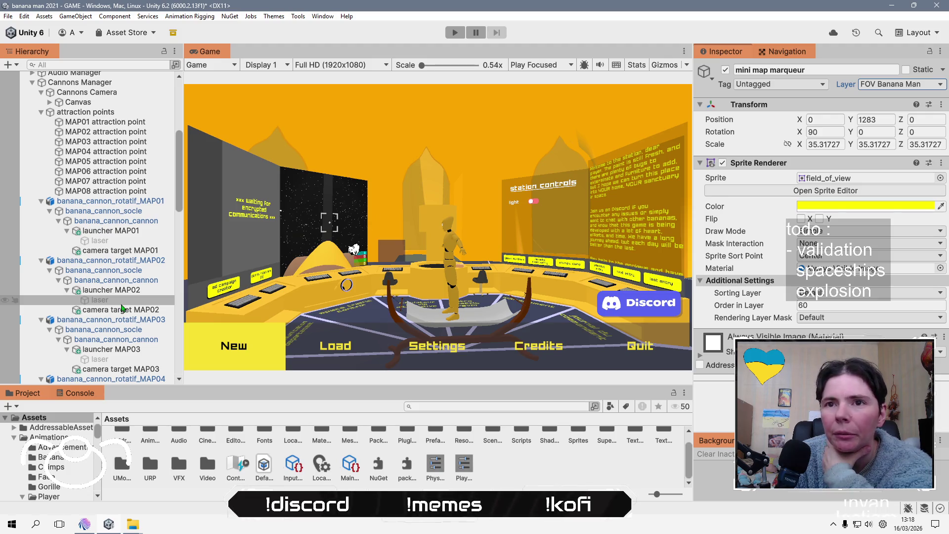
{"action": "scroll", "coordinate": [122, 308], "scroll_direction": "up", "scroll_amount": 6}
{"action": "left_click", "coordinate": [107, 181]}
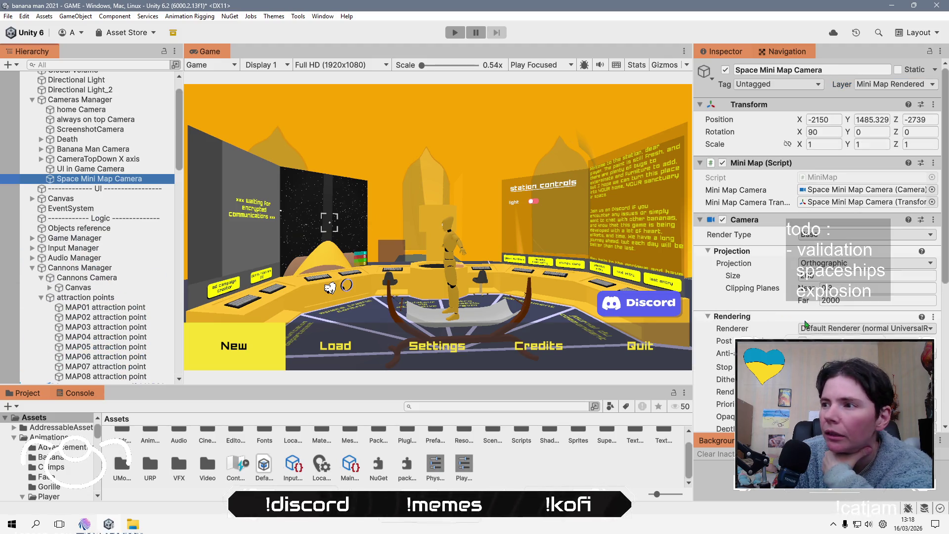
{"action": "scroll", "coordinate": [806, 325], "scroll_direction": "down", "scroll_amount": 5}
{"action": "left_click", "coordinate": [860, 307]}
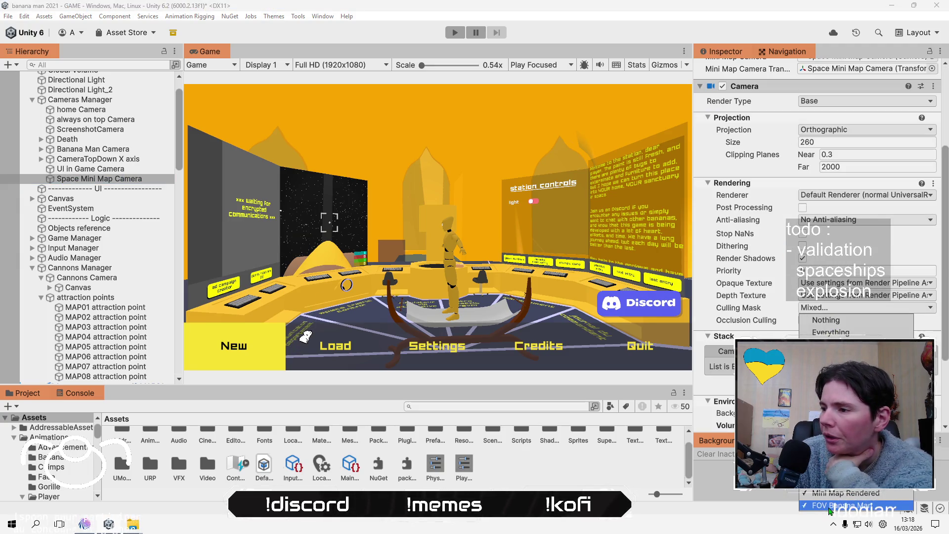
{"action": "left_click", "coordinate": [749, 507]}
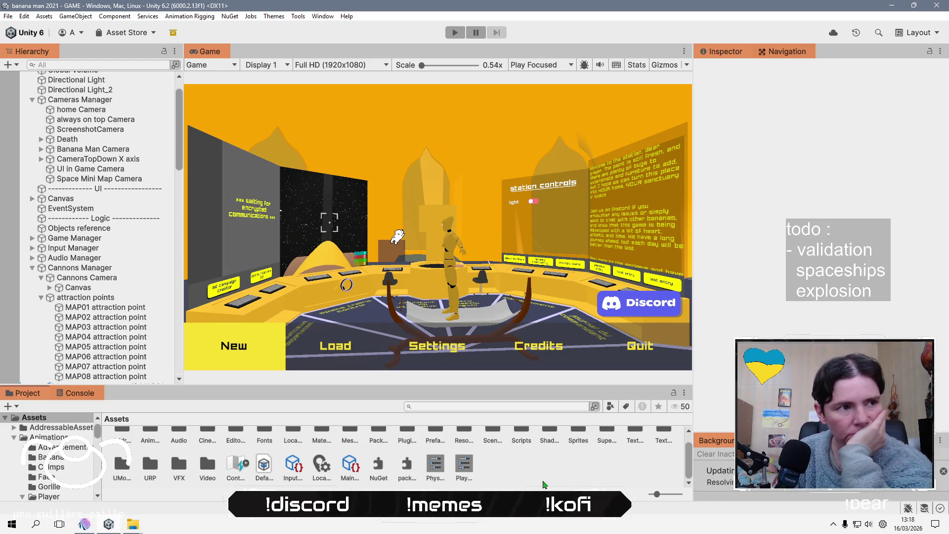
{"action": "left_click", "coordinate": [455, 32]}
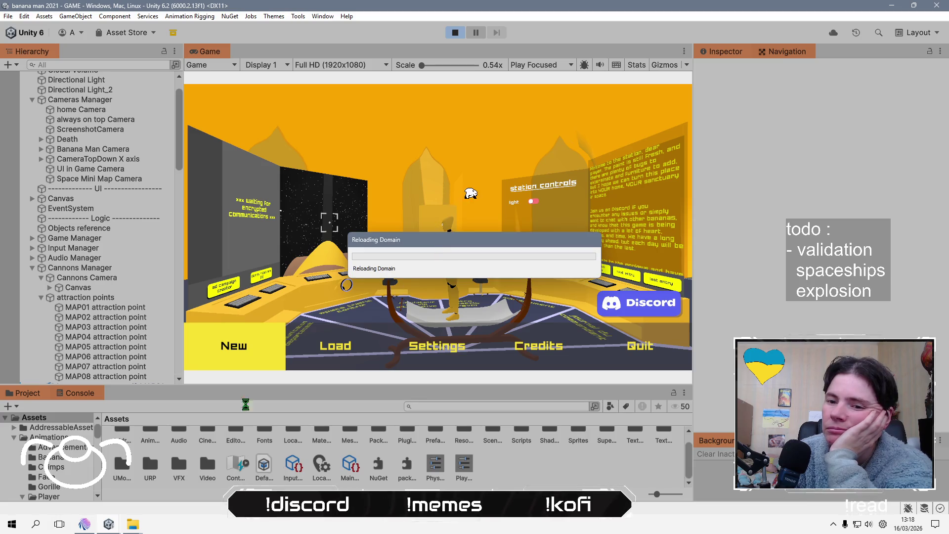
- Load the existing save, show the minimap and walk around to watch the yellow cone turn
{"action": "left_click", "coordinate": [92, 528]}
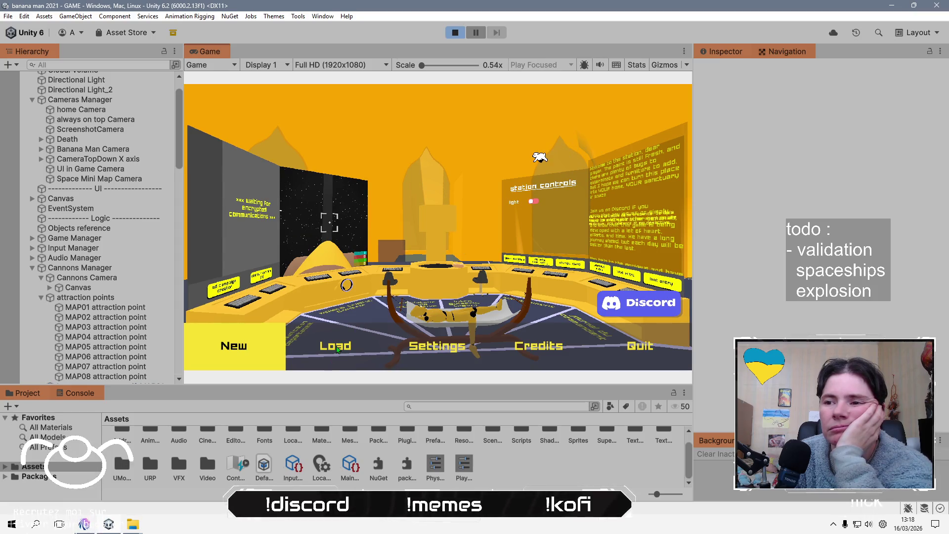
{"action": "left_click", "coordinate": [333, 347]}
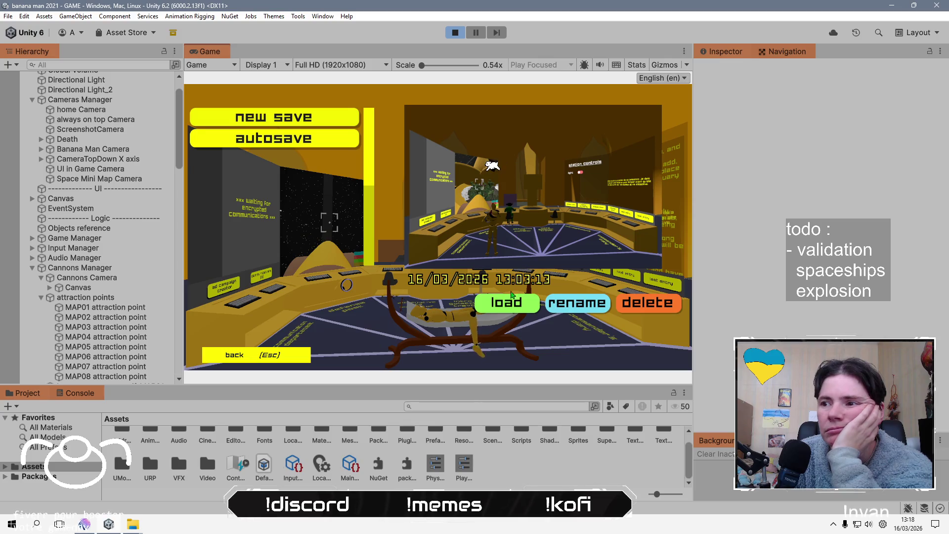
{"action": "key", "text": "Return"}
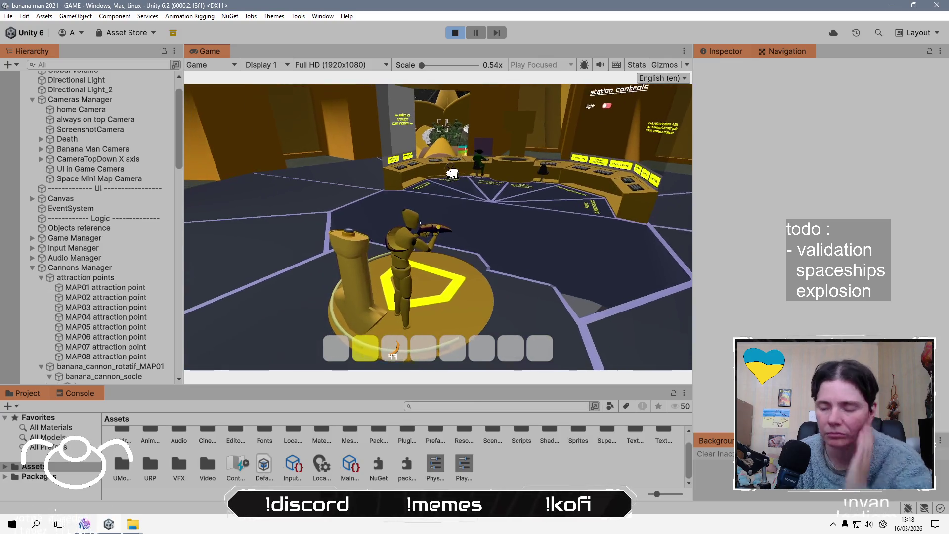
{"action": "key", "text": "m"}
{"action": "key", "text": "w"}
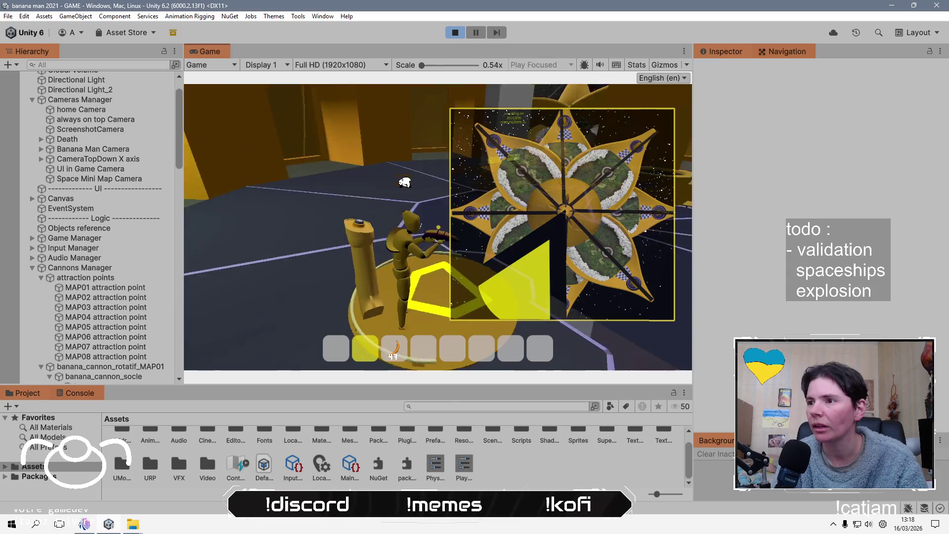
{"action": "key", "text": "w"}
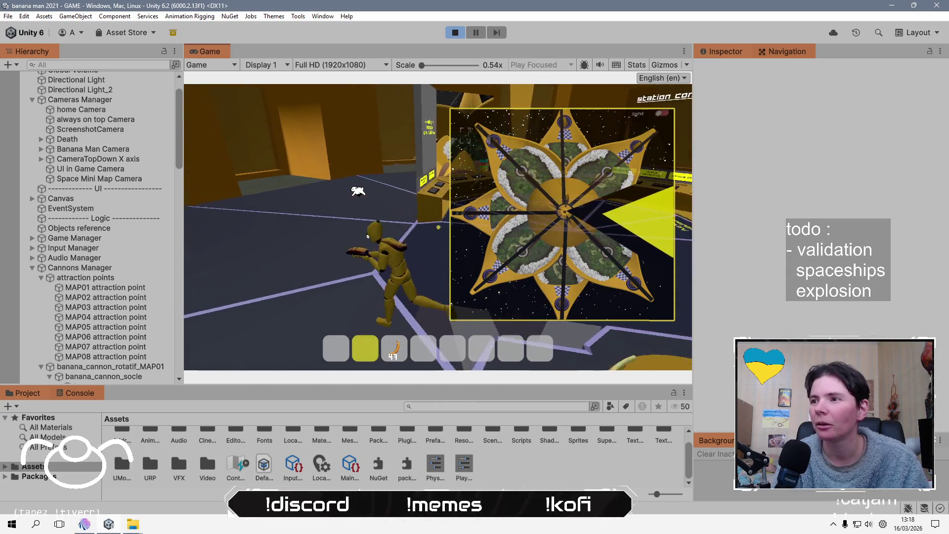
{"action": "key", "text": "w"}
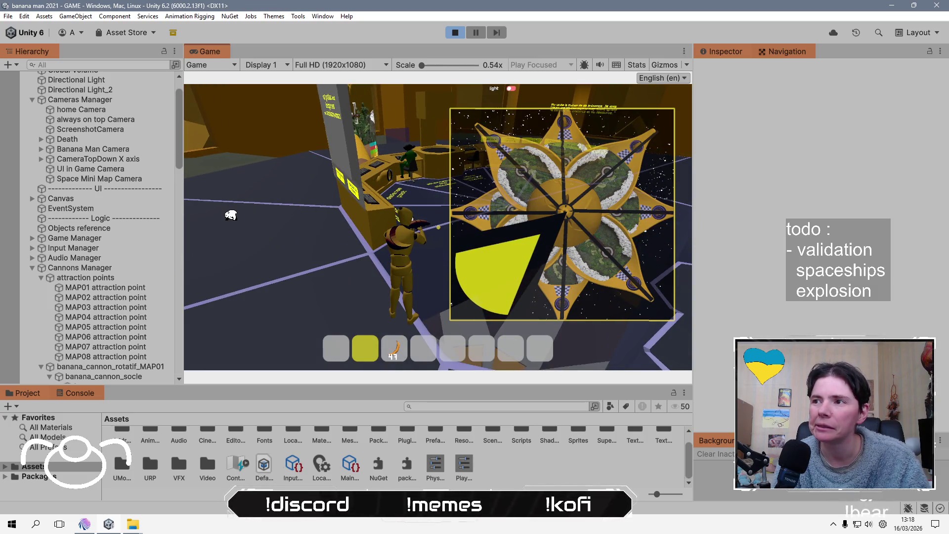
- Pause the game and select mini map marqueur under Banana Man in the Hierarchy
{"action": "key", "text": "Escape"}
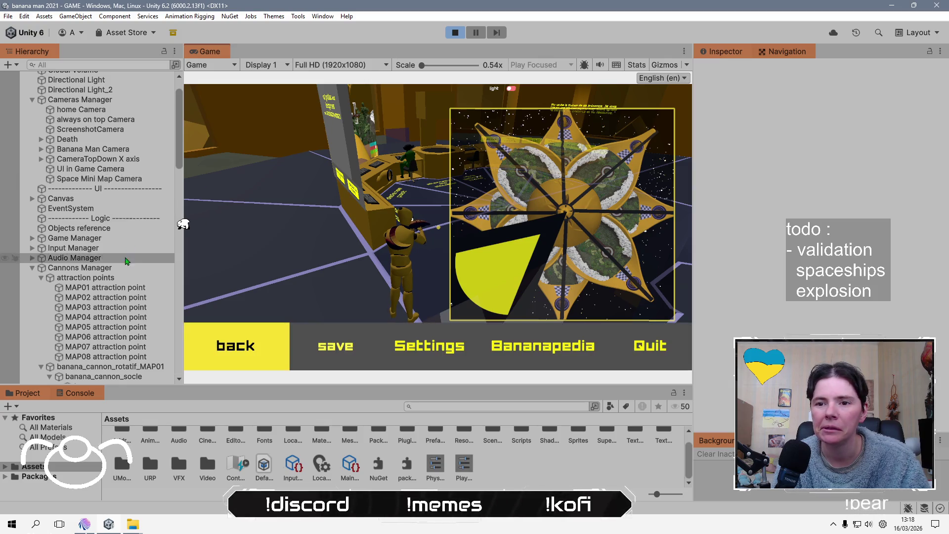
{"action": "scroll", "coordinate": [127, 346], "scroll_direction": "down", "scroll_amount": 6}
{"action": "scroll", "coordinate": [121, 297], "scroll_direction": "up", "scroll_amount": 7}
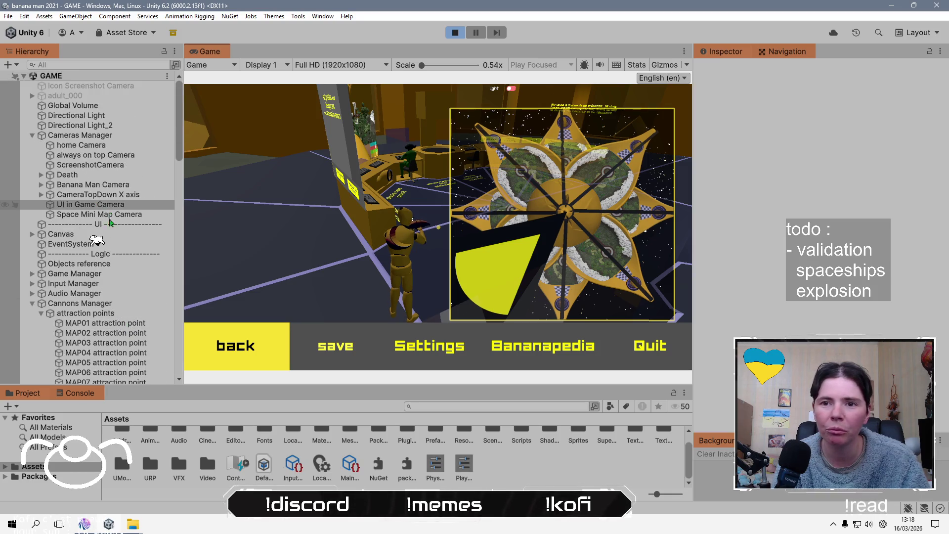
{"action": "left_click", "coordinate": [32, 303]}
{"action": "scroll", "coordinate": [103, 310], "scroll_direction": "down", "scroll_amount": 5}
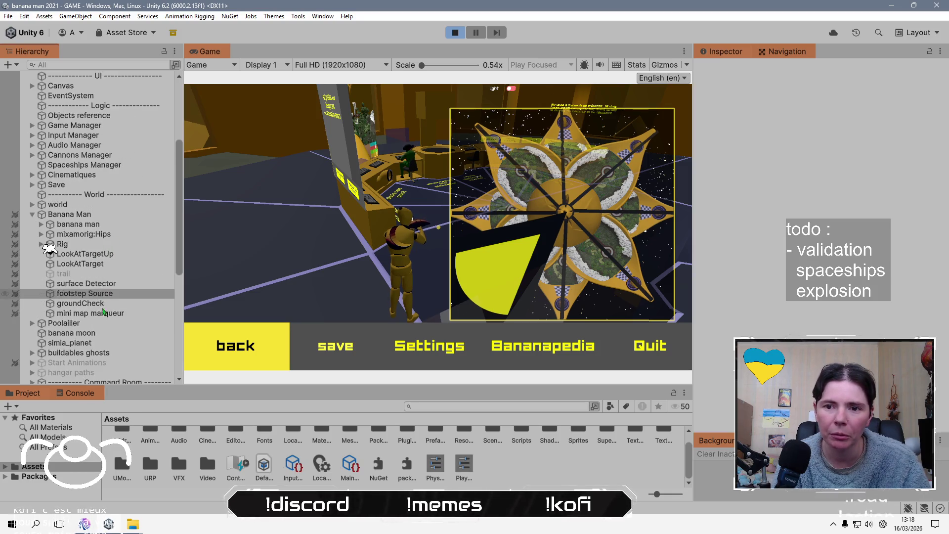
{"action": "left_click", "coordinate": [116, 314]}
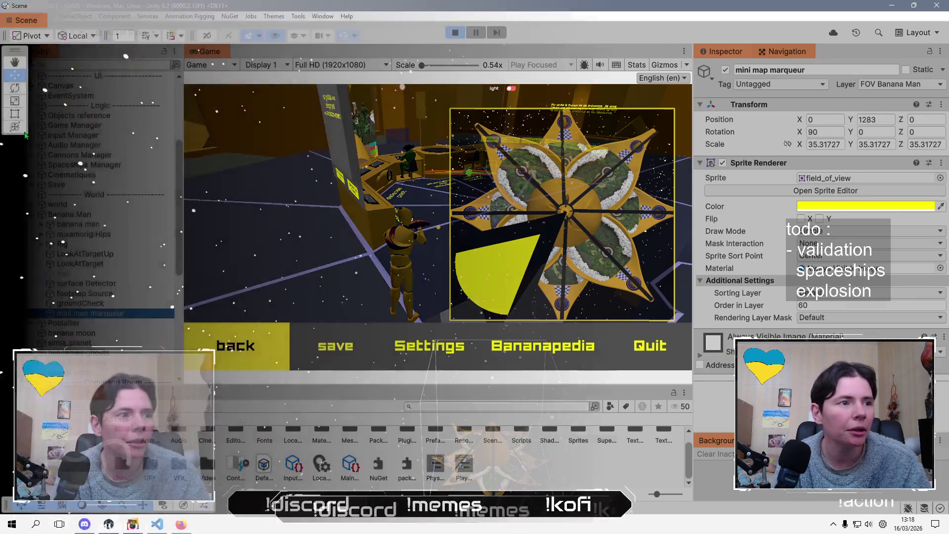
- Resume the paused game to keep walking with the minimap marker
{"action": "left_click", "coordinate": [235, 346]}
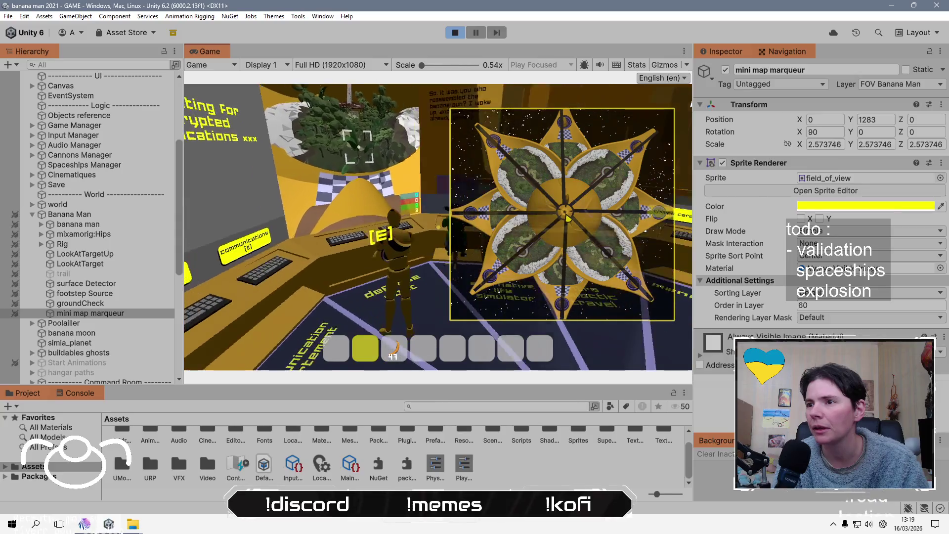
- Walk the character around the yellow structures and on and off the ring platform
{"action": "key", "text": "w"}
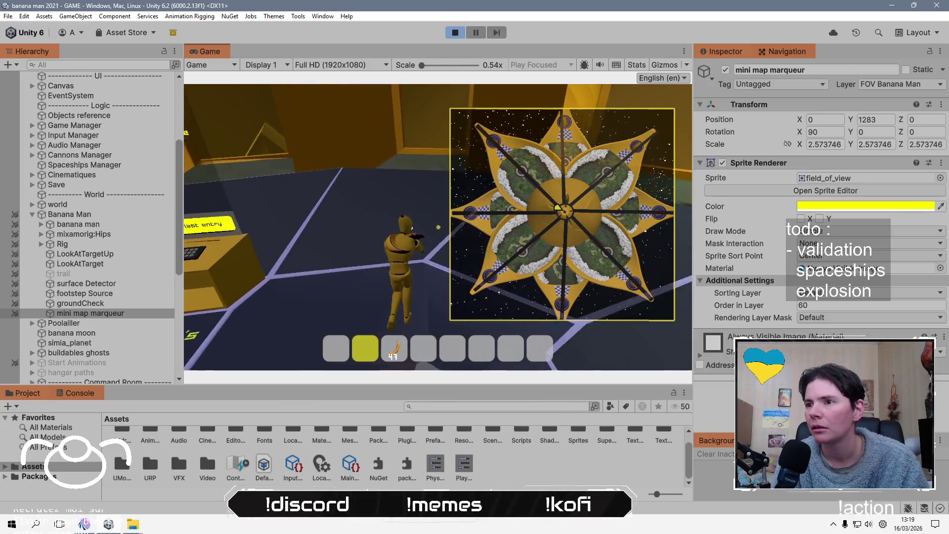
{"action": "key", "text": "w"}
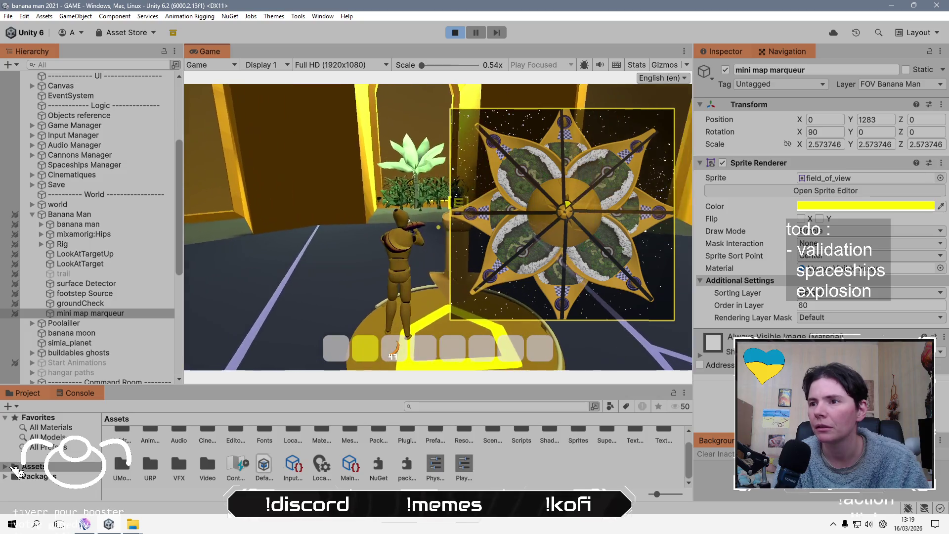
{"action": "key", "text": "w"}
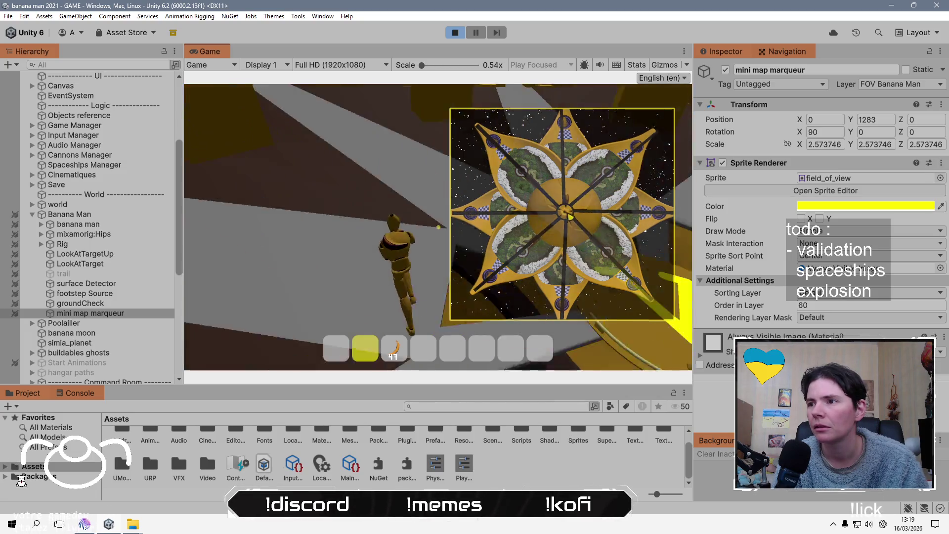
{"action": "key", "text": "w"}
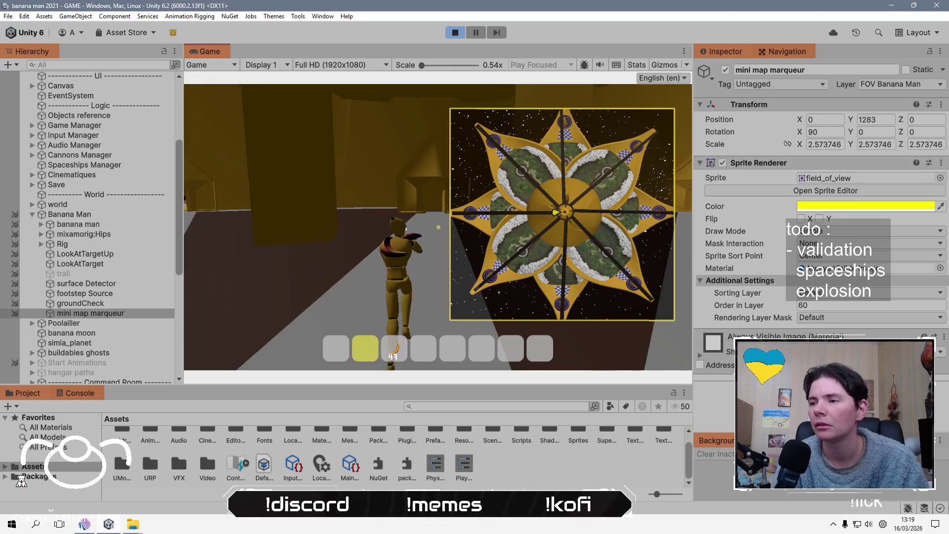
{"action": "key", "text": "w"}
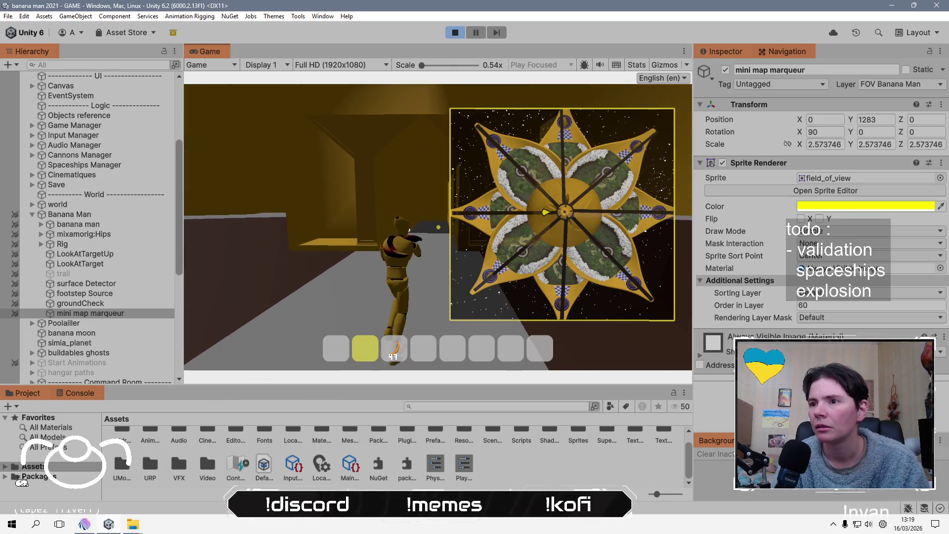
{"action": "key", "text": "w"}
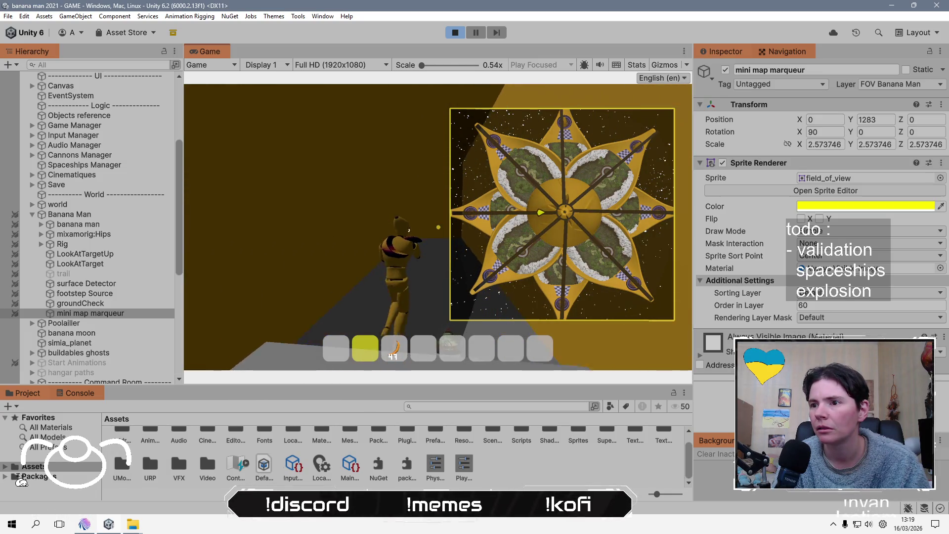
{"action": "key", "text": "w"}
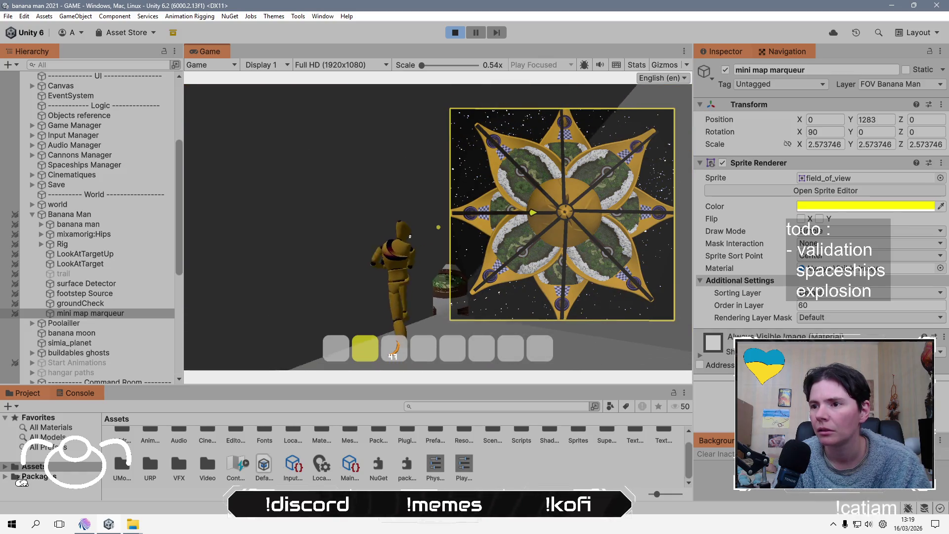
{"action": "key", "text": "w"}
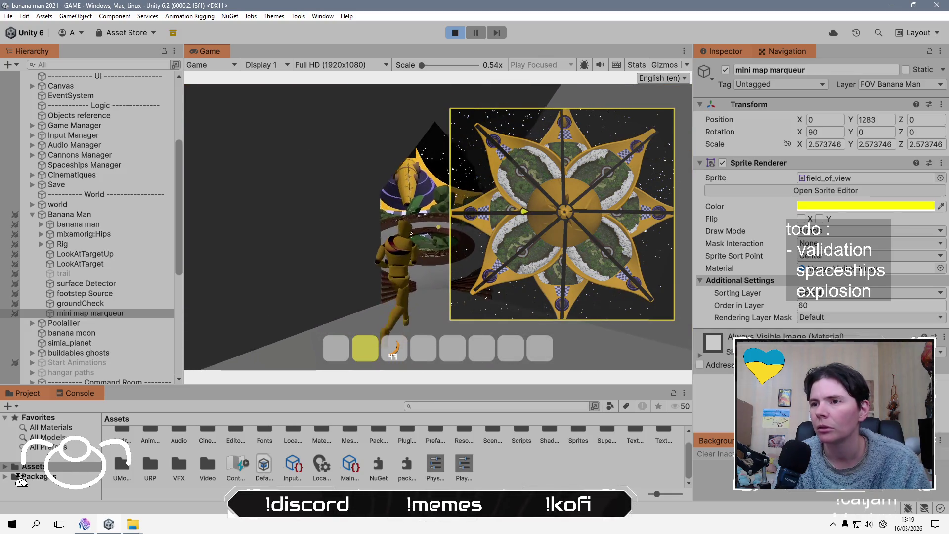
{"action": "key", "text": "w"}
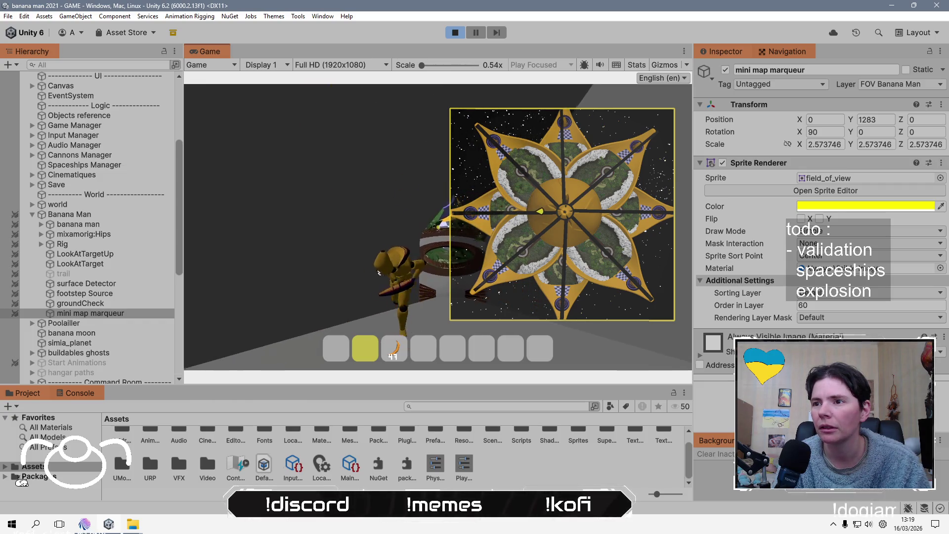
{"action": "key", "text": "w"}
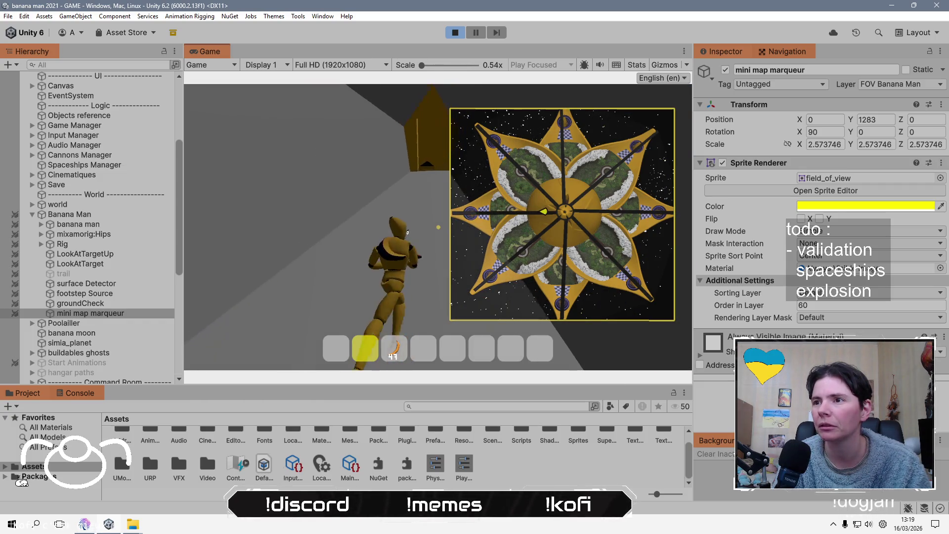
{"action": "key", "text": "w"}
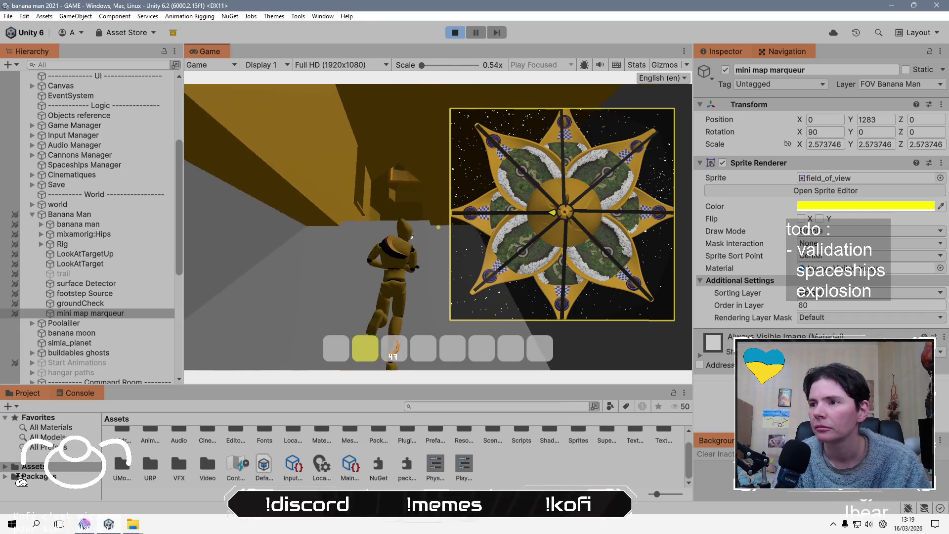
{"action": "key", "text": "w"}
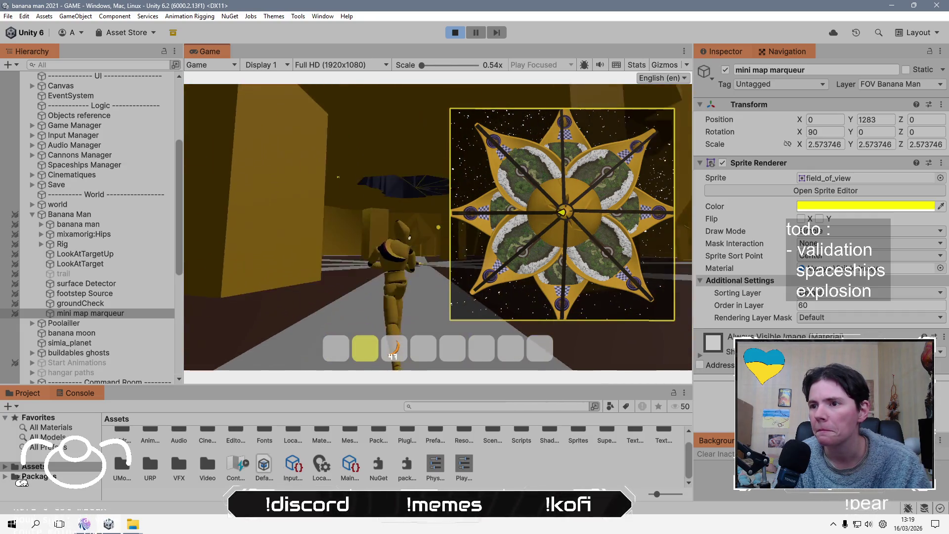
{"action": "key", "text": "w"}
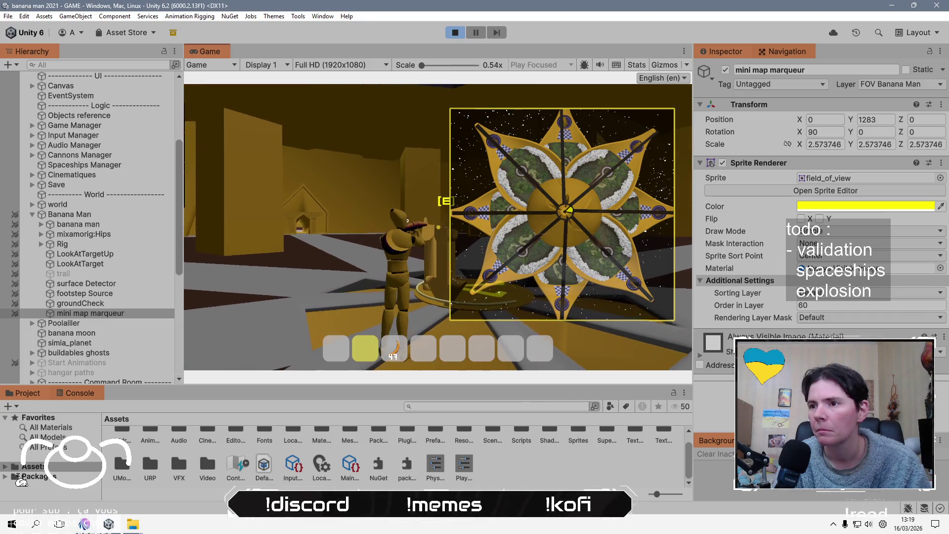
{"action": "key", "text": "w"}
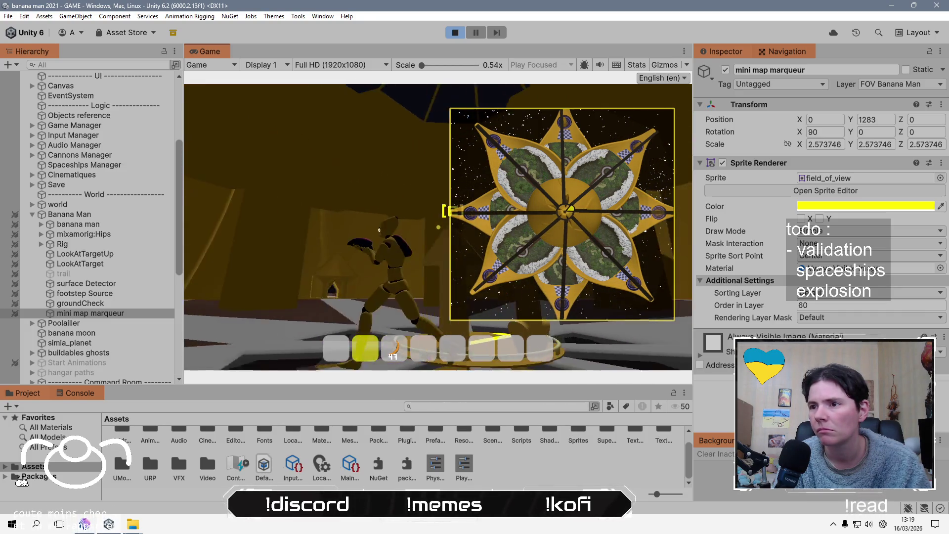
{"action": "key", "text": "w"}
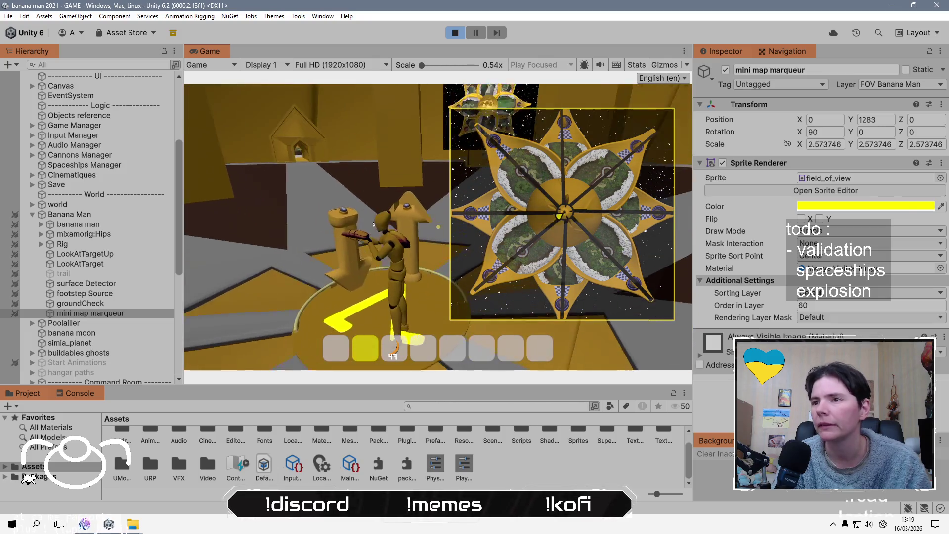
{"action": "key", "text": "w"}
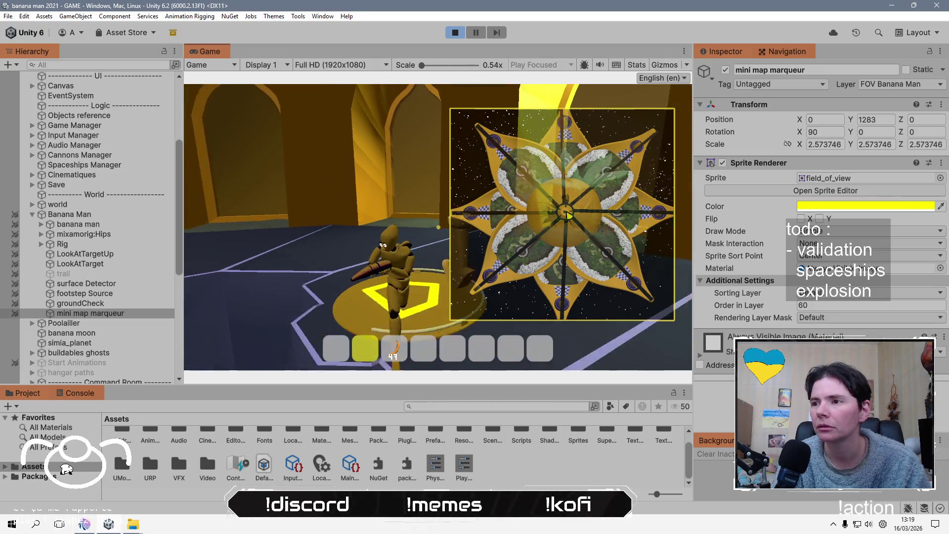
{"action": "key", "text": "w"}
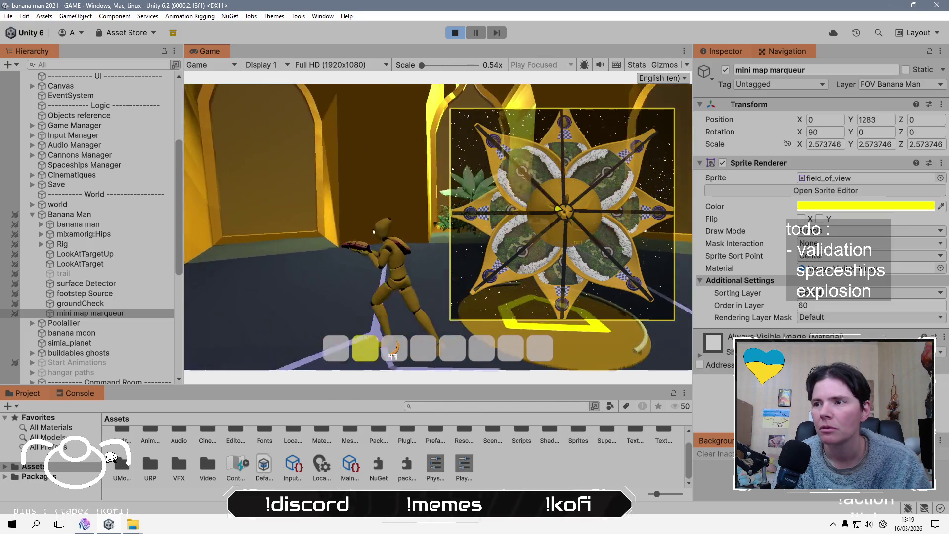
{"action": "key", "text": "w"}
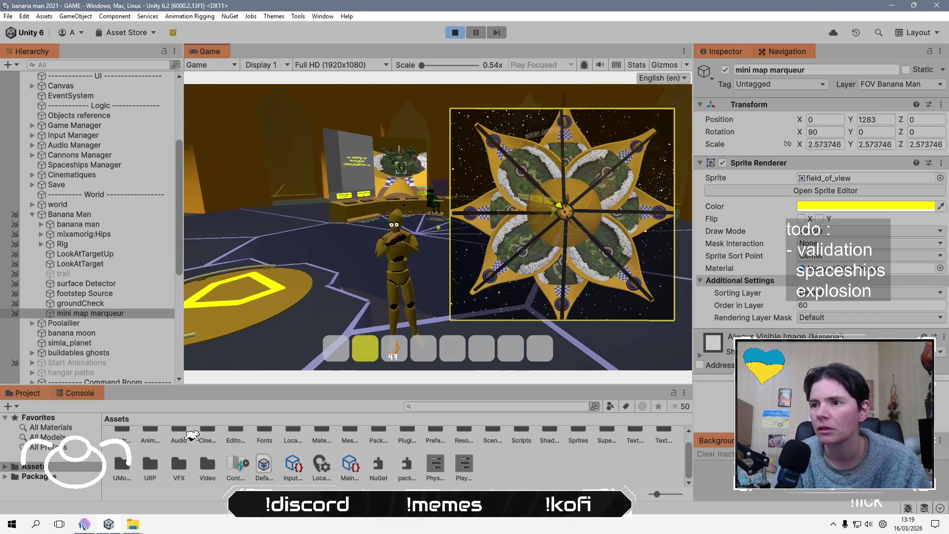
- Toggle the large minimap off and walk up to the console desk
{"action": "key", "text": "m"}
{"action": "key", "text": "m"}
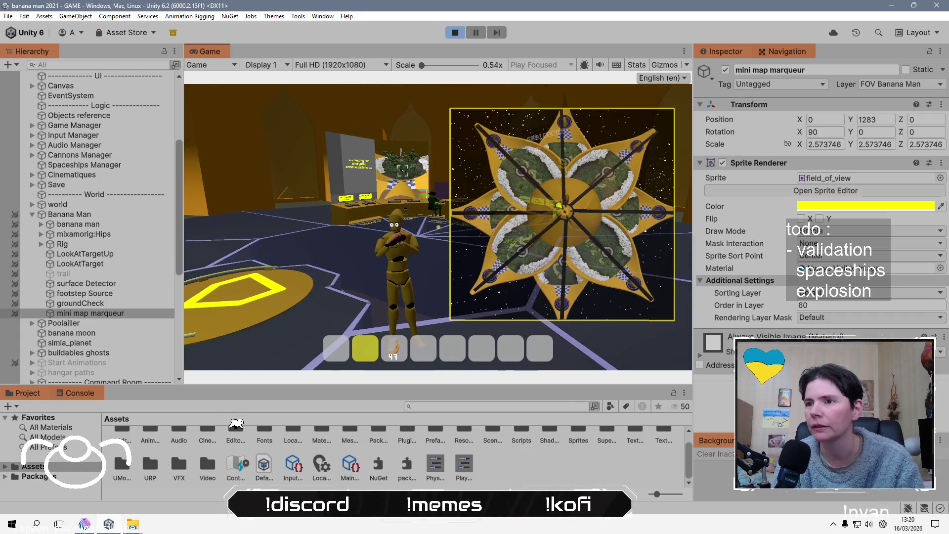
{"action": "key", "text": "m"}
{"action": "key", "text": "w"}
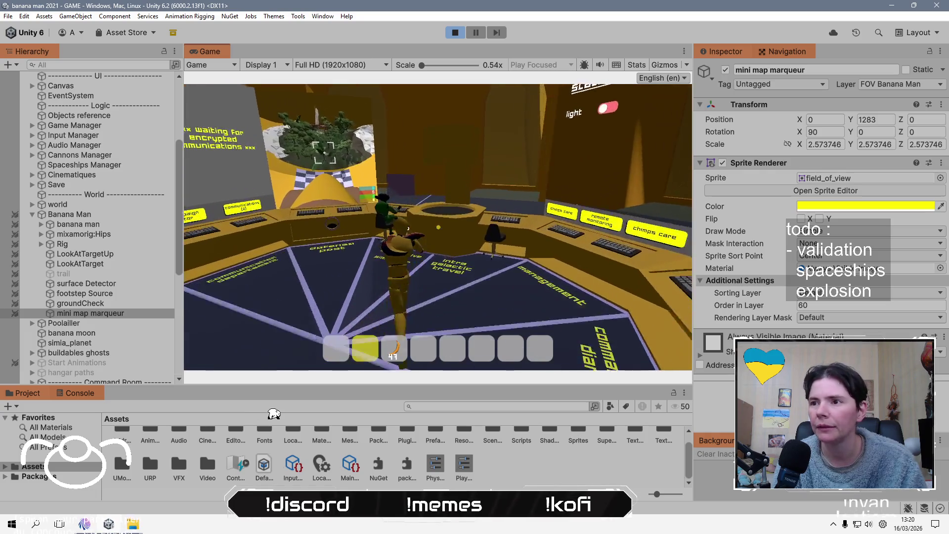
{"action": "key", "text": "w"}
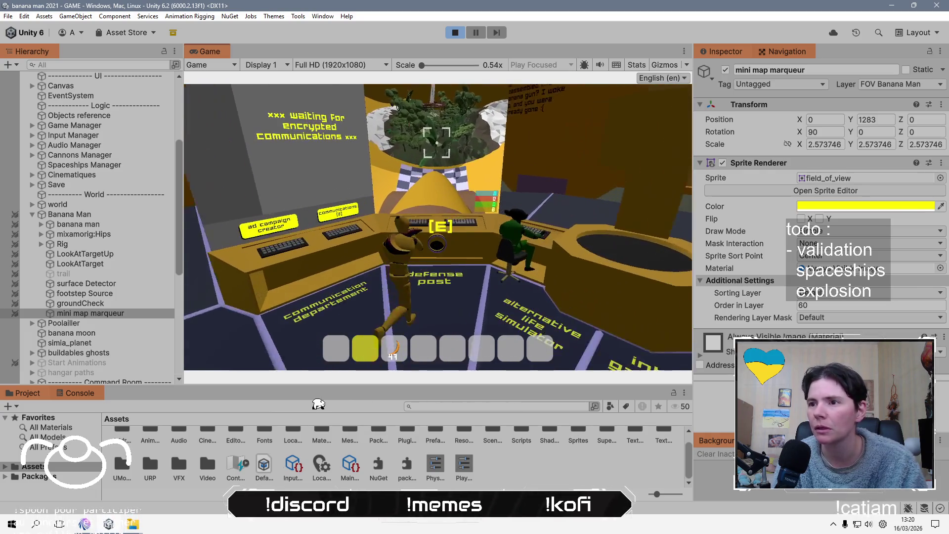
- Launch an ad campaign with one visitor icon from the console, then walk to the left desk
{"action": "key", "text": "e"}
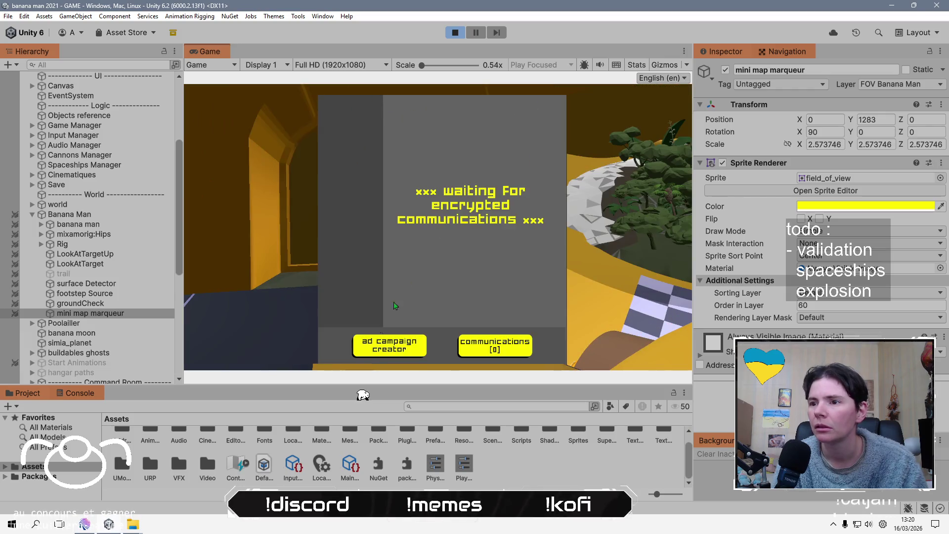
{"action": "left_click", "coordinate": [395, 352]}
{"action": "left_click", "coordinate": [532, 118]}
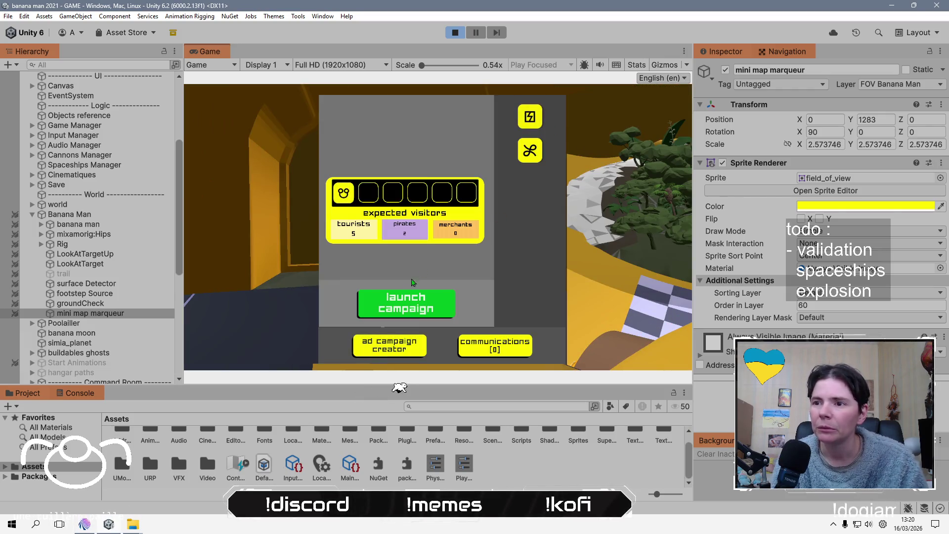
{"action": "left_click", "coordinate": [398, 302]}
{"action": "key", "text": "Escape"}
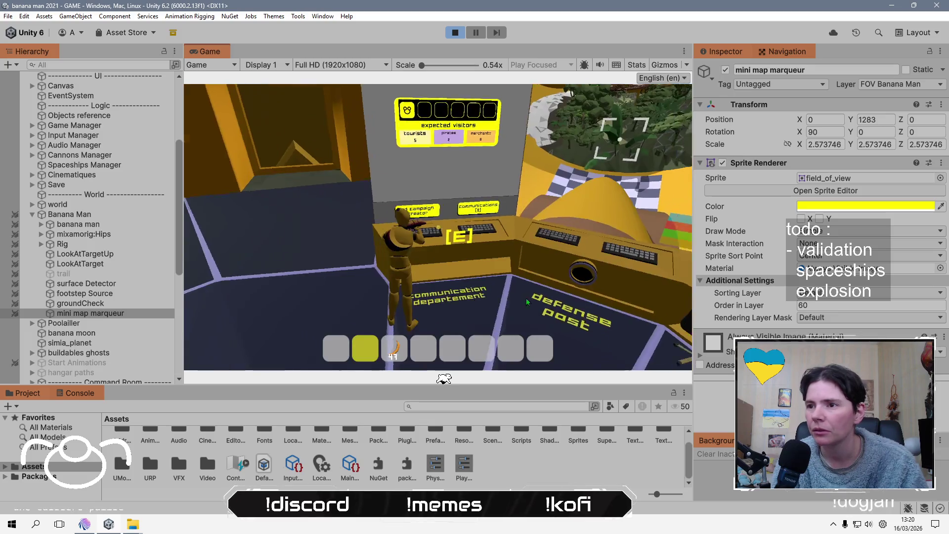
{"action": "key", "text": "w"}
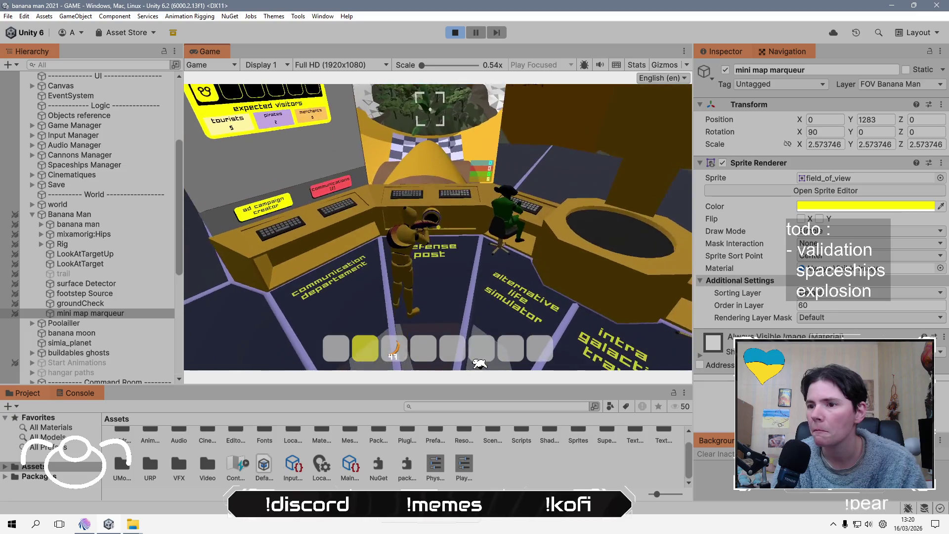
{"action": "scroll", "coordinate": [448, 360], "scroll_direction": "down", "scroll_amount": 1}
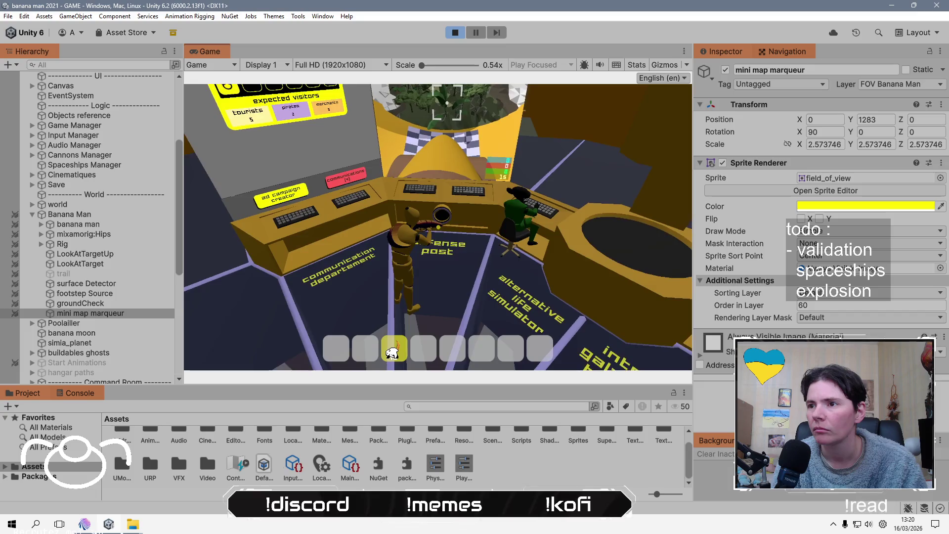
- Take over the defense post turret, fire six shots, then leave the turret
{"action": "key", "text": "e"}
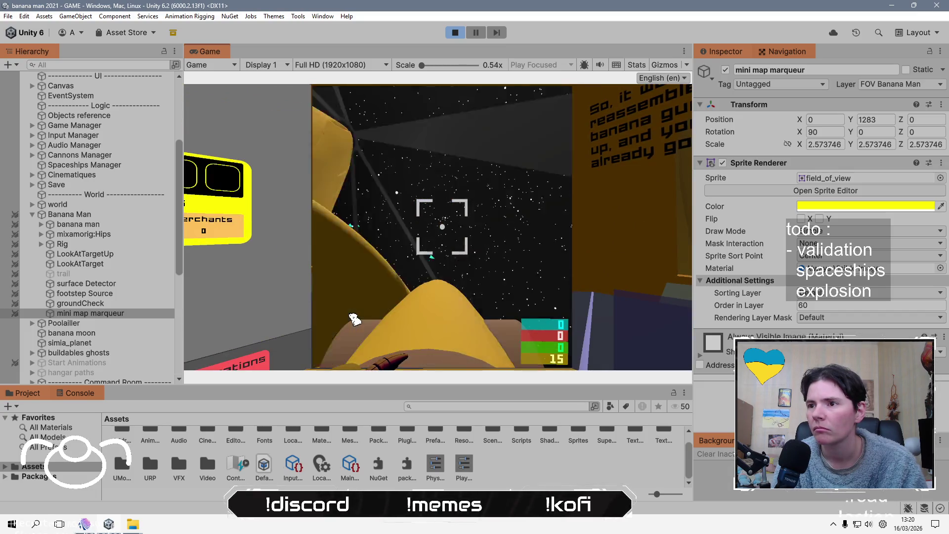
{"action": "left_click", "coordinate": [330, 295]}
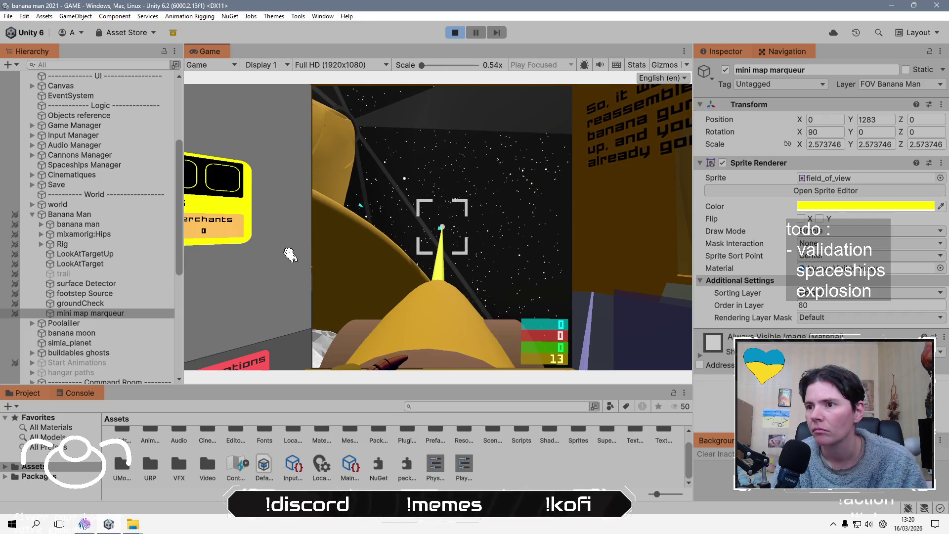
{"action": "left_click", "coordinate": [270, 234]}
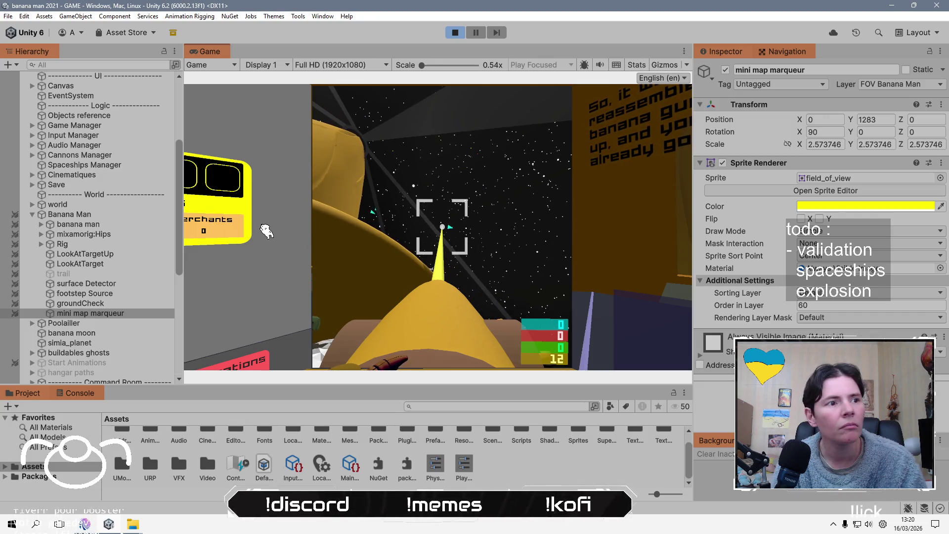
{"action": "left_click", "coordinate": [242, 206]}
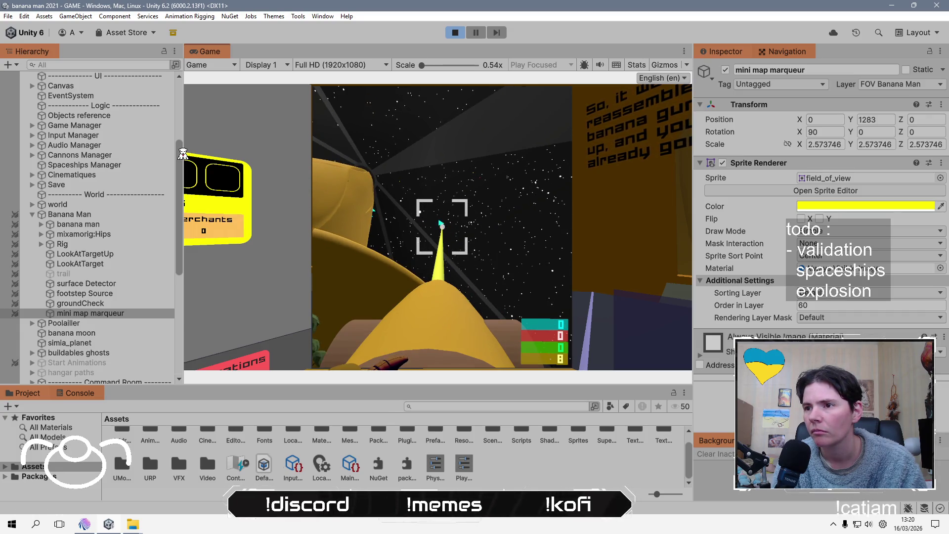
{"action": "left_click", "coordinate": [183, 155]}
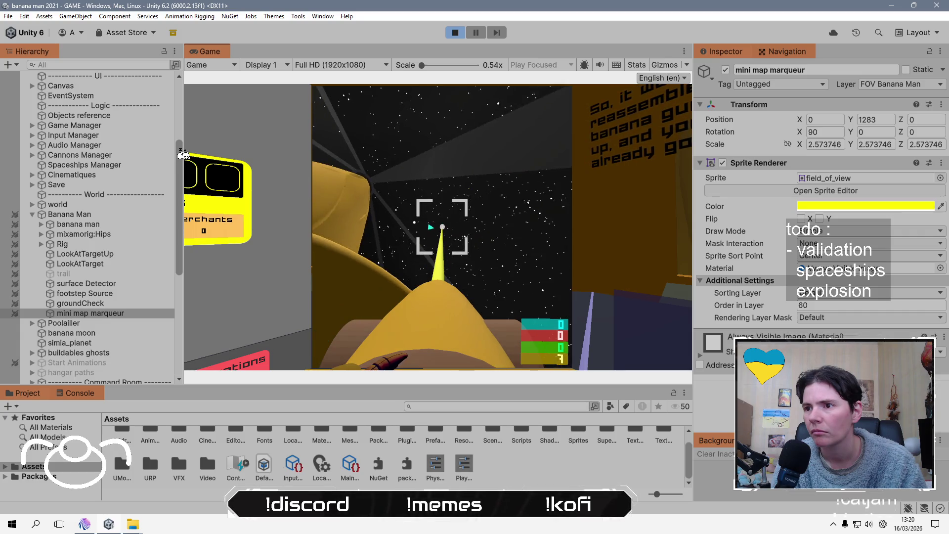
{"action": "left_click", "coordinate": [173, 157]}
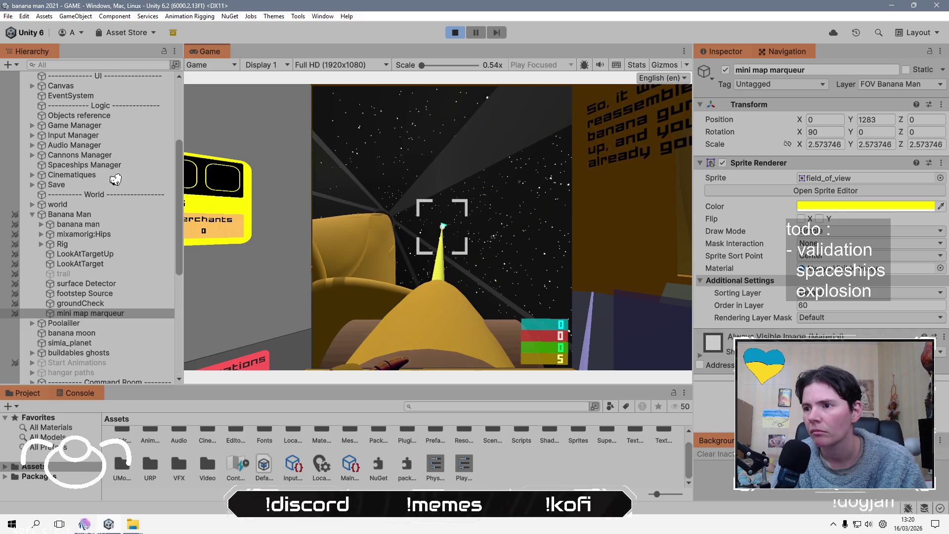
{"action": "left_click", "coordinate": [101, 188]}
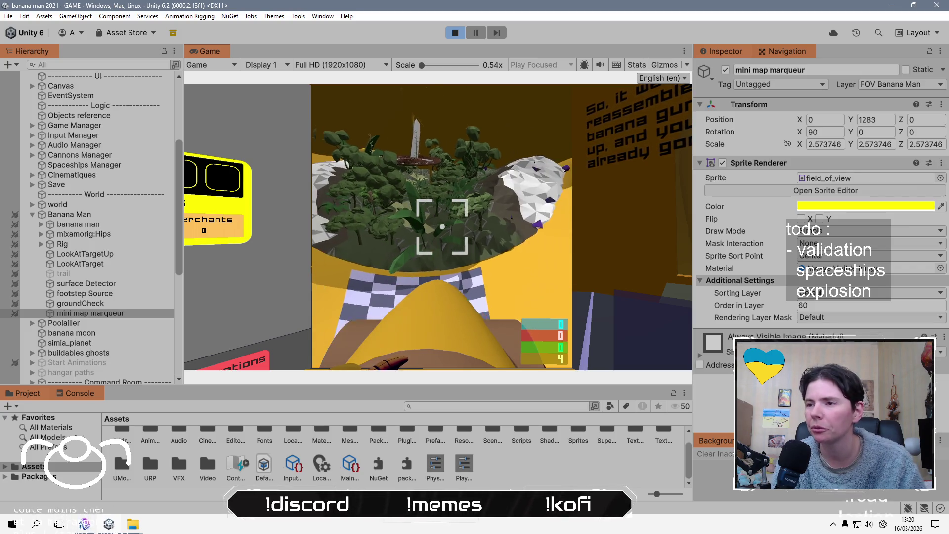
{"action": "key", "text": "e"}
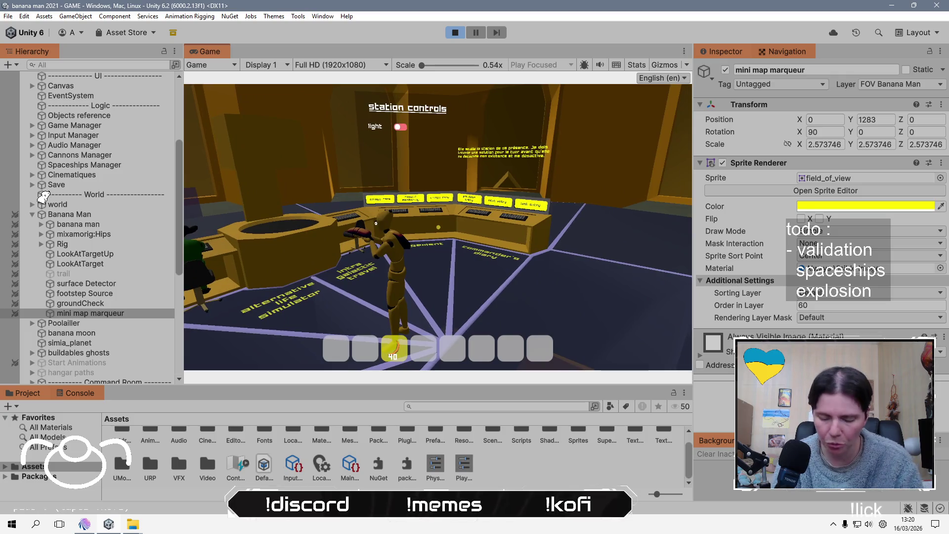
- Show the large minimap overlay with the M key
{"action": "key", "text": "m"}
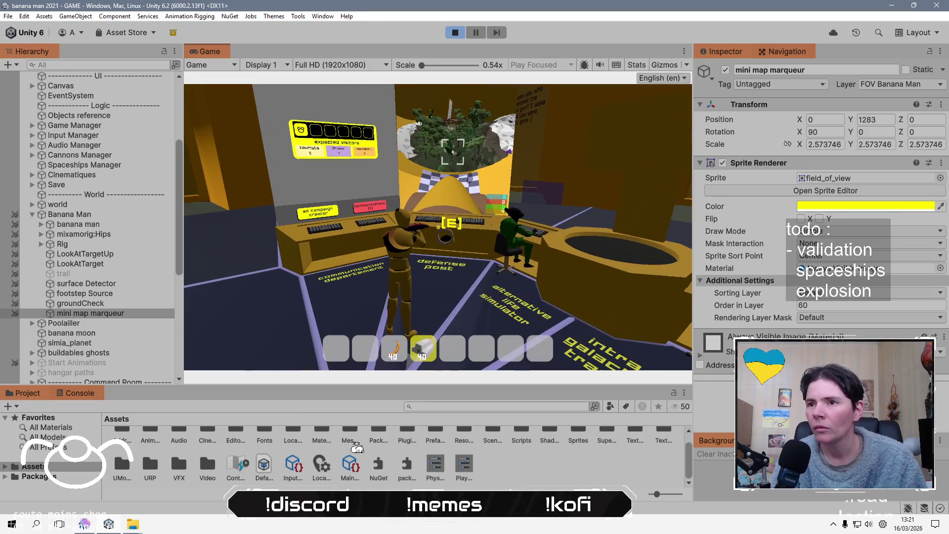
- Resolve the first pending ship communication at the command desk, then leave and reopen the minimap
{"action": "key", "text": "e"}
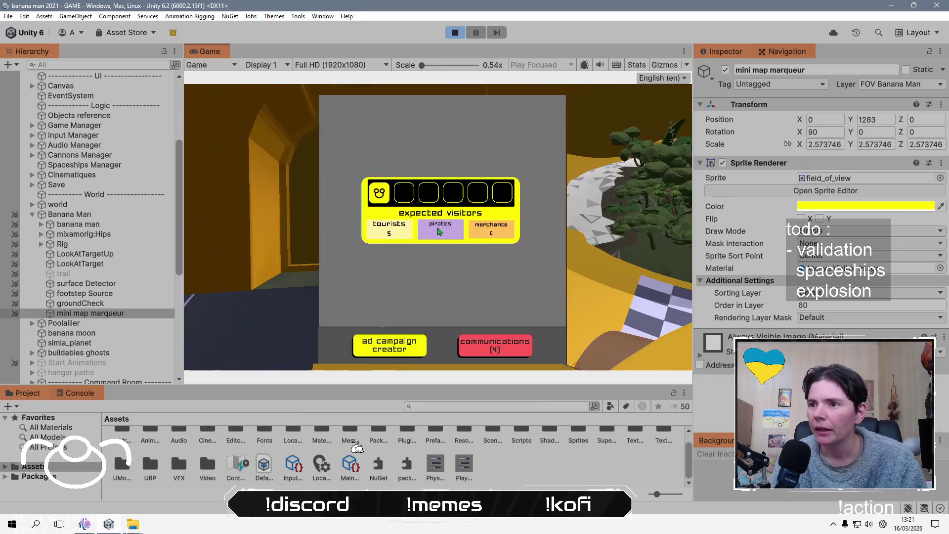
{"action": "left_click", "coordinate": [494, 345]}
{"action": "left_click", "coordinate": [346, 107]}
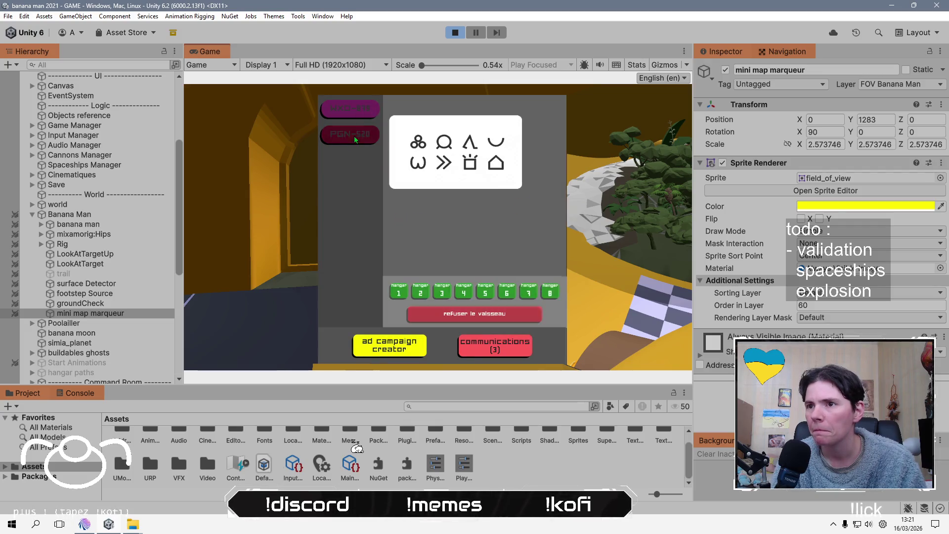
{"action": "left_click", "coordinate": [400, 291]}
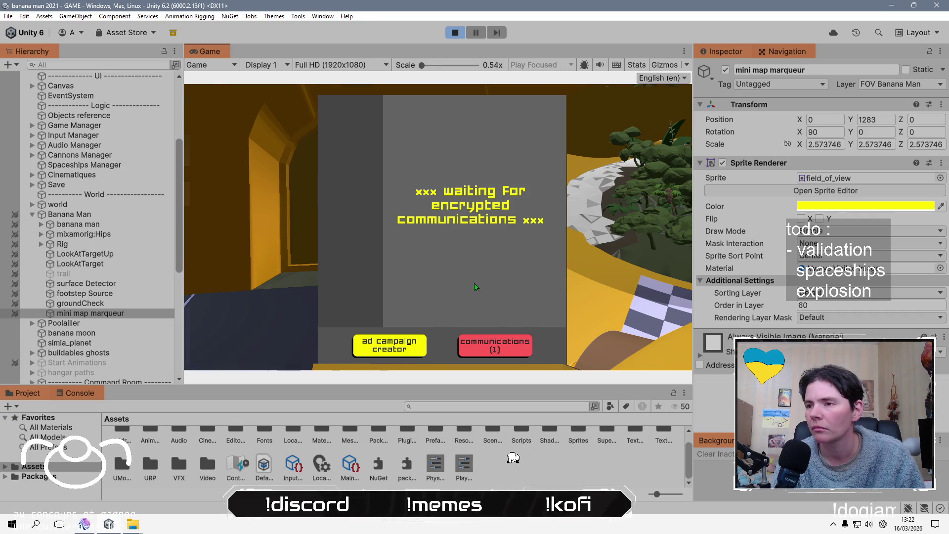
{"action": "key", "text": "Escape"}
{"action": "key", "text": "m"}
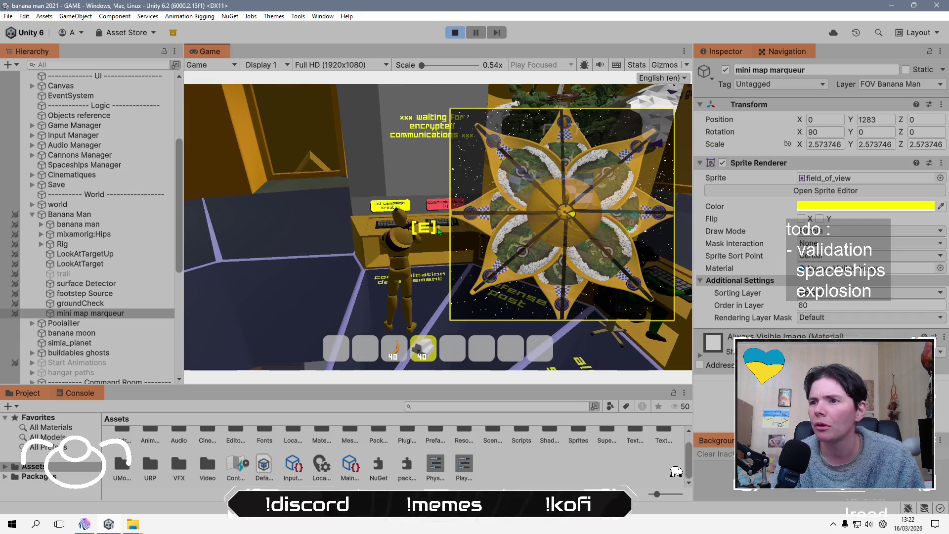
- Check the expected visitors on the console, then show the Scene view full-screen with the scale tool
{"action": "key", "text": "e"}
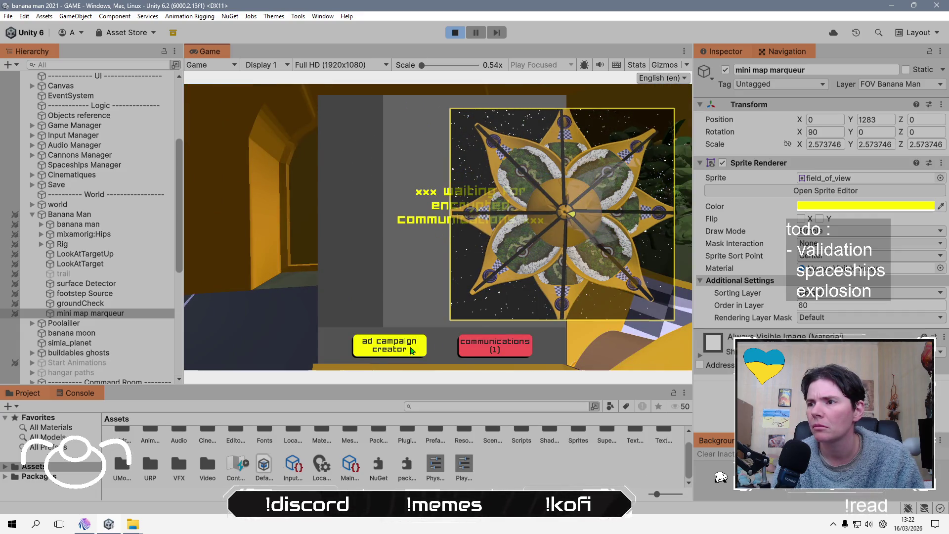
{"action": "left_click", "coordinate": [412, 349]}
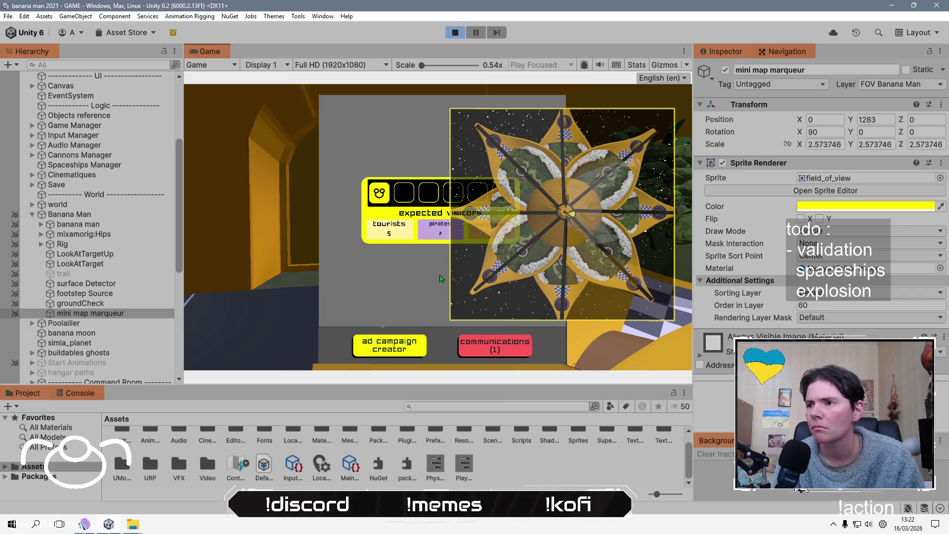
{"action": "left_click", "coordinate": [478, 32]}
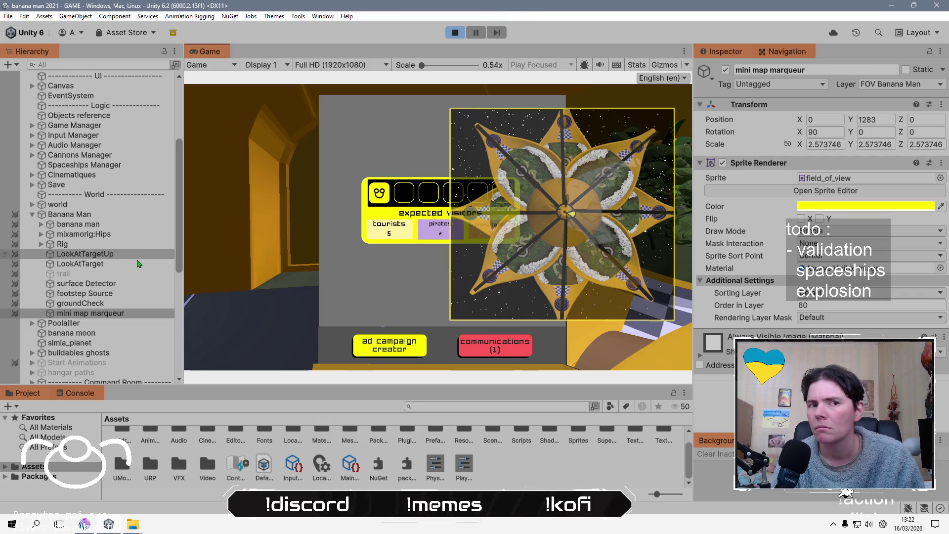
{"action": "key", "text": "r"}
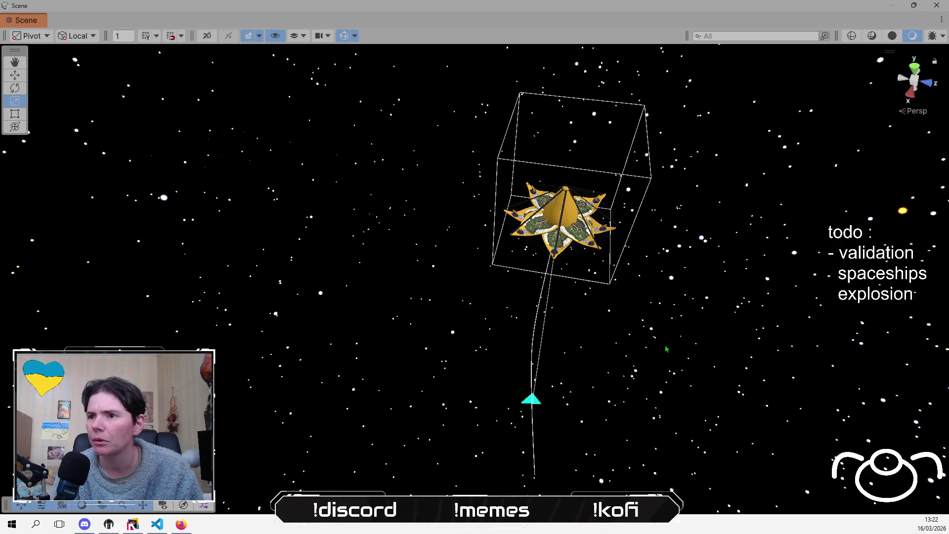
- Pause the running game and expand Savables Items Container(Clone) in the Hierarchy
{"action": "mouse_move", "coordinate": [666, 349]}
{"action": "left_mouse_down"}
{"action": "mouse_move", "coordinate": [603, 247]}
{"action": "mouse_move", "coordinate": [682, 346]}
{"action": "left_mouse_up"}
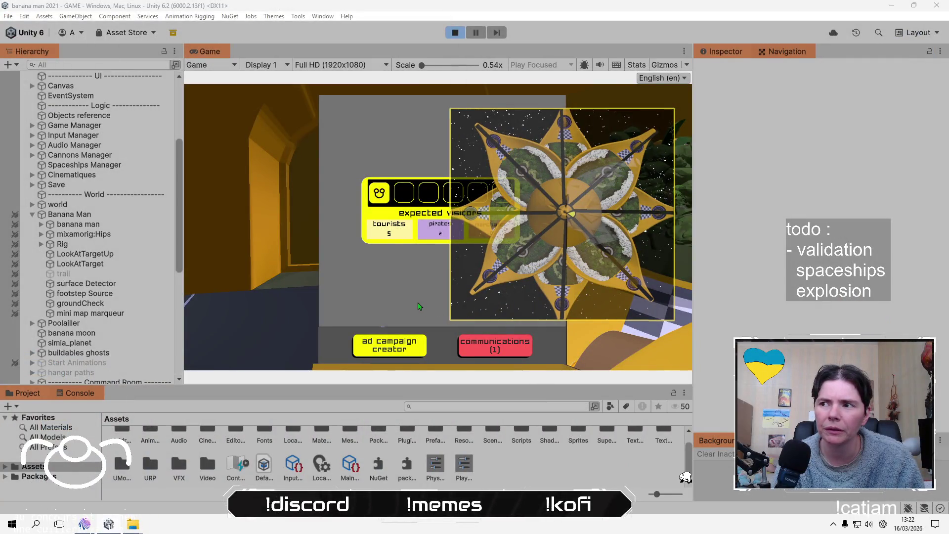
{"action": "left_click", "coordinate": [478, 32]}
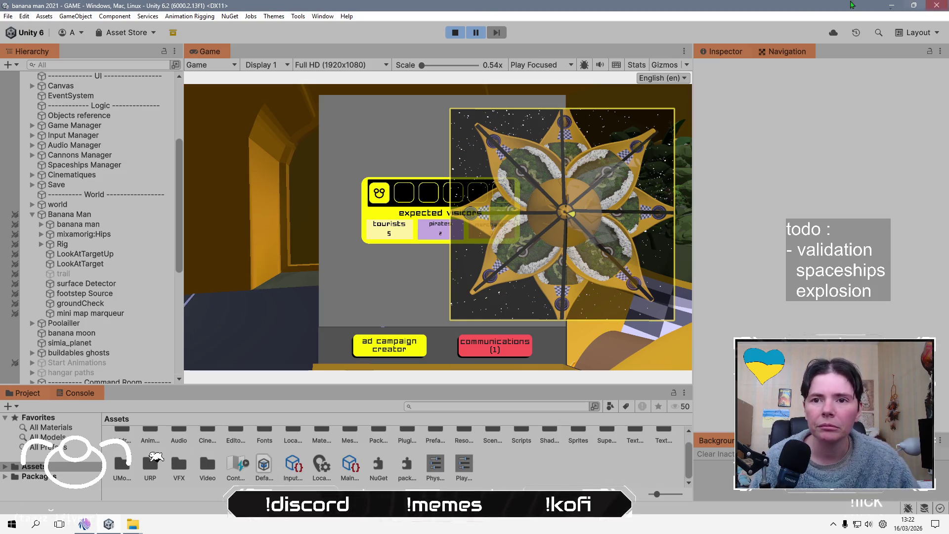
{"action": "scroll", "coordinate": [99, 336], "scroll_direction": "down", "scroll_amount": 10}
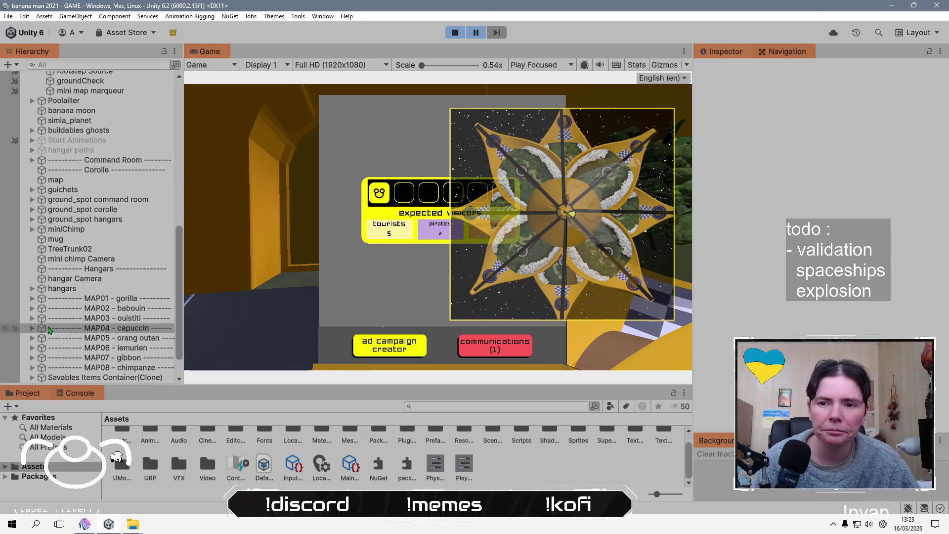
{"action": "left_click", "coordinate": [32, 339]}
- Inspect each of the cargo spaceship clones in turn
{"action": "scroll", "coordinate": [99, 296], "scroll_direction": "down", "scroll_amount": 6}
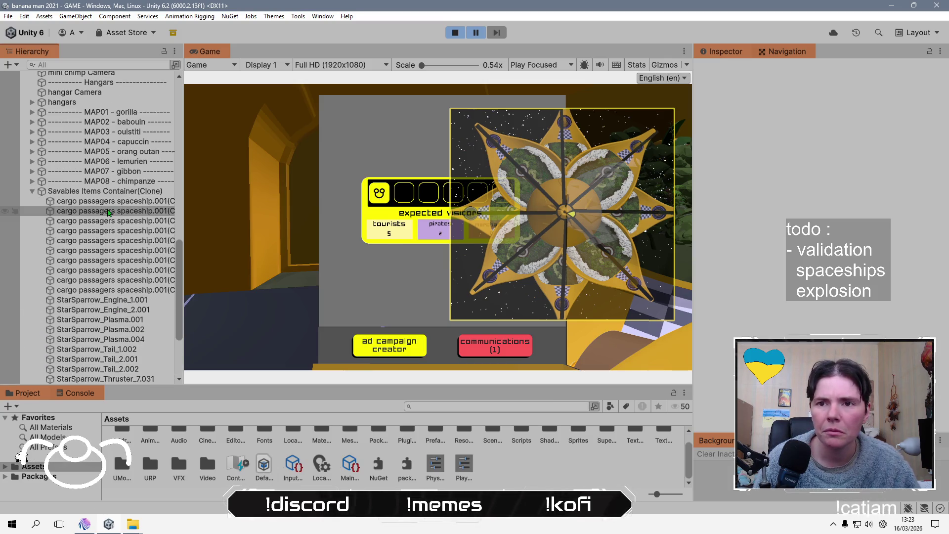
{"action": "left_click", "coordinate": [115, 201]}
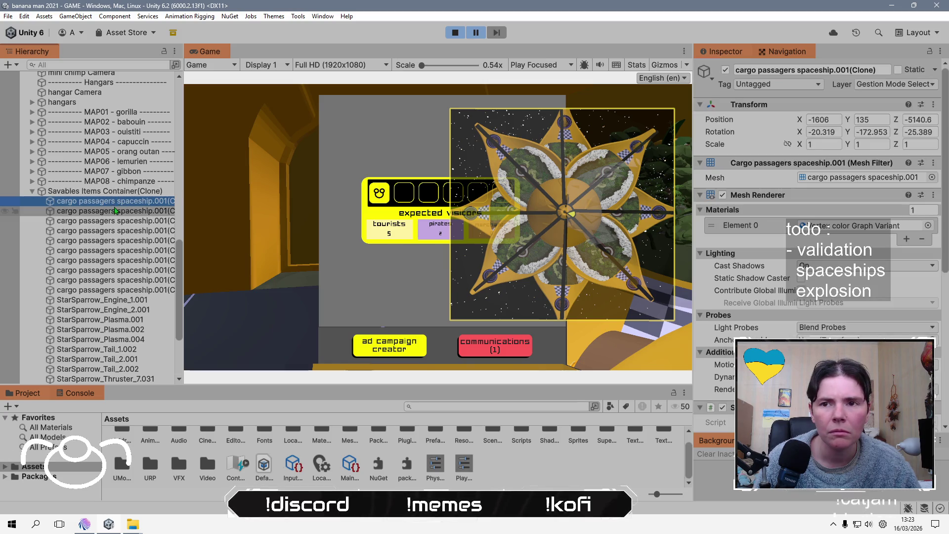
{"action": "left_click", "coordinate": [118, 220]}
{"action": "left_click", "coordinate": [131, 271]}
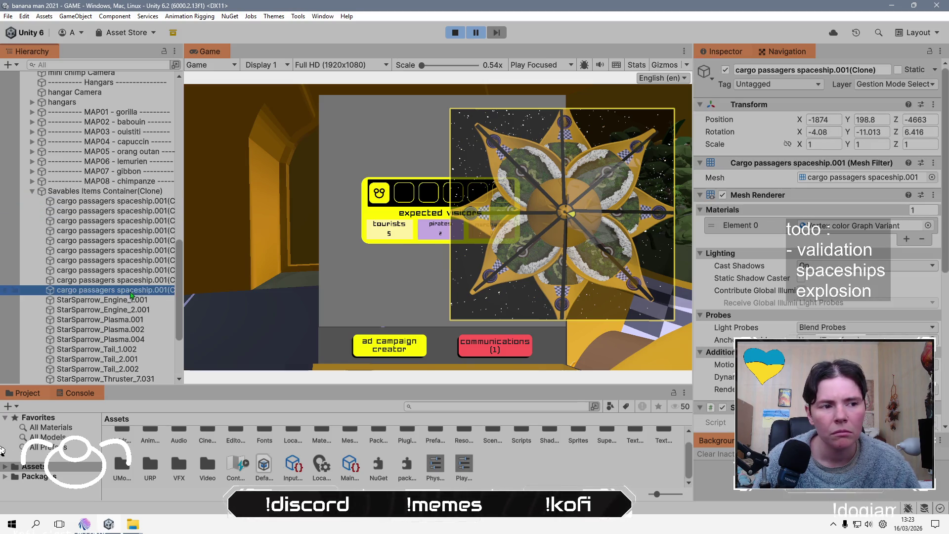
{"action": "left_click", "coordinate": [132, 260]}
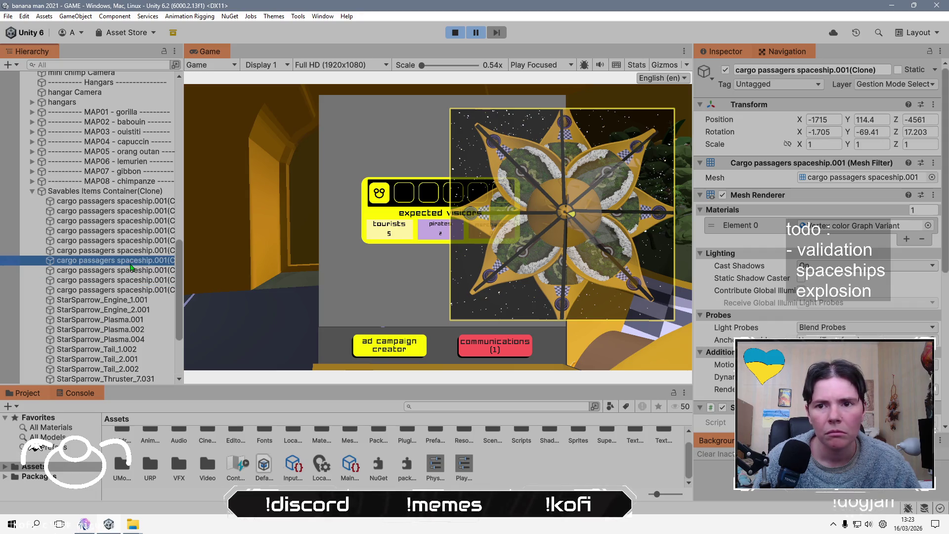
{"action": "left_click", "coordinate": [133, 251]}
{"action": "left_click", "coordinate": [134, 241]}
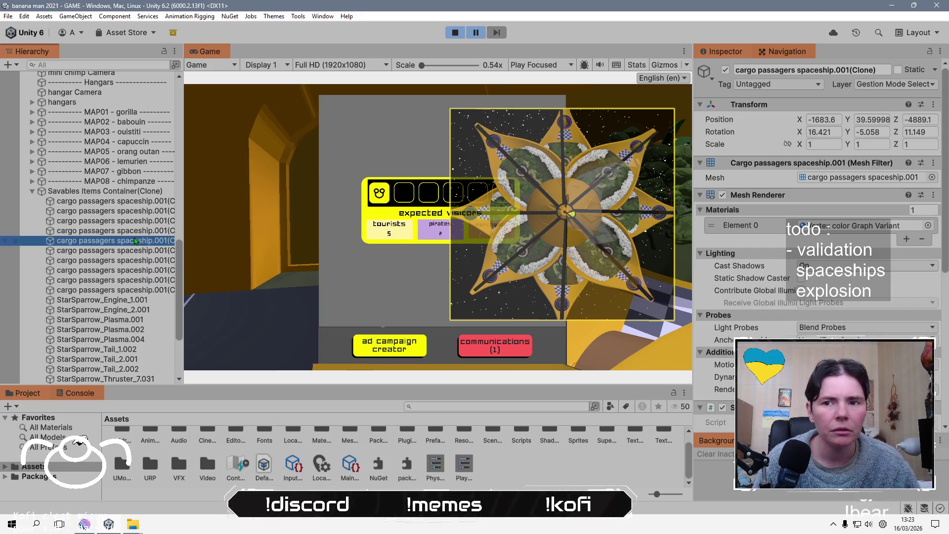
{"action": "left_click", "coordinate": [137, 231]}
{"action": "left_click", "coordinate": [136, 220]}
{"action": "left_click", "coordinate": [136, 210]}
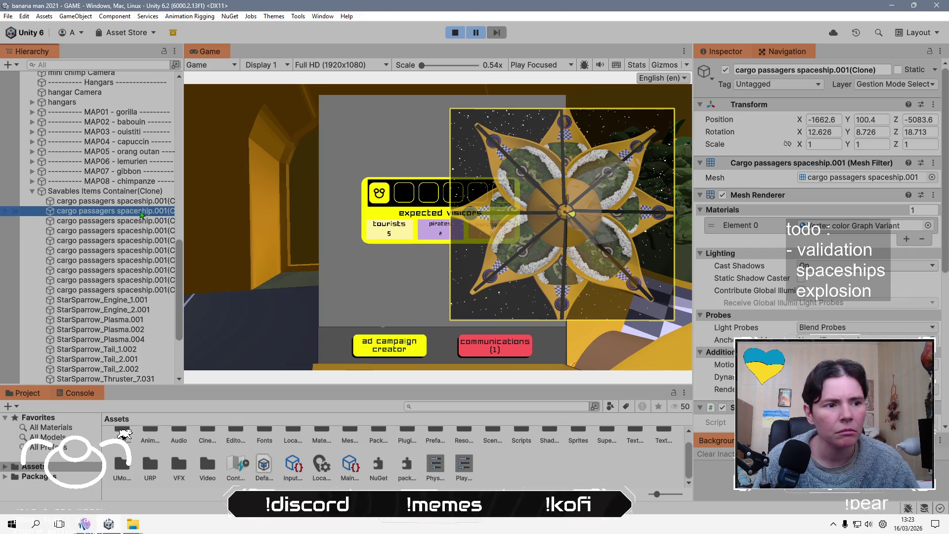
- Select white spaceship exploded(Clone) and expand its child objects
{"action": "scroll", "coordinate": [114, 320], "scroll_direction": "down", "scroll_amount": 3}
{"action": "scroll", "coordinate": [113, 320], "scroll_direction": "down", "scroll_amount": 2}
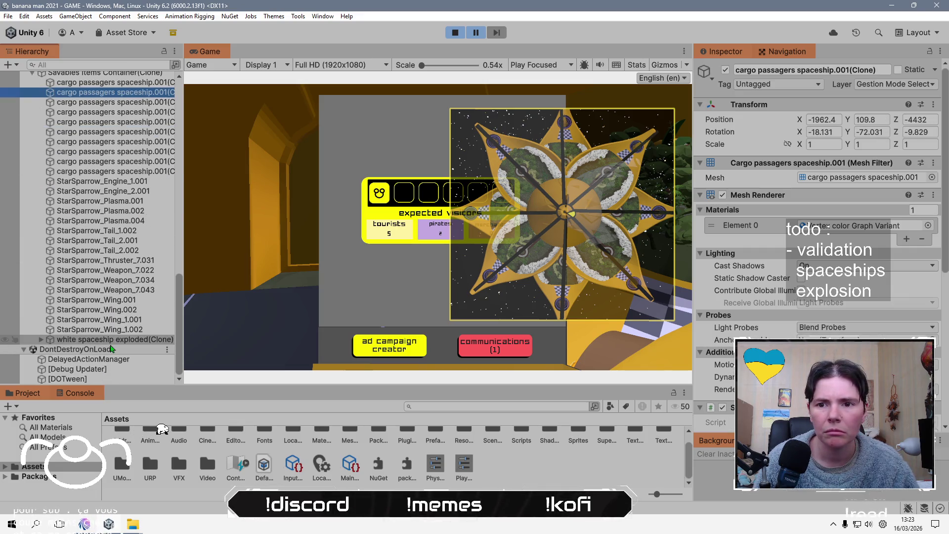
{"action": "left_click", "coordinate": [112, 340]}
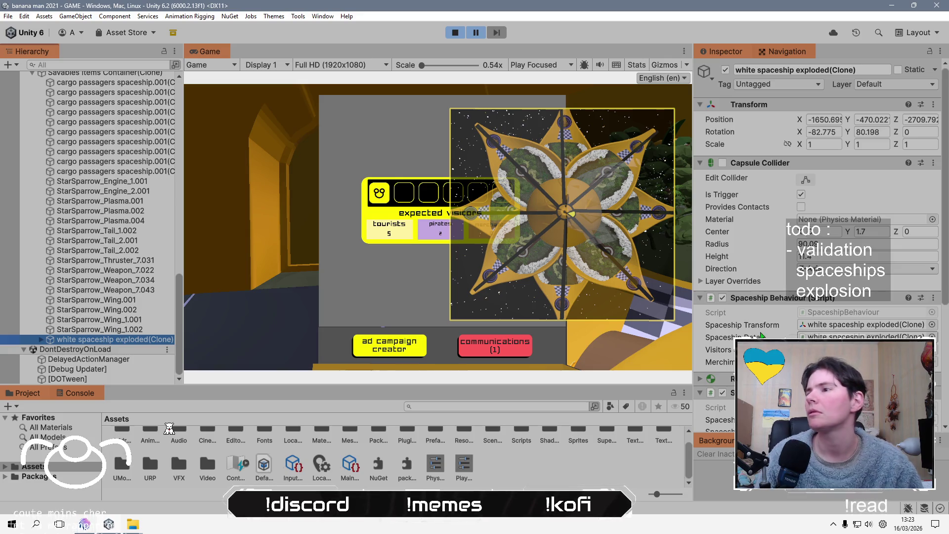
{"action": "scroll", "coordinate": [759, 322], "scroll_direction": "down", "scroll_amount": 5}
{"action": "scroll", "coordinate": [760, 322], "scroll_direction": "down", "scroll_amount": 2}
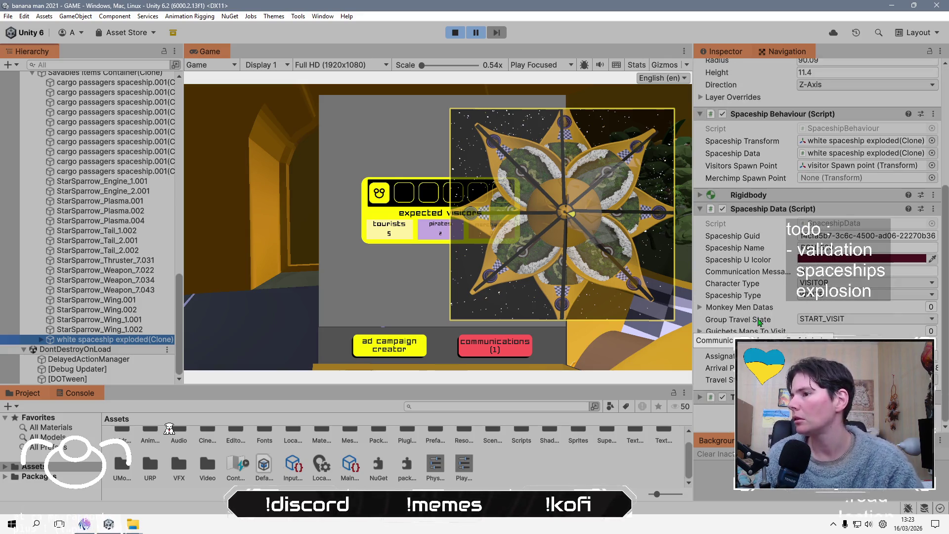
{"action": "left_click", "coordinate": [42, 341]}
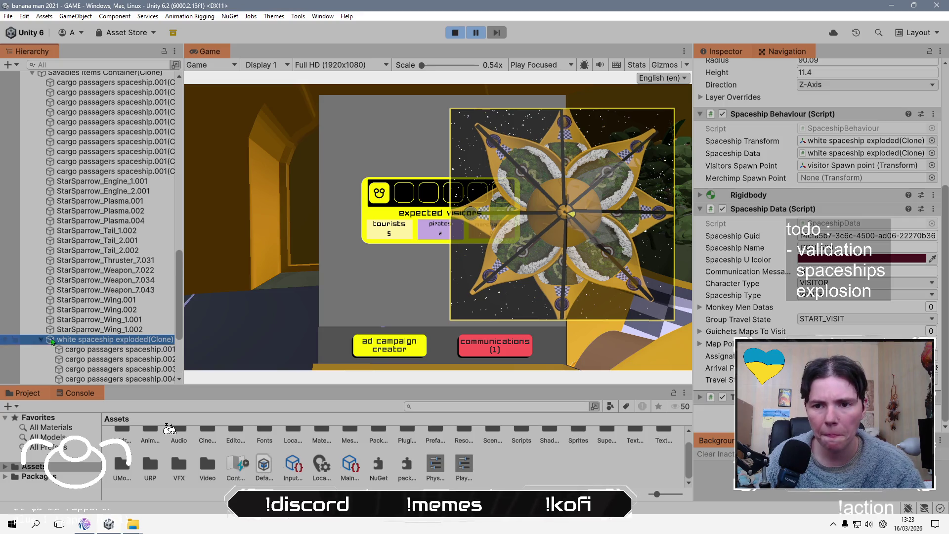
- Change the ship's distant dot Sprite Renderer Order in Layer from 173 to 60
{"action": "left_click", "coordinate": [84, 329]}
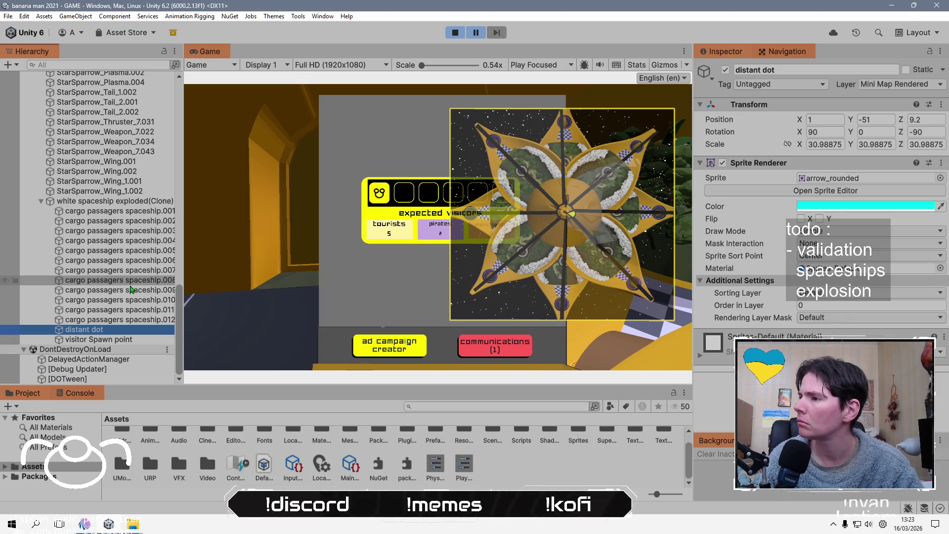
{"action": "left_click", "coordinate": [901, 305]}
{"action": "type", "text": "173"}
{"action": "key", "text": "BackSpace"}
{"action": "key", "text": "BackSpace"}
{"action": "key", "text": "BackSpace"}
{"action": "type", "text": "781"}
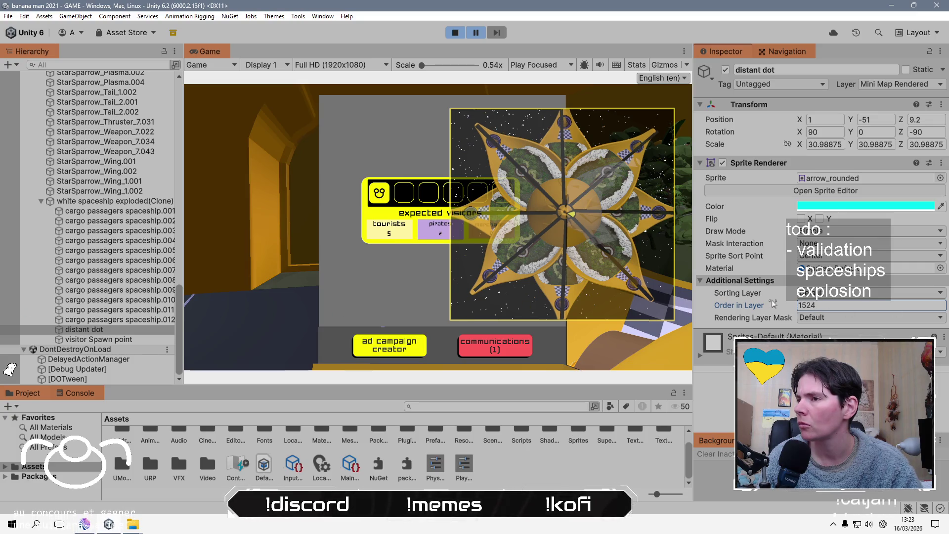
{"action": "left_click", "coordinate": [827, 304]}
{"action": "type", "text": "60"}
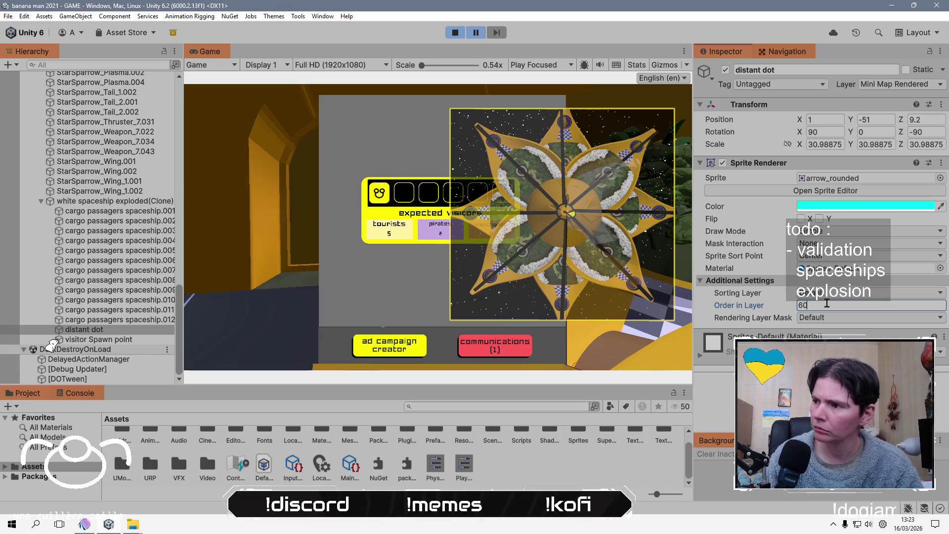
{"action": "left_click", "coordinate": [815, 269]}
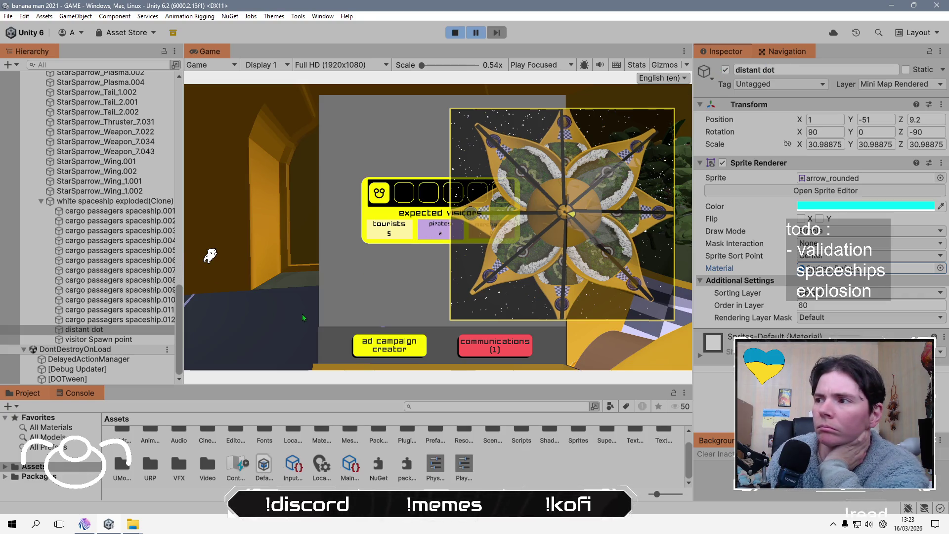
{"action": "scroll", "coordinate": [113, 300], "scroll_direction": "up", "scroll_amount": 10}
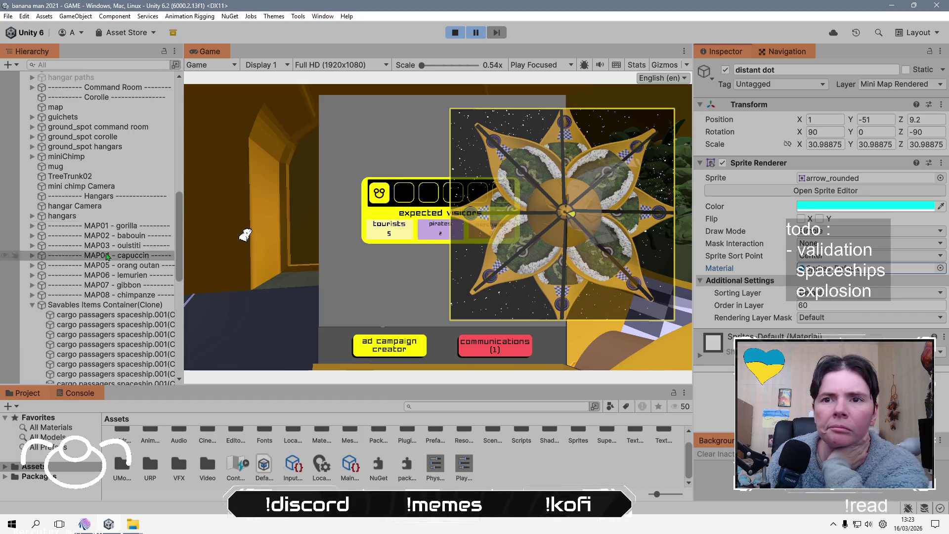
- Add the Mini Map Rendered layer to the Space Mini Map Camera's Culling Mask
{"action": "scroll", "coordinate": [104, 178], "scroll_direction": "up", "scroll_amount": 5}
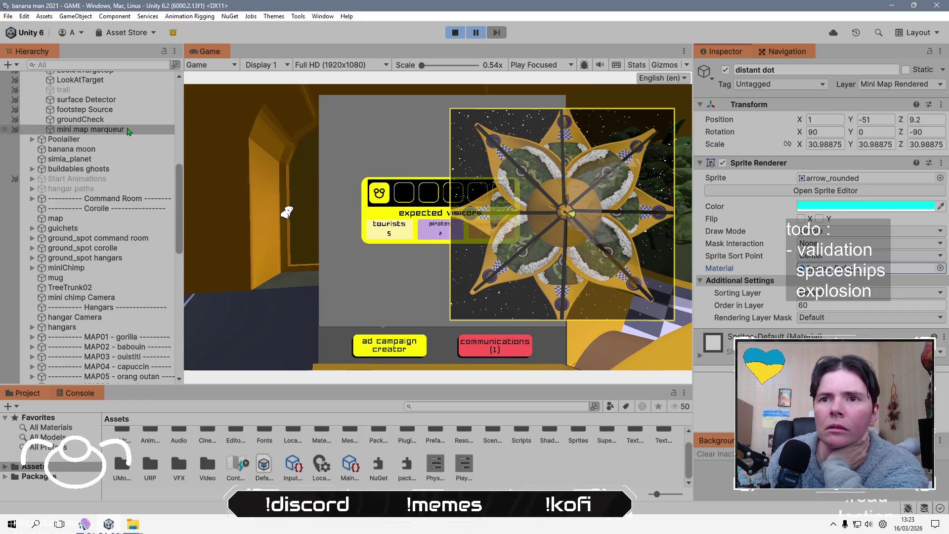
{"action": "scroll", "coordinate": [114, 129], "scroll_direction": "up", "scroll_amount": 5}
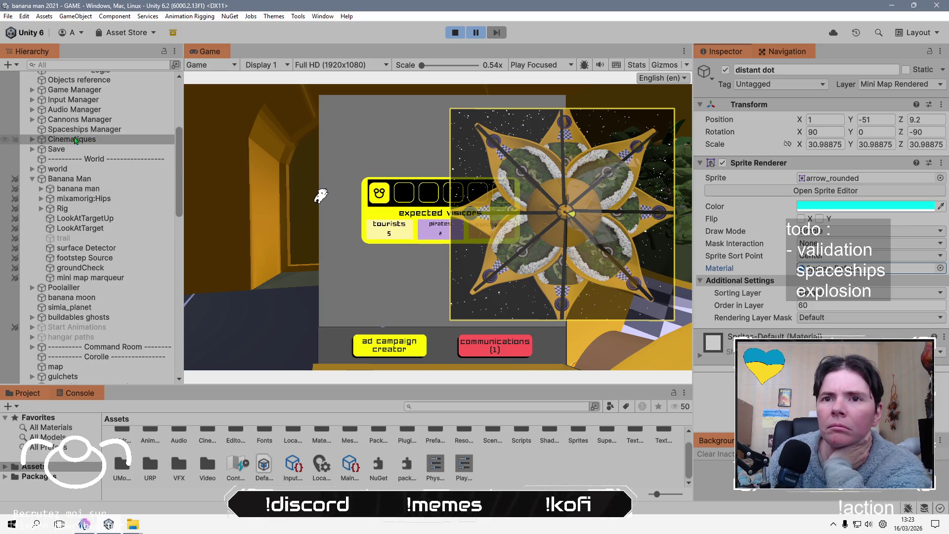
{"action": "scroll", "coordinate": [41, 122], "scroll_direction": "up", "scroll_amount": 4}
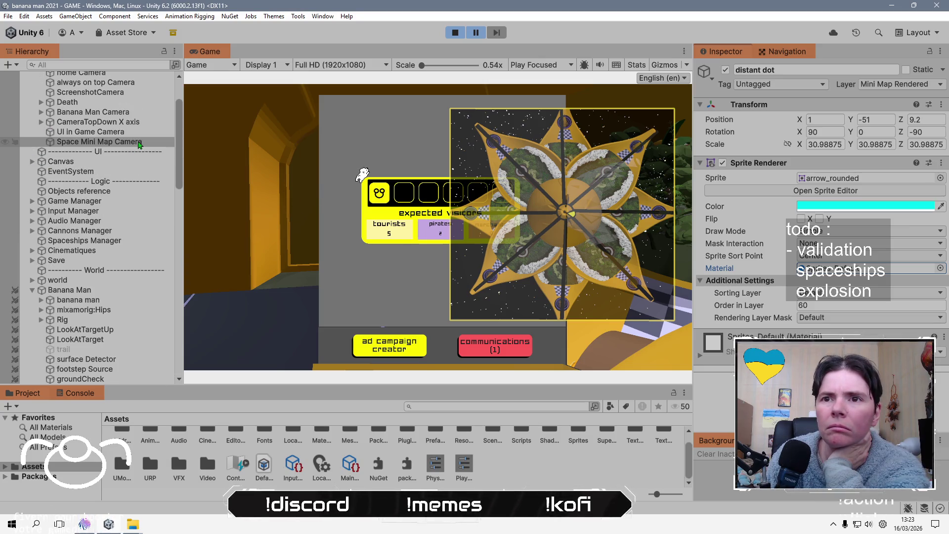
{"action": "left_click", "coordinate": [140, 142]}
{"action": "scroll", "coordinate": [834, 337], "scroll_direction": "down", "scroll_amount": 3}
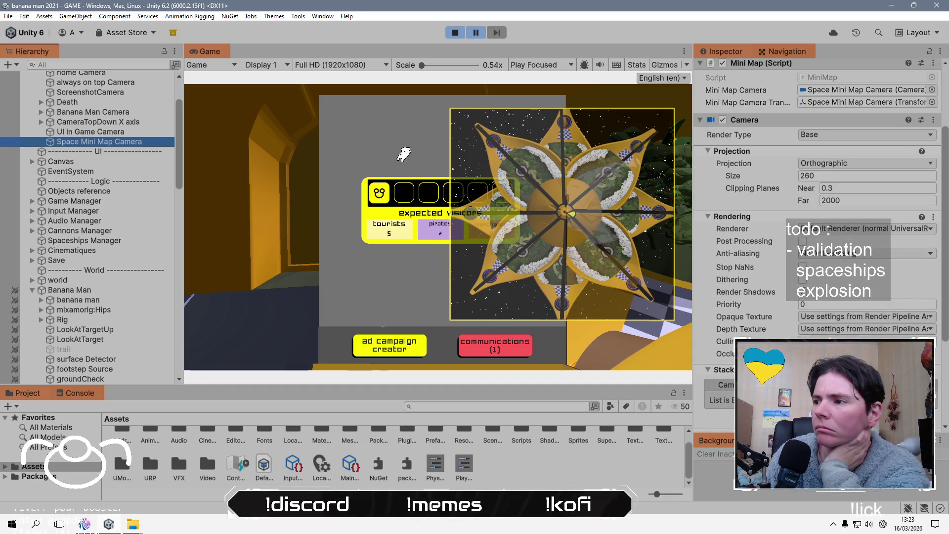
{"action": "left_click", "coordinate": [833, 339]}
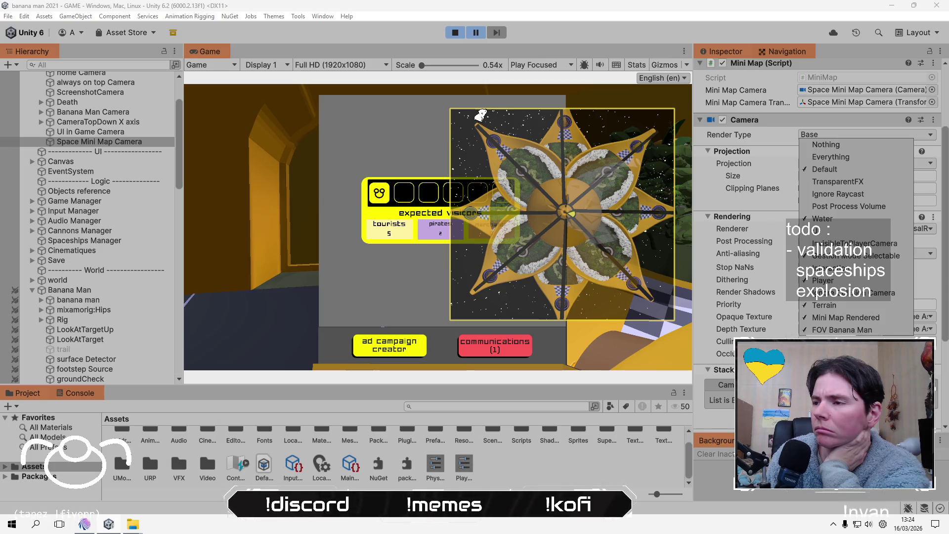
{"action": "left_click", "coordinate": [831, 318]}
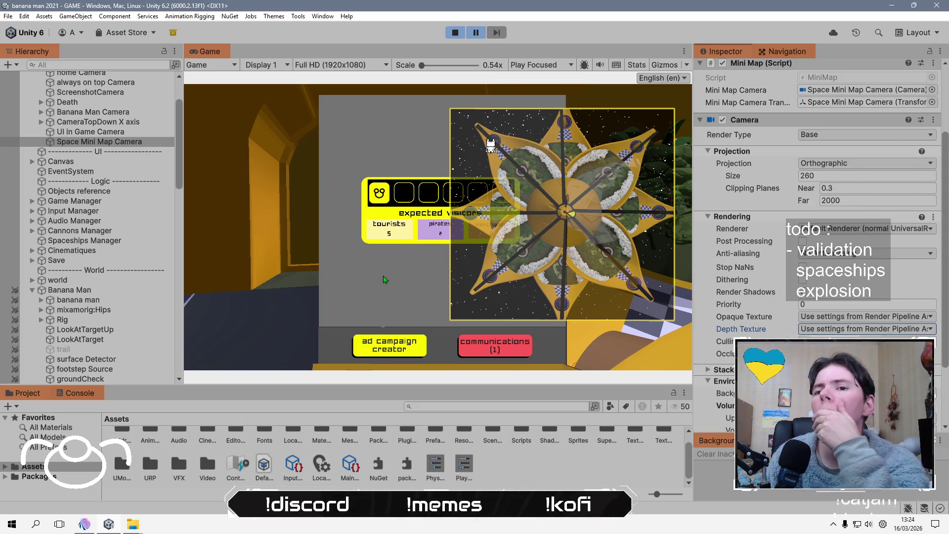
{"action": "scroll", "coordinate": [128, 273], "scroll_direction": "up", "scroll_amount": 3}
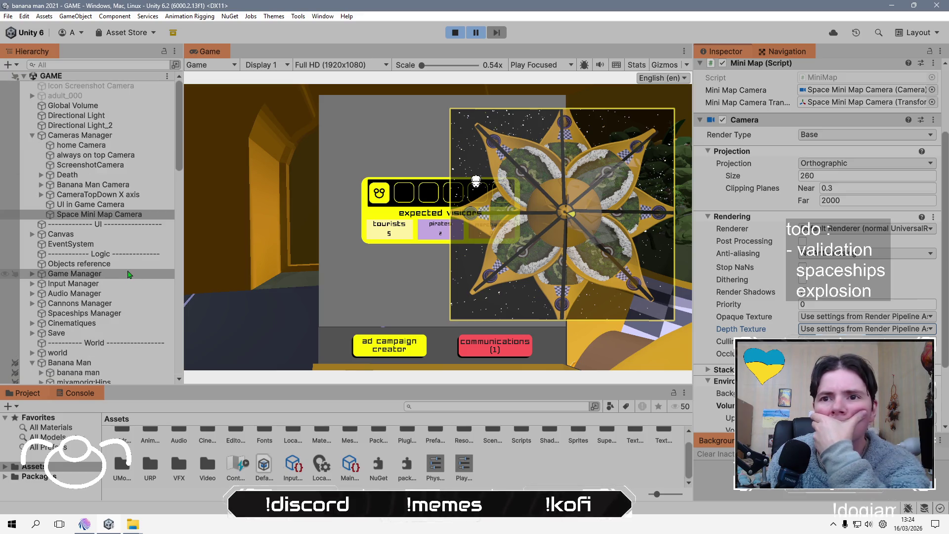
{"action": "scroll", "coordinate": [104, 179], "scroll_direction": "down", "scroll_amount": 3}
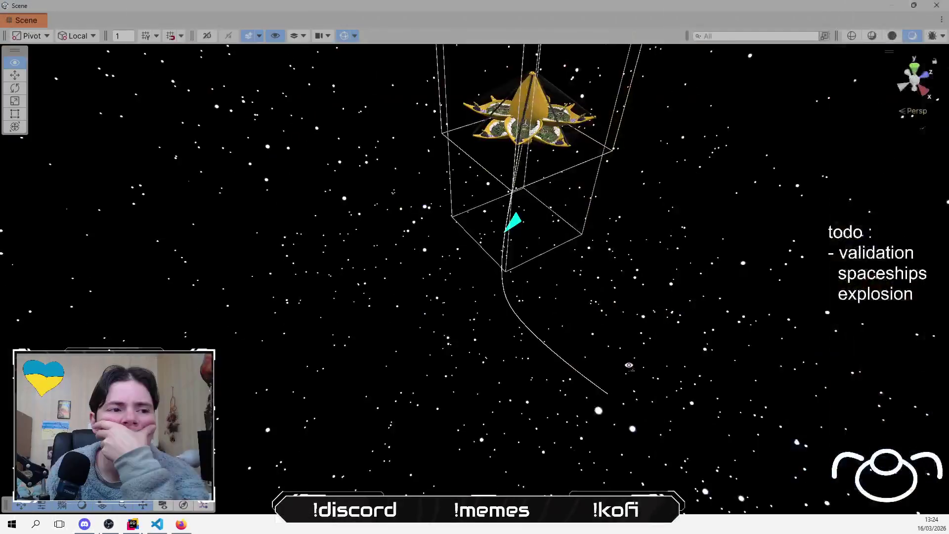
{"action": "left_click_drag", "start_coordinate": [629, 365], "coordinate": [581, 330]}
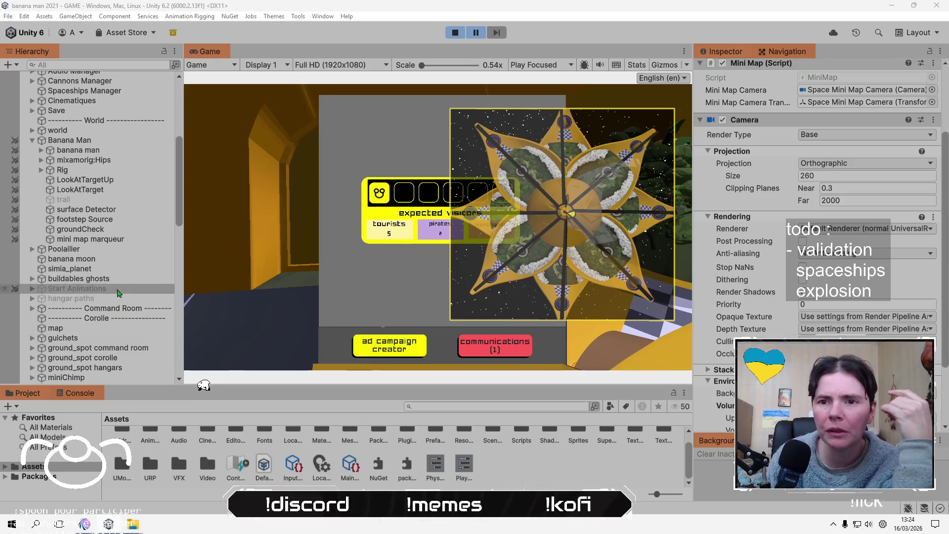
{"action": "scroll", "coordinate": [118, 293], "scroll_direction": "down", "scroll_amount": 5}
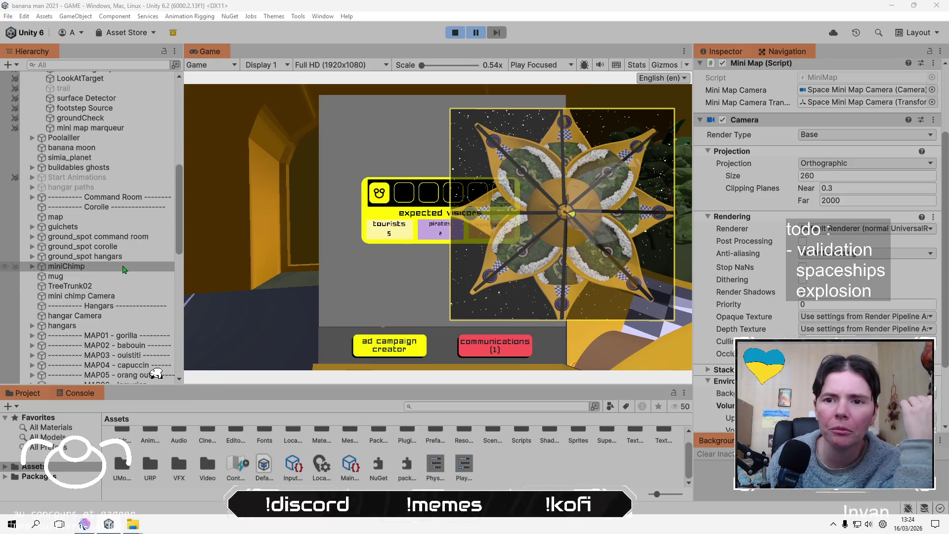
- Select the distant dot object in the Hierarchy, then bring up the stream chat window
{"action": "scroll", "coordinate": [122, 277], "scroll_direction": "down", "scroll_amount": 15}
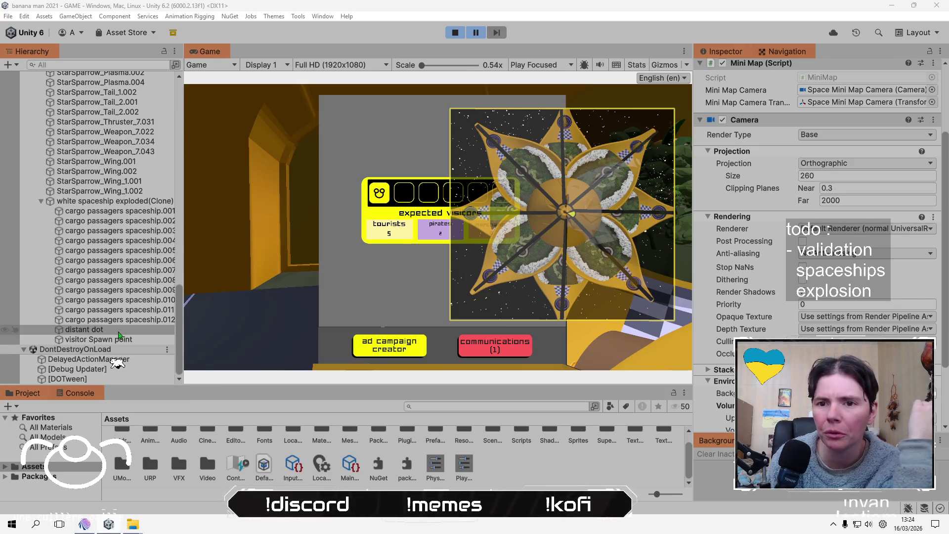
{"action": "left_click", "coordinate": [121, 330]}
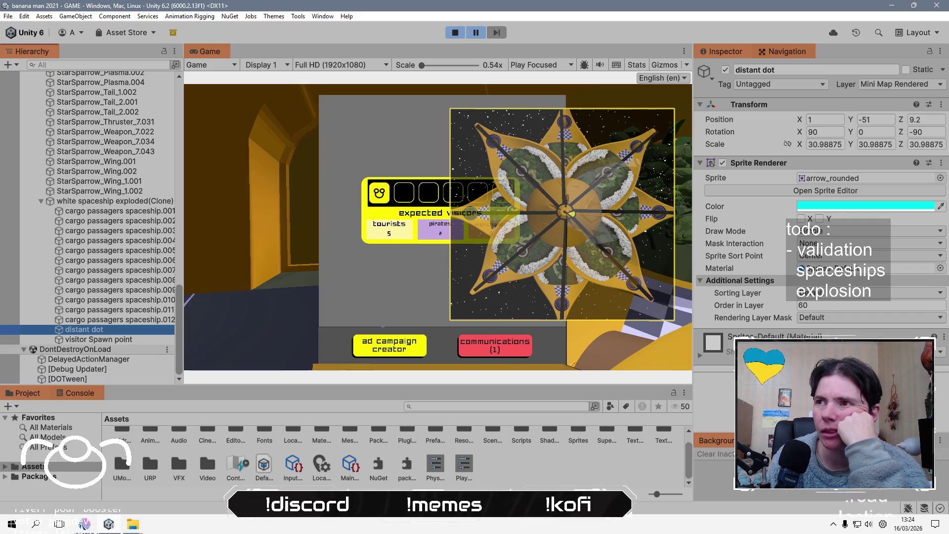
{"action": "left_click", "coordinate": [85, 525]}
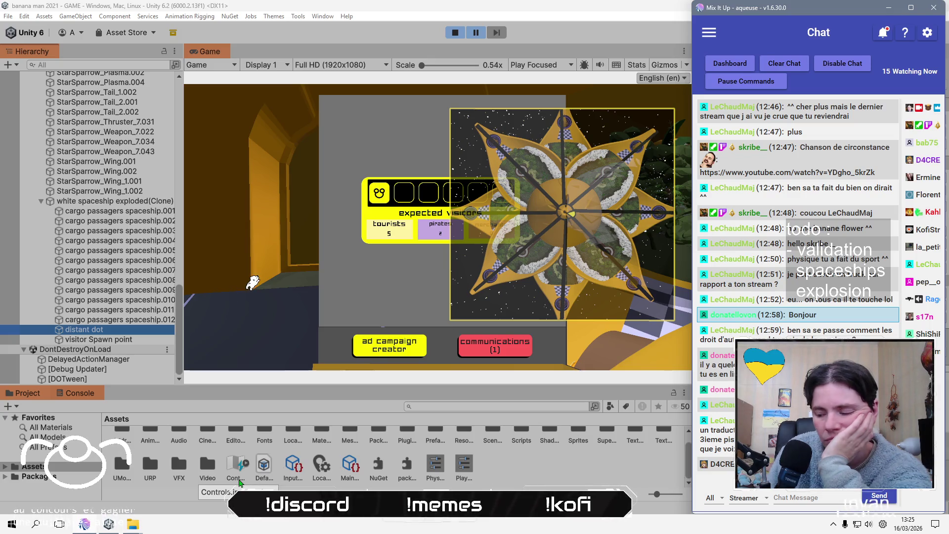
{"action": "left_click", "coordinate": [281, 258]}
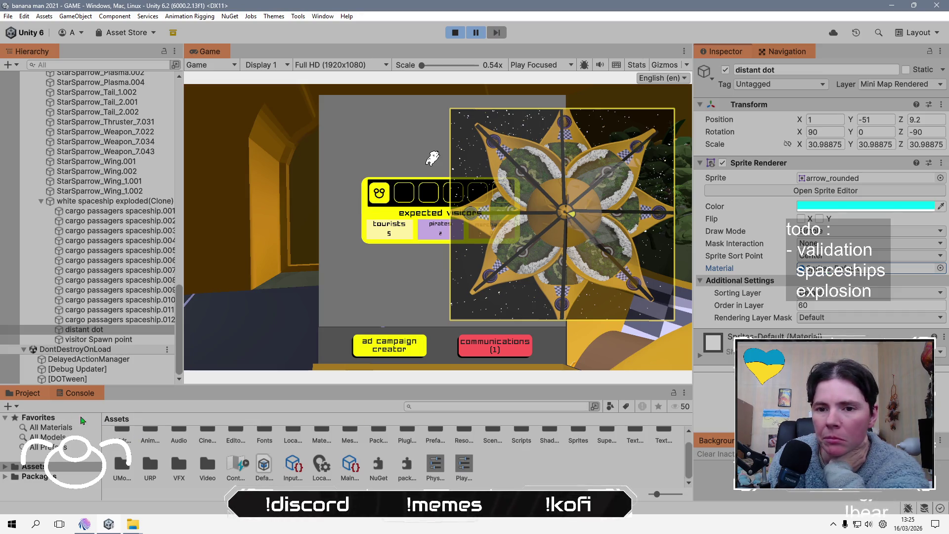
- Check the console messages, then use the desk terminal to try the ad campaign creator
{"action": "left_click", "coordinate": [71, 396]}
{"action": "left_click", "coordinate": [28, 393]}
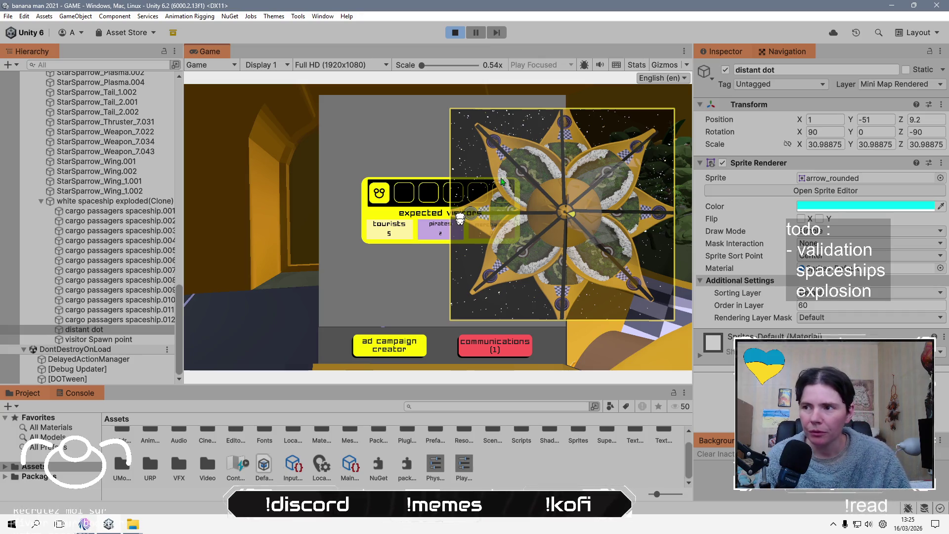
{"action": "left_click", "coordinate": [401, 172]}
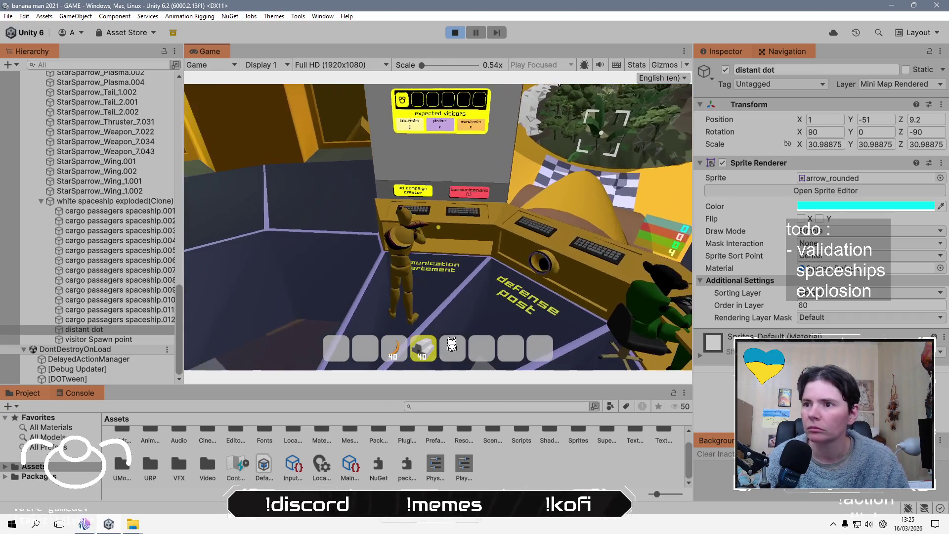
{"action": "key", "text": "e"}
{"action": "left_click", "coordinate": [388, 348]}
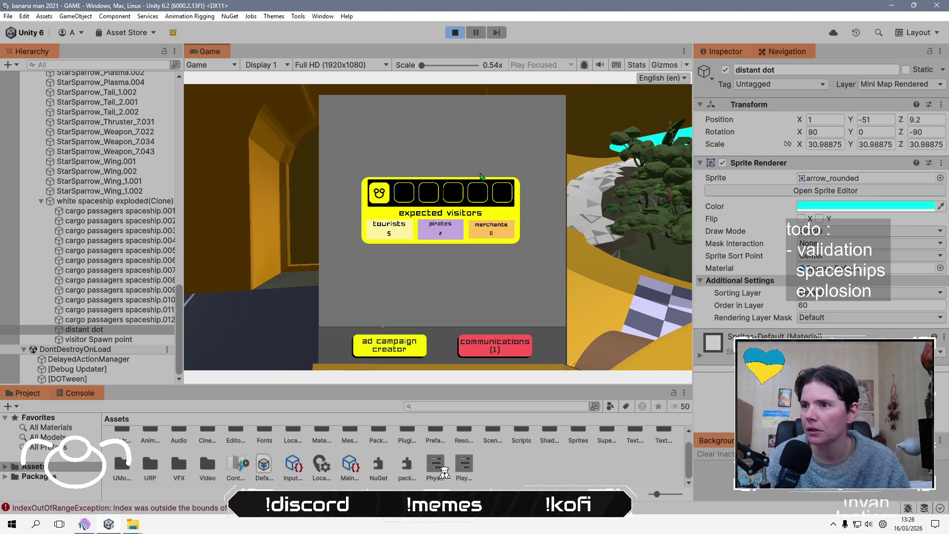
{"action": "key", "text": "Escape"}
- Walk the character to the defense post, toggle the pause menu, and stop play mode
{"action": "key", "text": "w"}
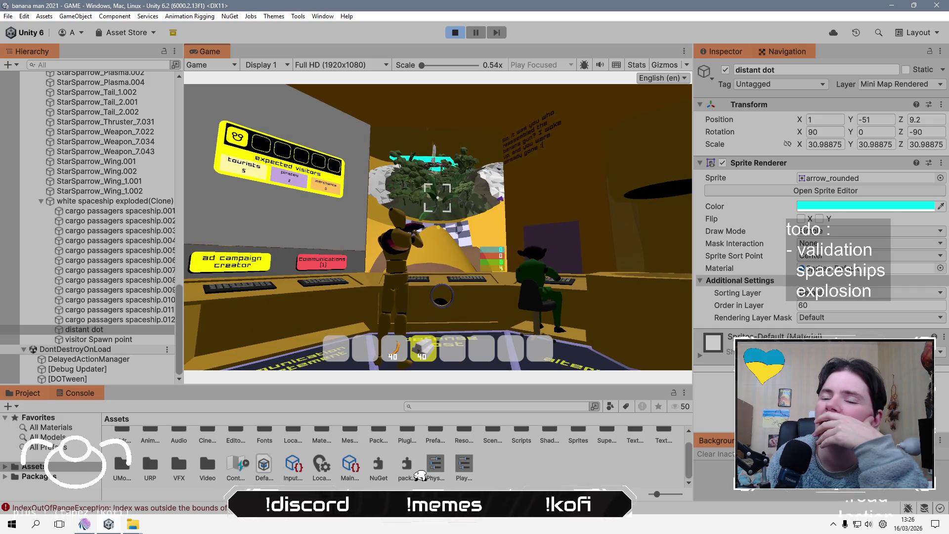
{"action": "key", "text": "w"}
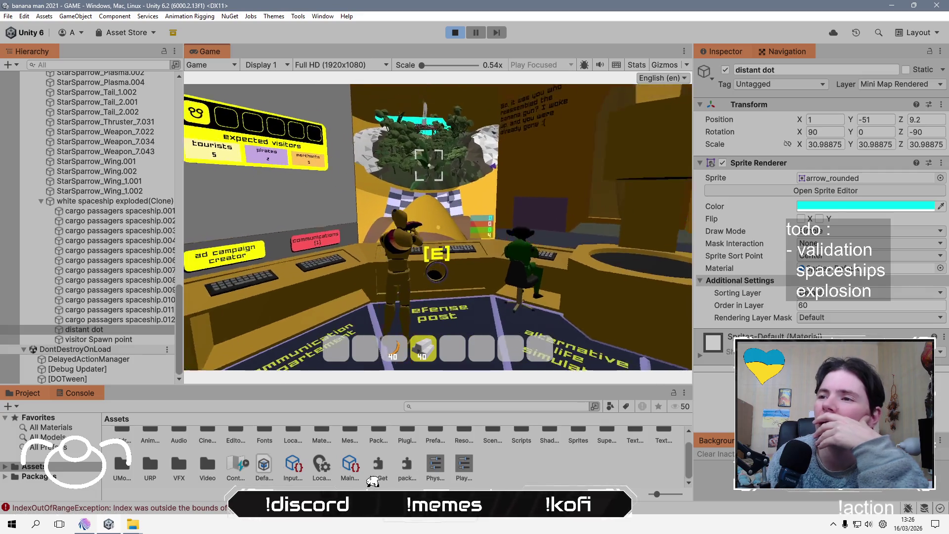
{"action": "key", "text": "Escape"}
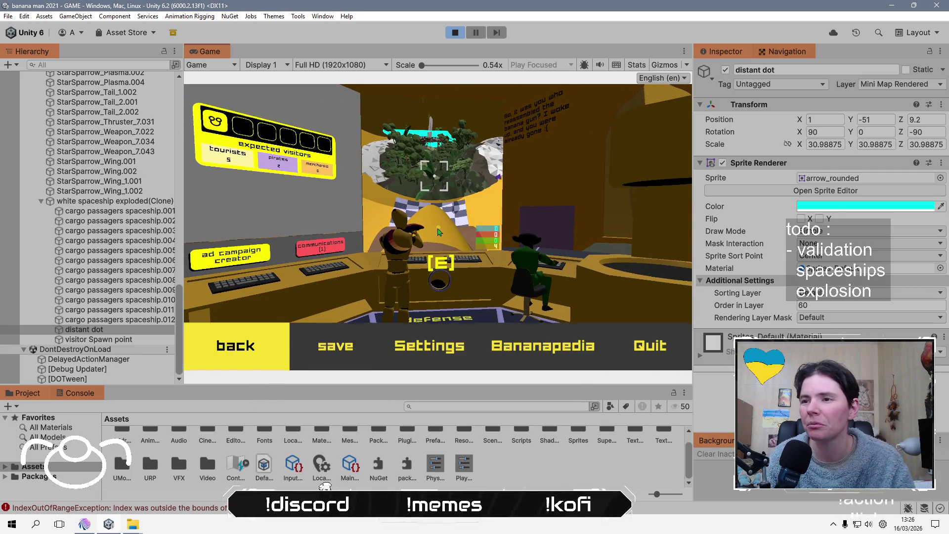
{"action": "key", "text": "Escape"}
{"action": "key", "text": "w"}
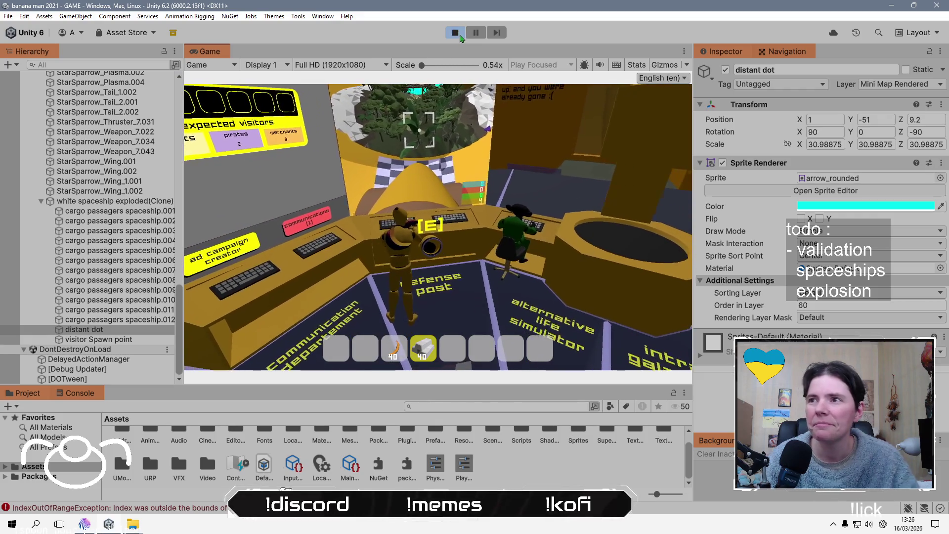
{"action": "left_click", "coordinate": [459, 36]}
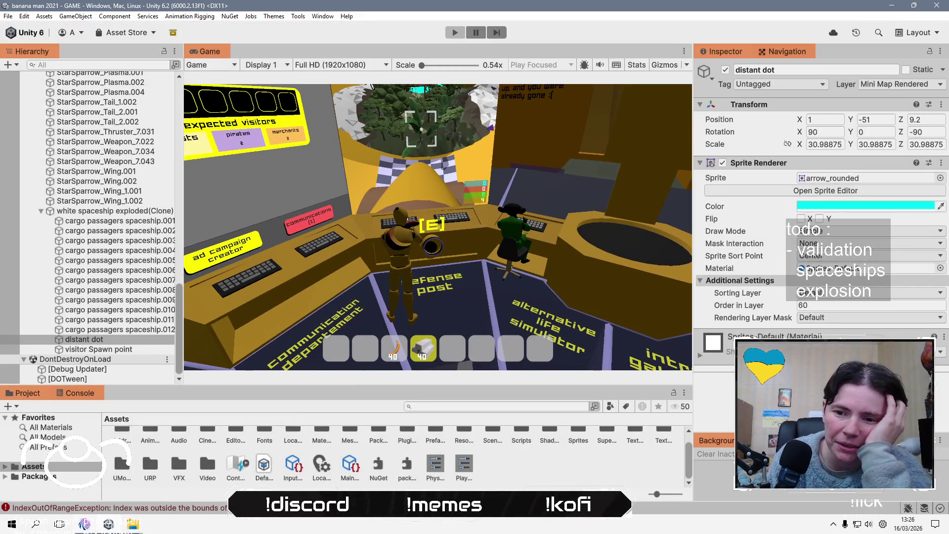
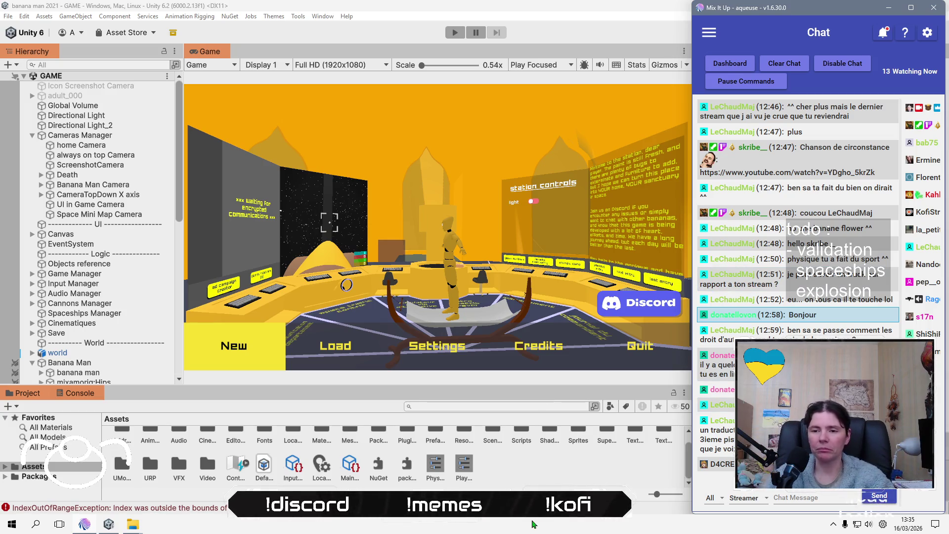
- Launch Visual Studio Code from the Start menu's pinned Dev folder
{"action": "left_click", "coordinate": [15, 527]}
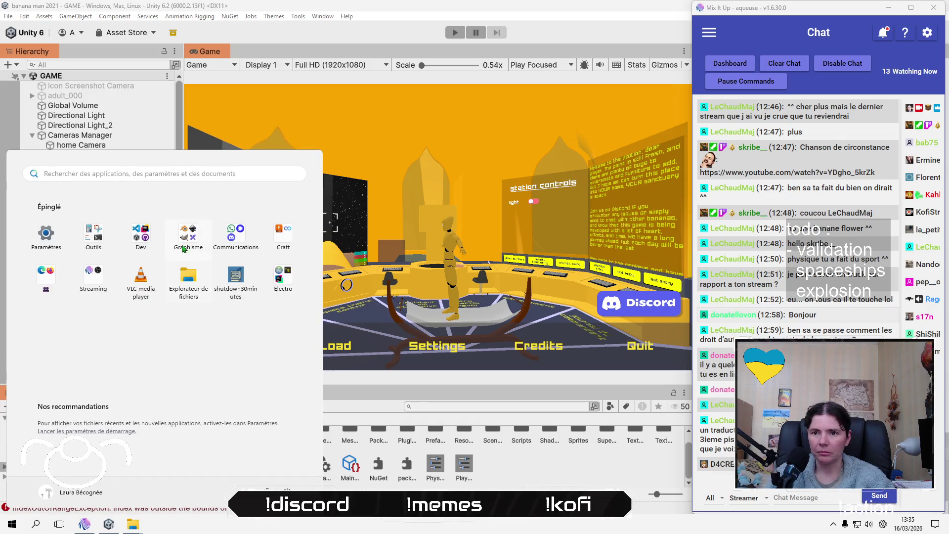
{"action": "left_click", "coordinate": [144, 235]}
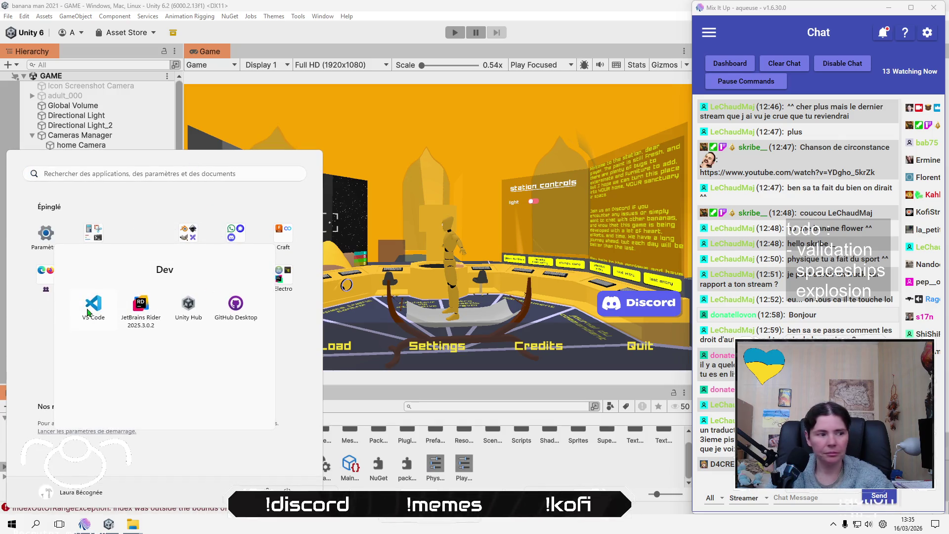
{"action": "left_click", "coordinate": [94, 309]}
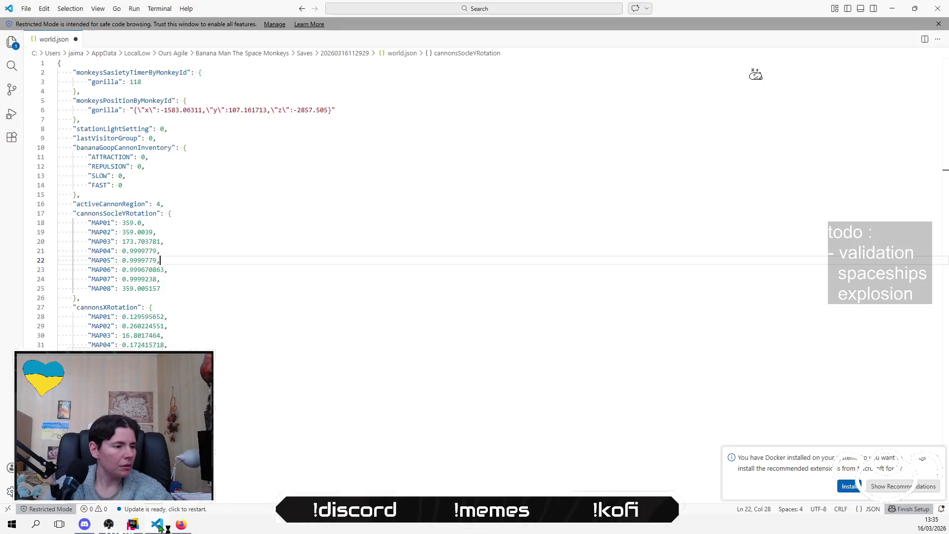
- Create a new untitled text file in VS Code, closing the accidental empty window
{"action": "left_click", "coordinate": [26, 8]}
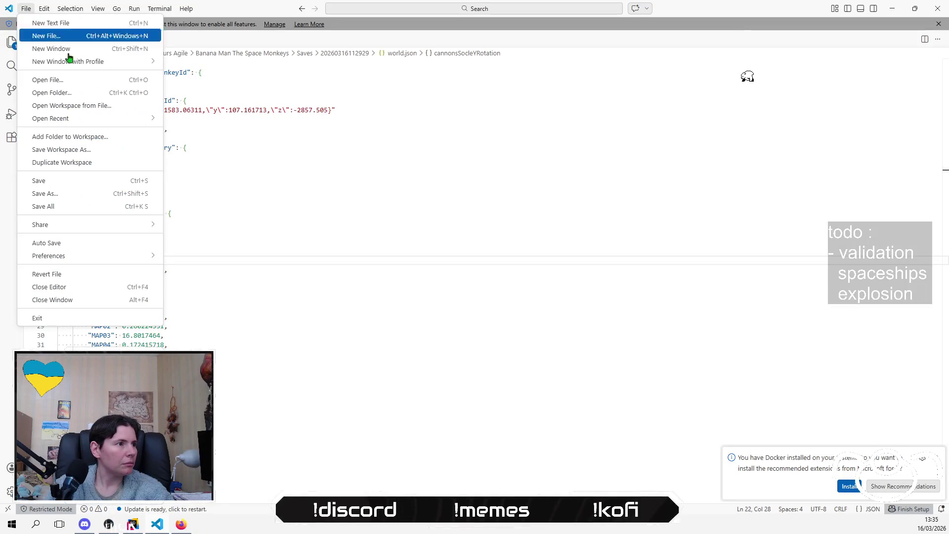
{"action": "left_click", "coordinate": [85, 39]}
{"action": "key", "text": "ctrl+shift+n"}
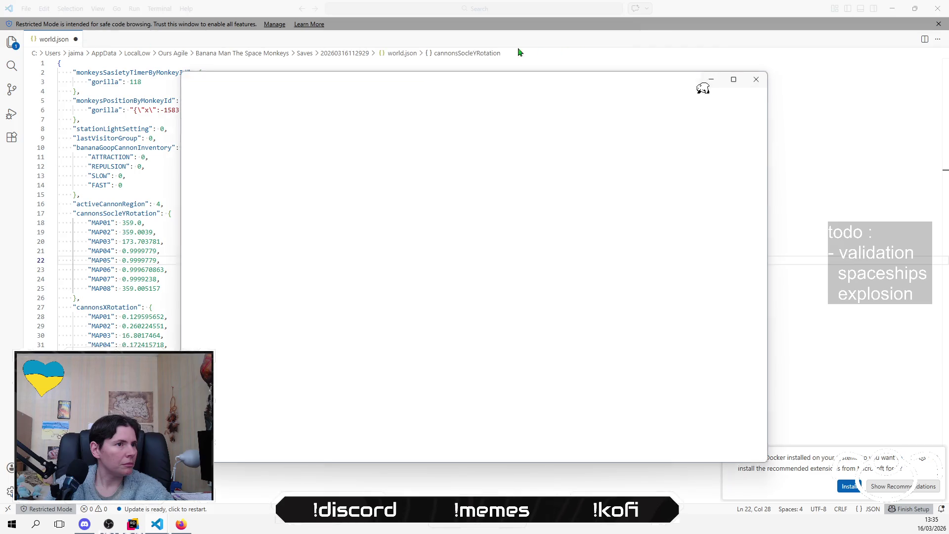
{"action": "left_click", "coordinate": [757, 78]}
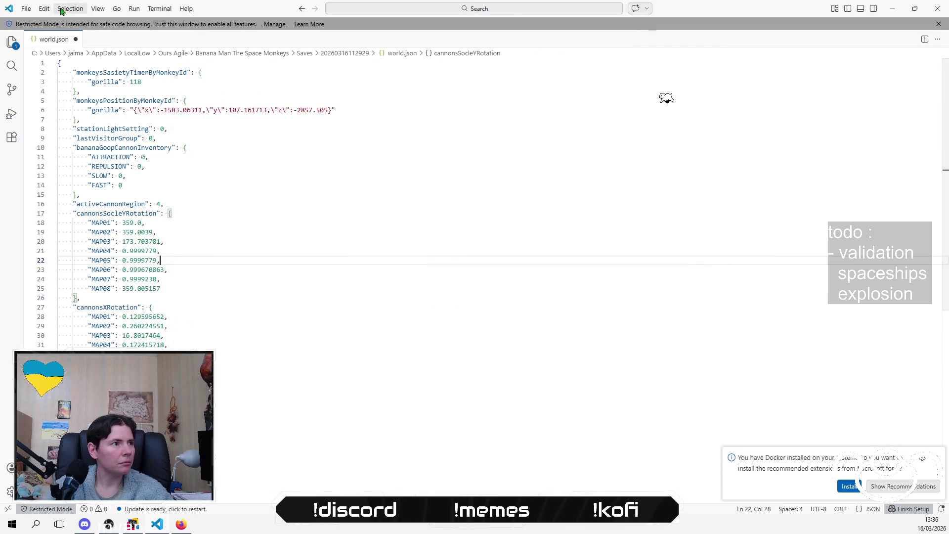
{"action": "left_click", "coordinate": [25, 8]}
{"action": "left_click", "coordinate": [49, 23]}
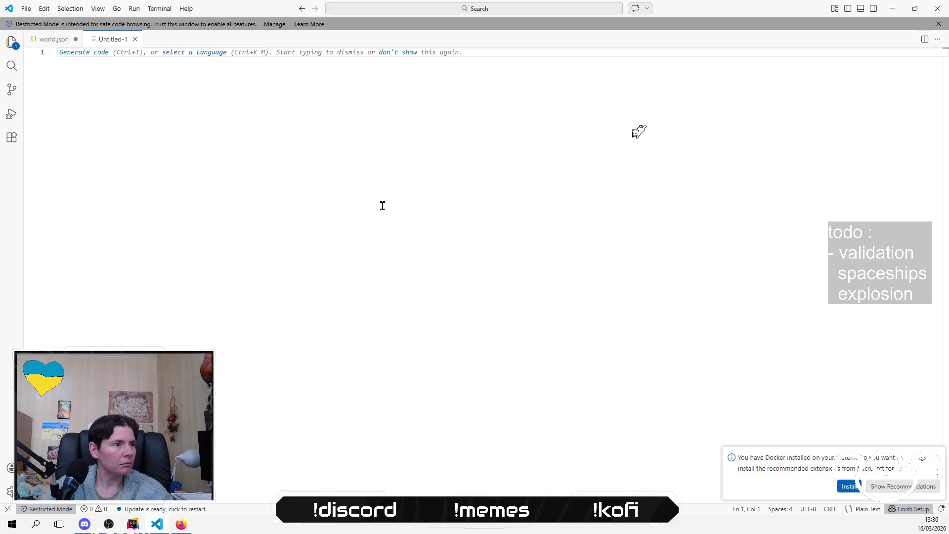
- Type the lines 'position et orientation du joueur', 'vaisseau dans l'espace' and 'debris sur la map'
{"action": "key", "text": "Return"}
{"action": "key", "text": "Return"}
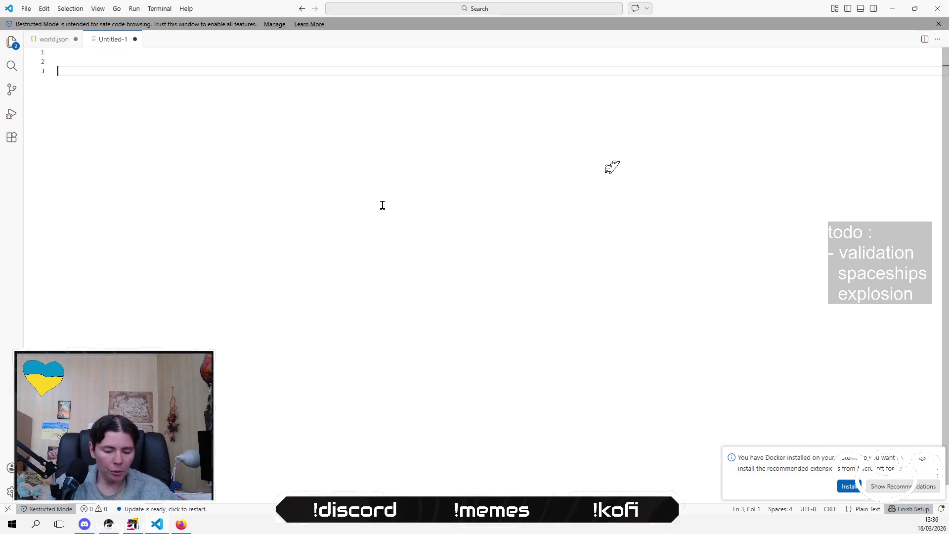
{"action": "type", "text": "position et eo"}
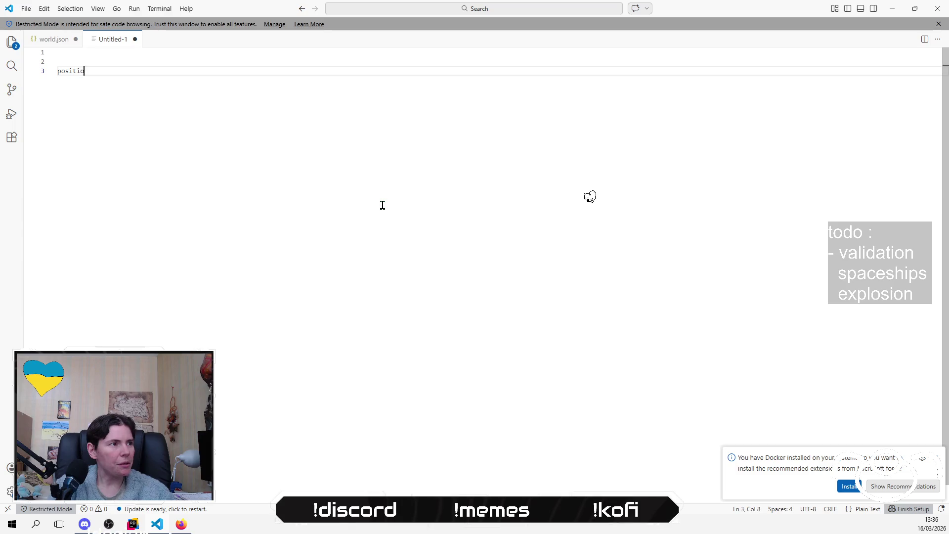
{"action": "key", "text": "BackSpace"}
{"action": "key", "text": "BackSpace"}
{"action": "type", "text": "orientation du joueu"}
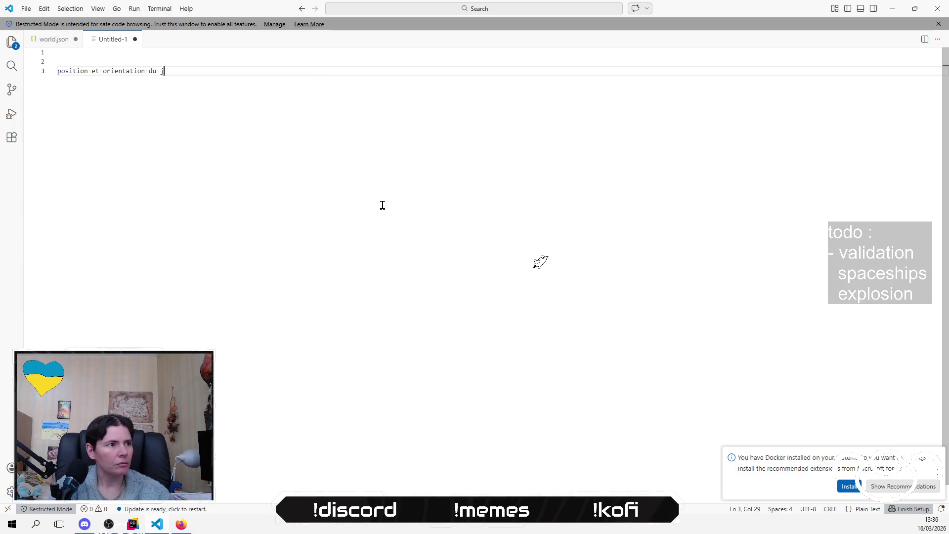
{"action": "type", "text": "r"}
{"action": "key", "text": "Return"}
{"action": "key", "text": "Return"}
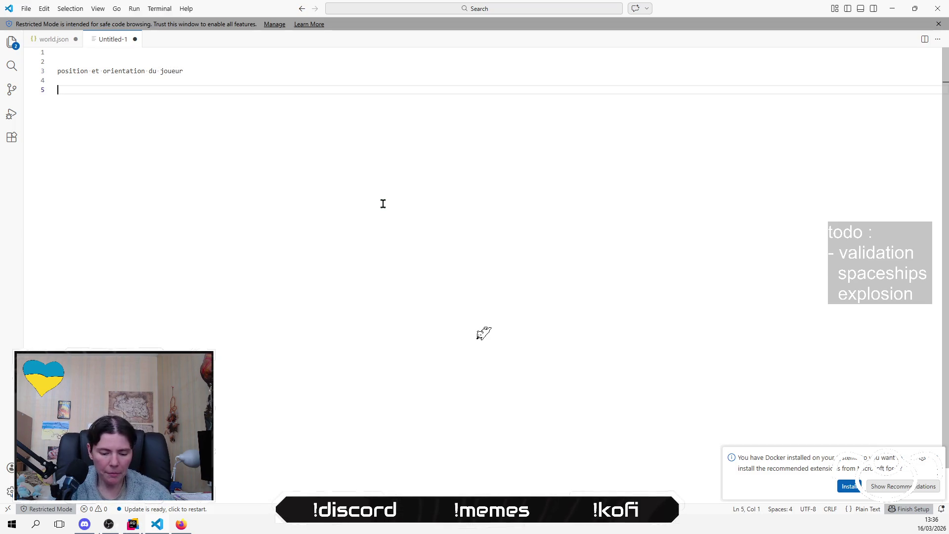
{"action": "type", "text": "vais"}
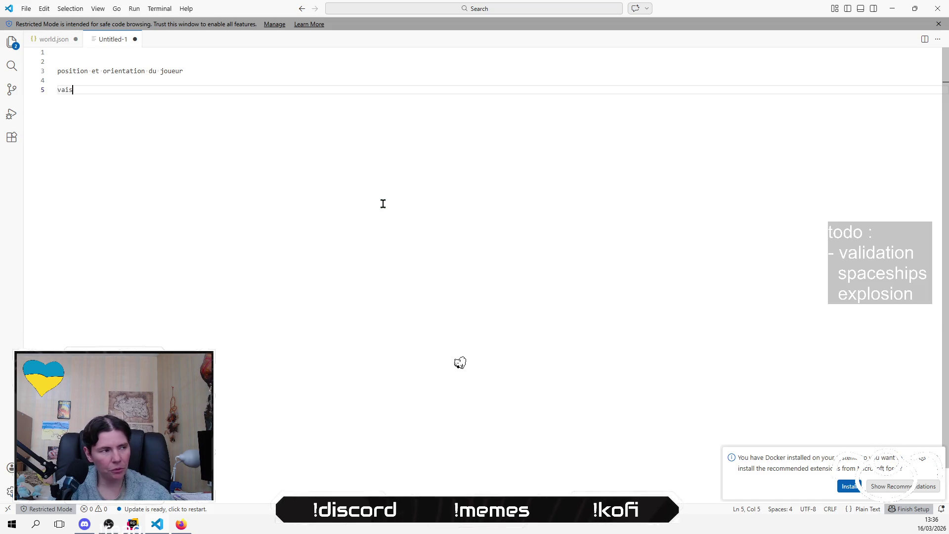
{"action": "type", "text": "seau dans lêe"}
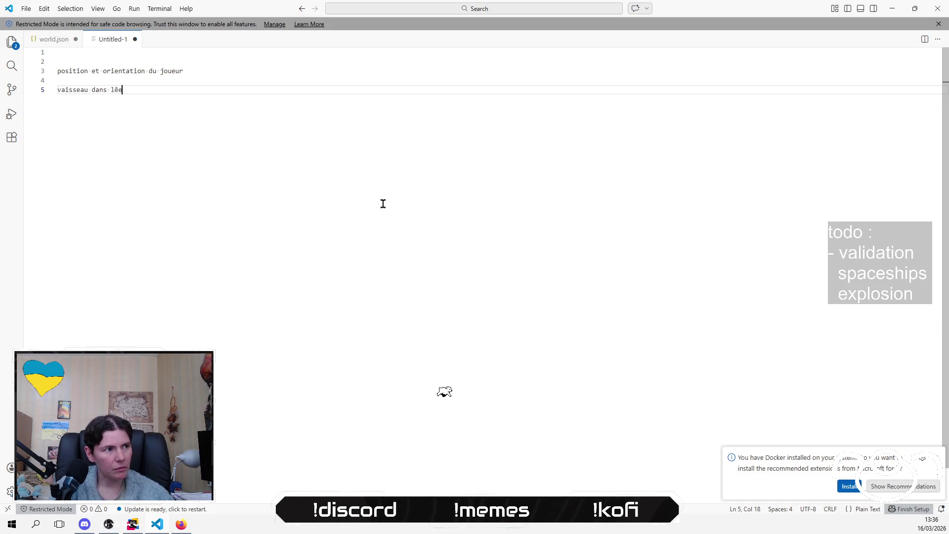
{"action": "key", "text": "BackSpace"}
{"action": "key", "text": "BackSpace"}
{"action": "type", "text": "'espace"}
{"action": "key", "text": "Return"}
{"action": "key", "text": "Return"}
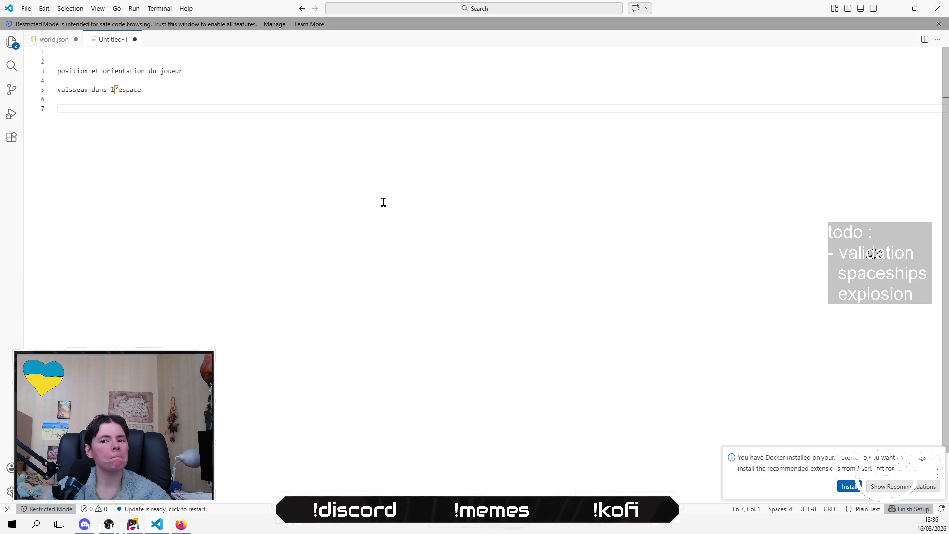
{"action": "type", "text": "debi"}
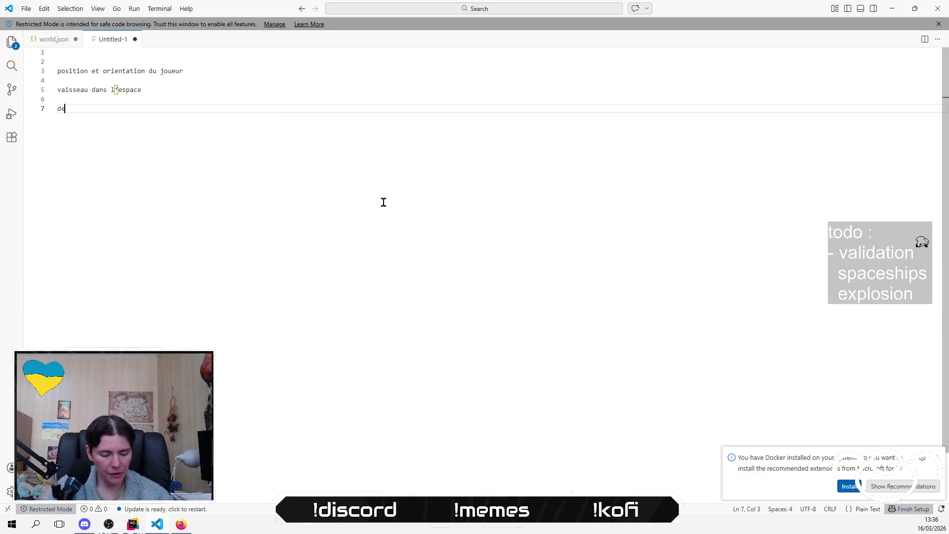
{"action": "key", "text": "BackSpace"}
{"action": "type", "text": "ris sur la map"}
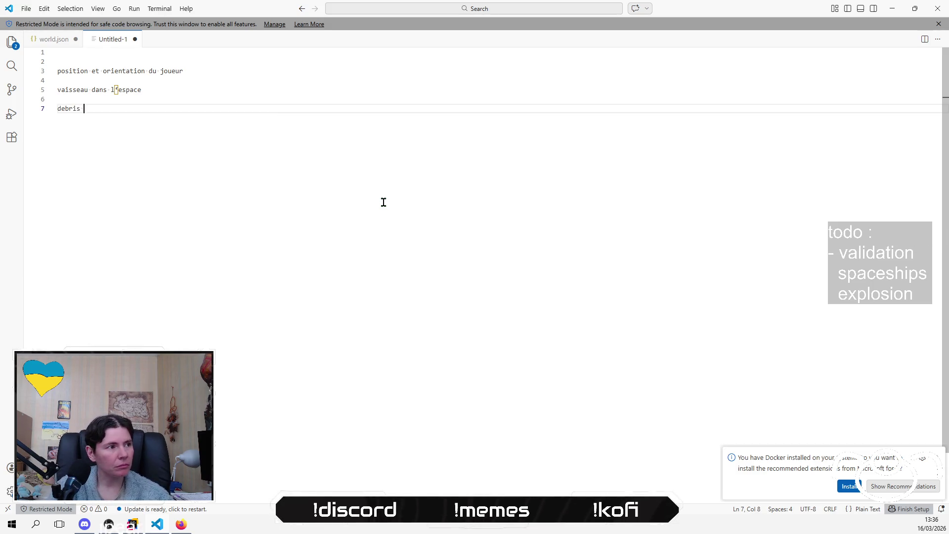
{"action": "key", "text": "Return"}
{"action": "key", "text": "Return"}
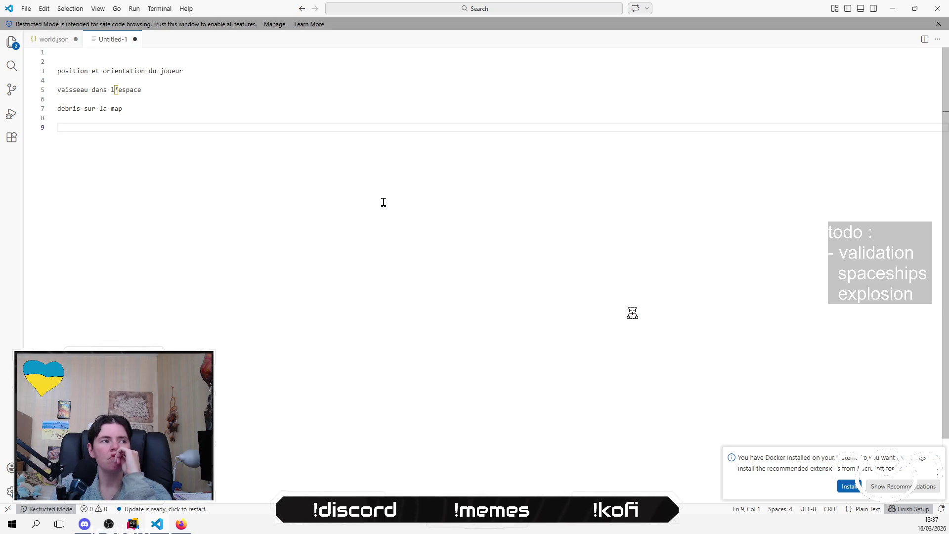
- Insert an indented blank line under 'vaisseau dans l'espace'
{"action": "key", "text": "Up"}
{"action": "key", "text": "Up"}
{"action": "key", "text": "Up"}
{"action": "key", "text": "End"}
{"action": "key", "text": "Return"}
{"action": "key", "text": "Tab"}
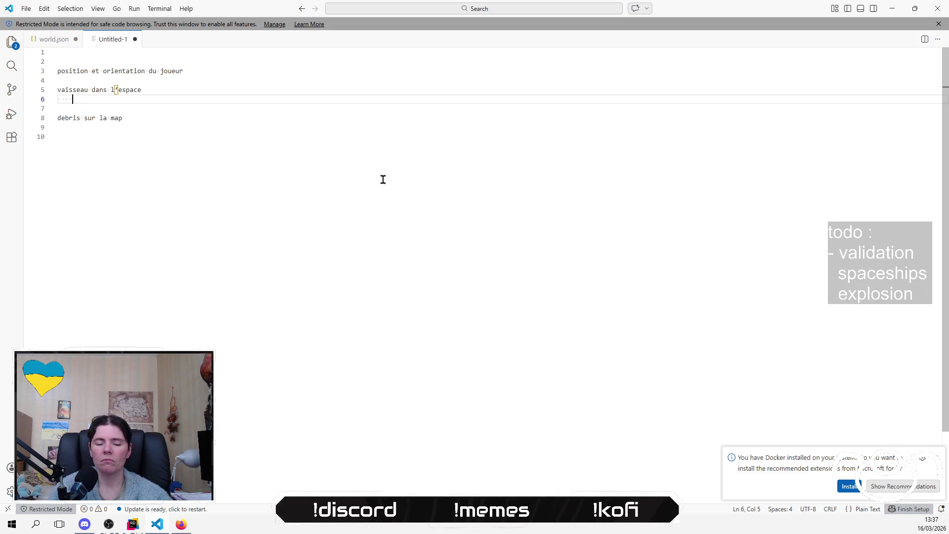
- Type '=> overlay sur la camera des cannons' as the sub-point and remove the extra empty line
{"action": "type", "text": "> "}
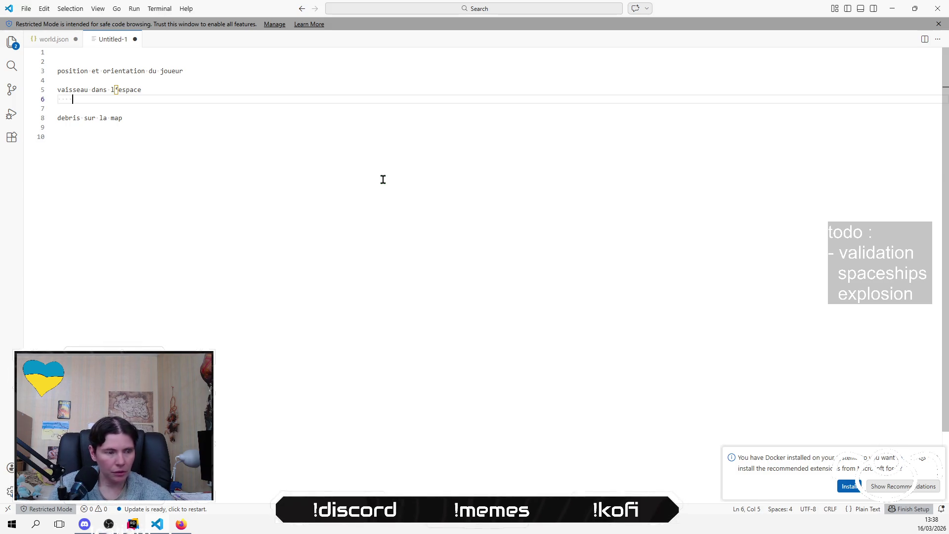
{"action": "type", "text": "=>"}
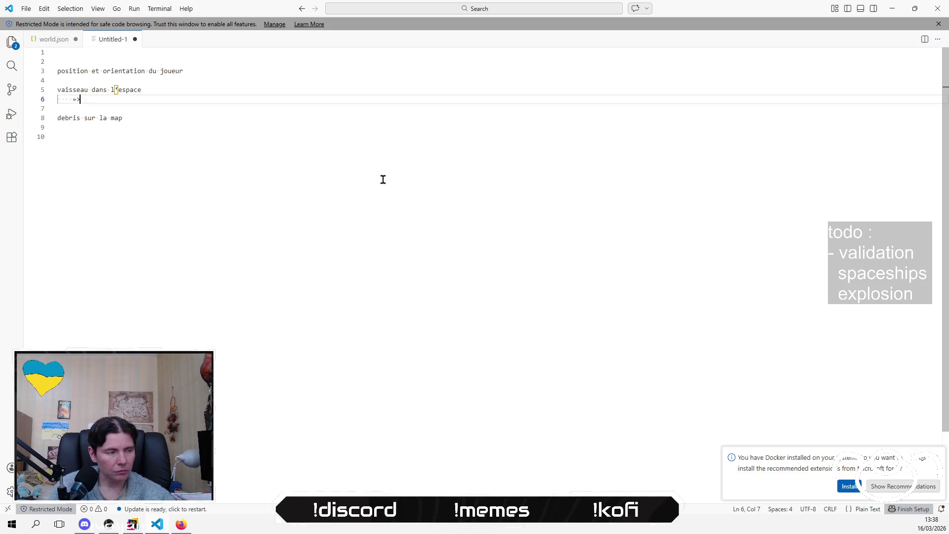
{"action": "type", "text": " overlay s"}
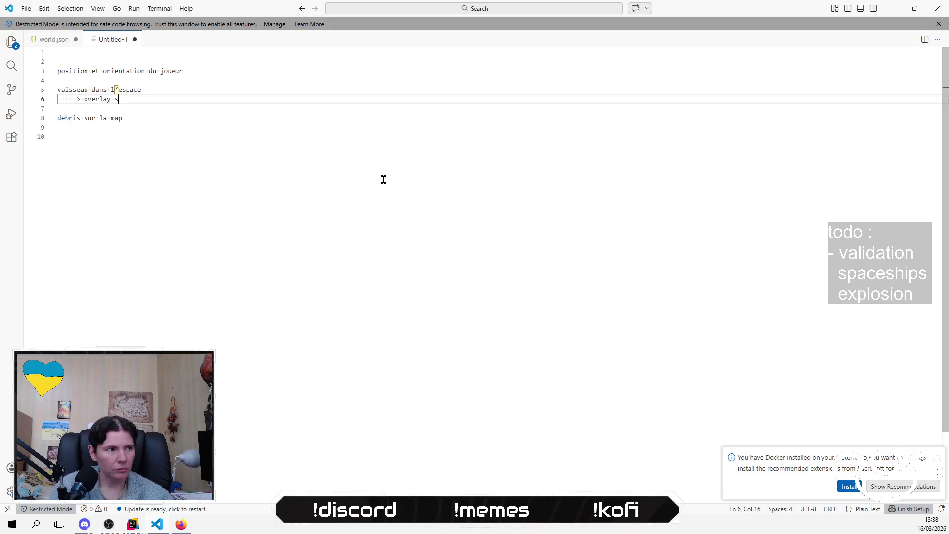
{"action": "type", "text": "ur la camera d"}
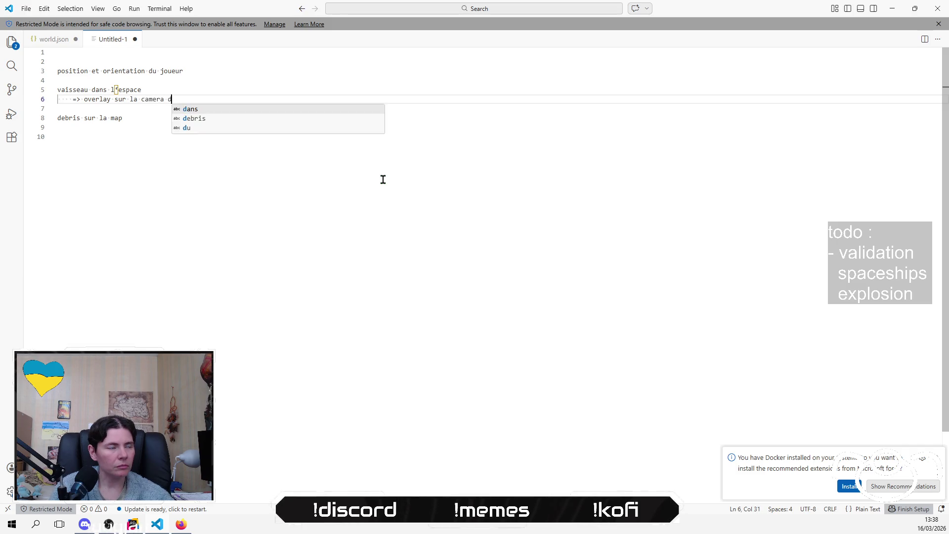
{"action": "type", "text": "es cannons"}
{"action": "key", "text": "Down"}
{"action": "key", "text": "Down"}
{"action": "key", "text": "Down"}
{"action": "key", "text": "BackSpace"}
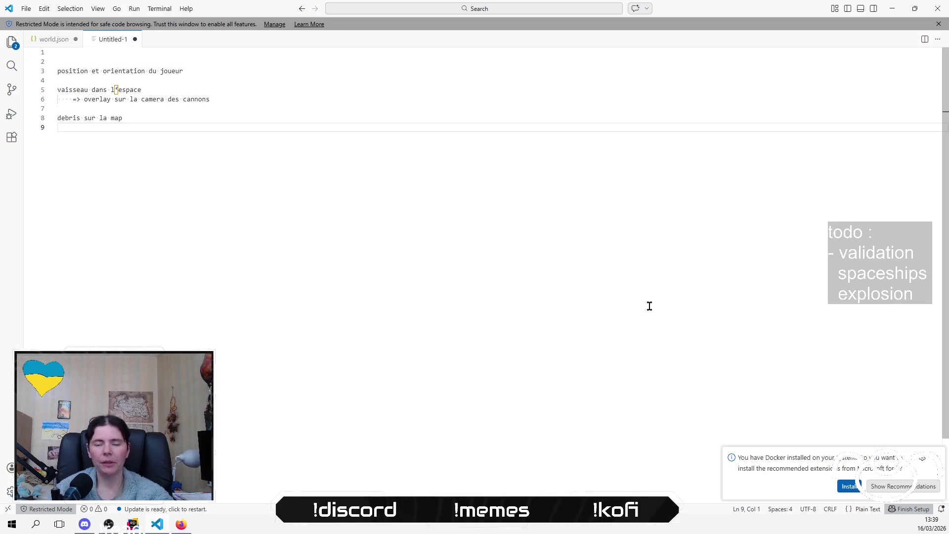
- Add the indented sub-point '=> identifier la map depuis le cannon' under the debris line
{"action": "key", "text": "Tab"}
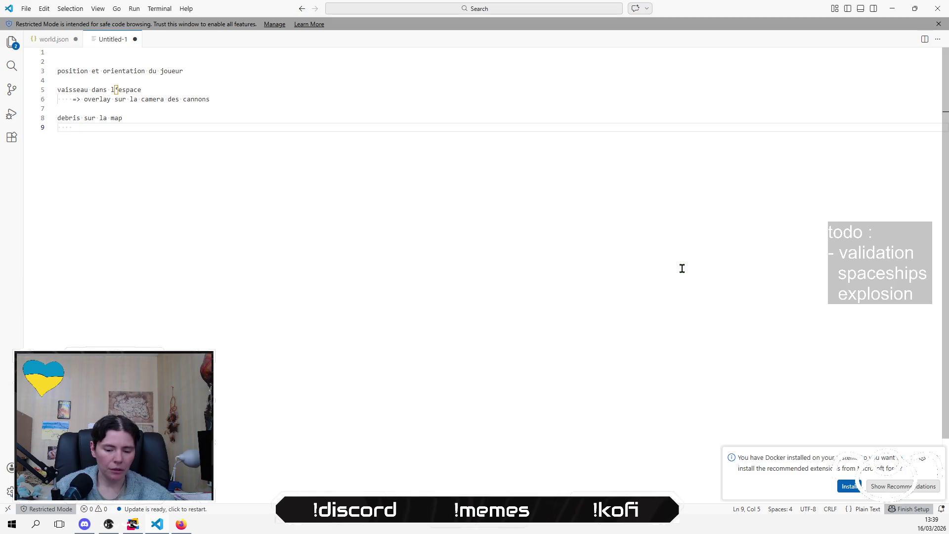
{"action": "key", "text": "BackSpace"}
{"action": "key", "text": "BackSpace"}
{"action": "type", "text": "> identifier la map "}
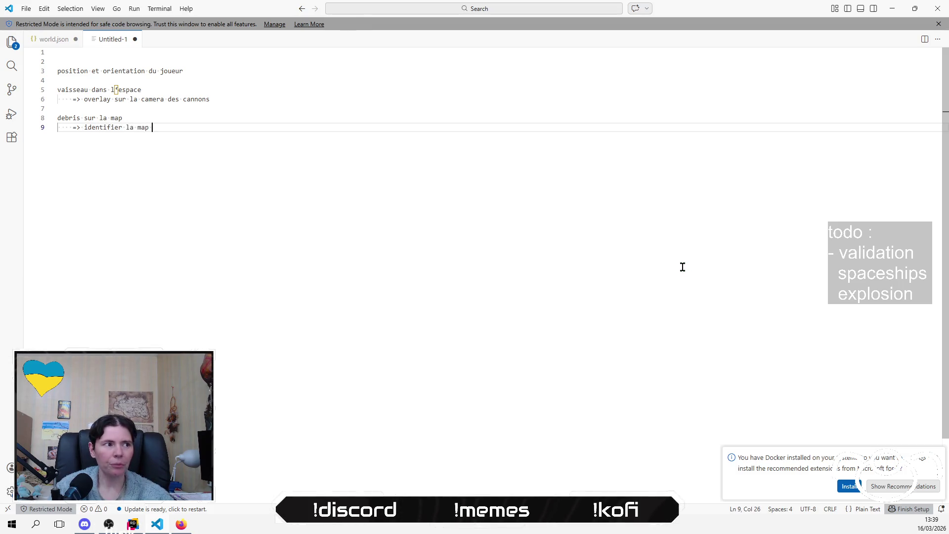
{"action": "type", "text": "depuis le c"}
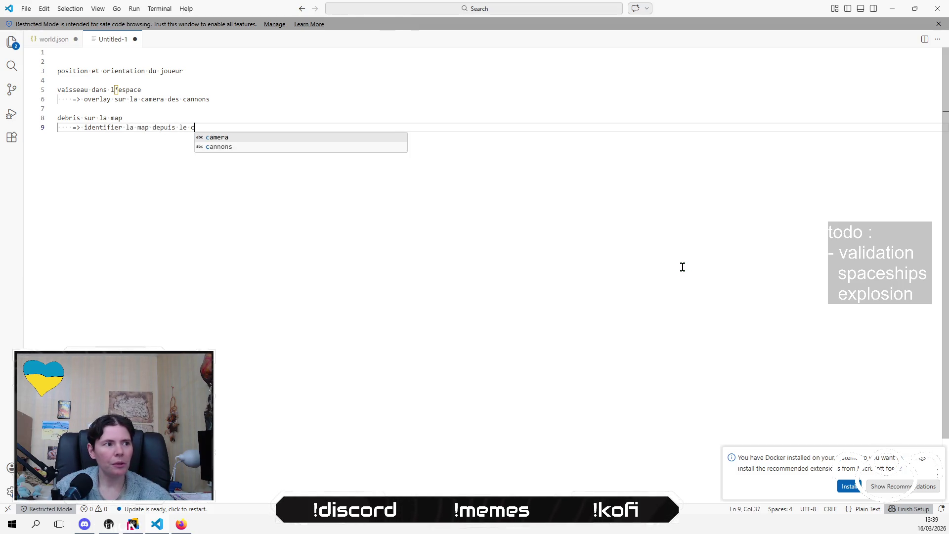
{"action": "type", "text": "annon"}
{"action": "key", "text": "Return"}
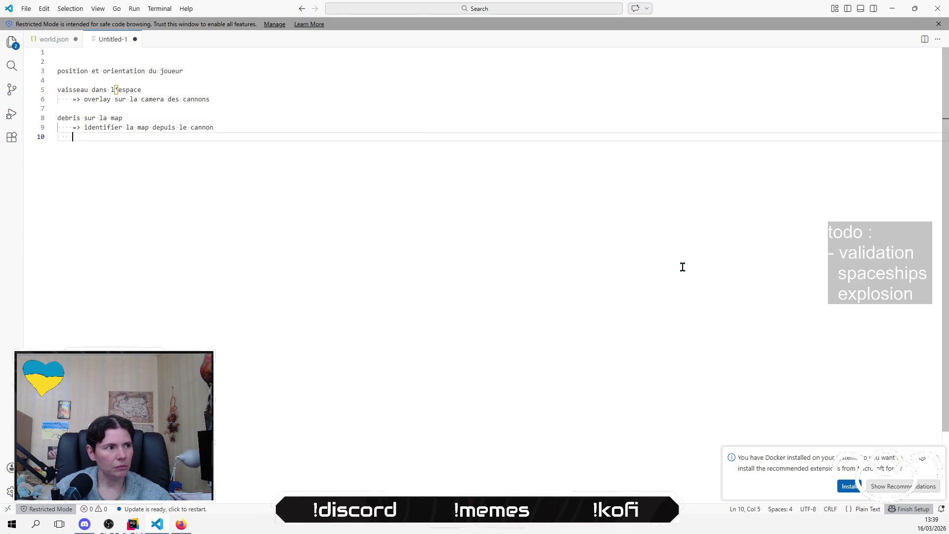
{"action": "type", "text": ">"}
{"action": "key", "text": "BackSpace"}
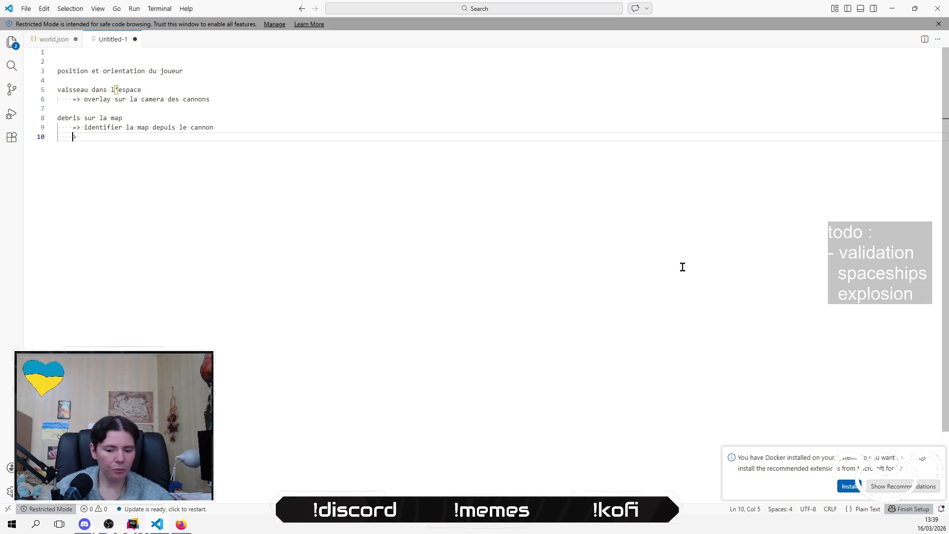
{"action": "type", "text": "="}
- Add ':' after 'identifier la map' and move 'depuis le cannon' onto its own line
{"action": "key", "text": "Up"}
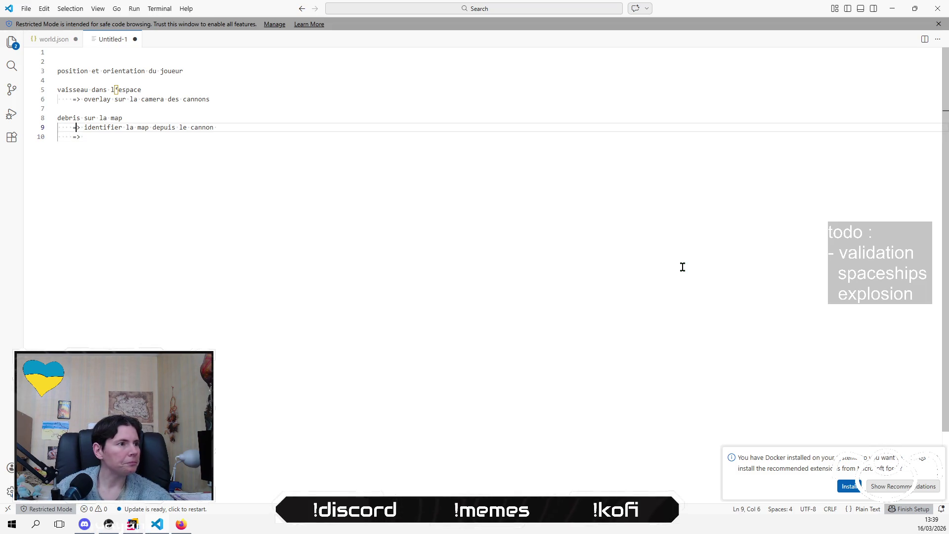
{"action": "key", "text": "ctrl+Right"}
{"action": "key", "text": "ctrl+Right"}
{"action": "key", "text": "ctrl+Right"}
{"action": "key", "text": "Right"}
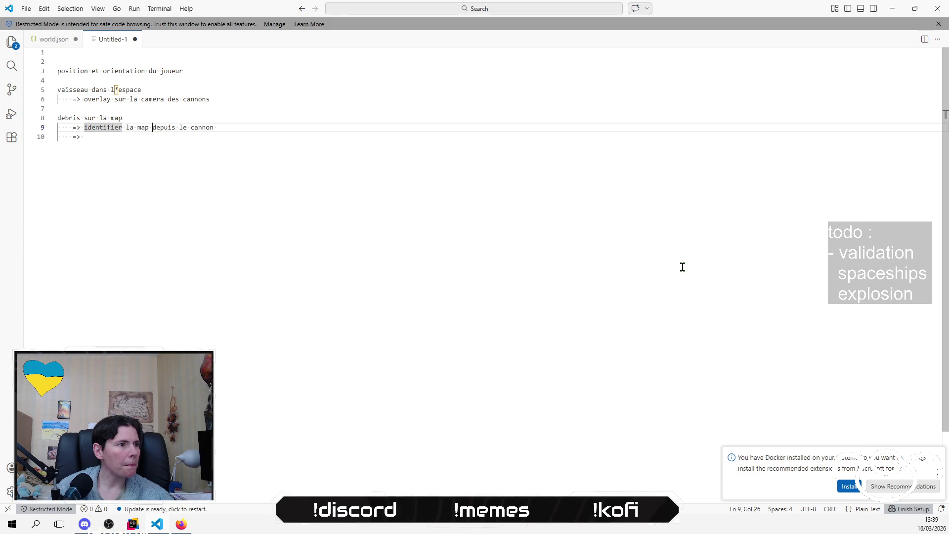
{"action": "type", "text": ":"}
{"action": "key", "text": "Return"}
{"action": "key", "text": "Down"}
{"action": "key", "text": "Delete"}
{"action": "key", "text": "Delete"}
{"action": "key", "text": "Delete"}
- Indent '- depuis le cannon' and add the bullet '- depuis la salle de commandement'
{"action": "key", "text": "Up"}
{"action": "key", "text": "Tab"}
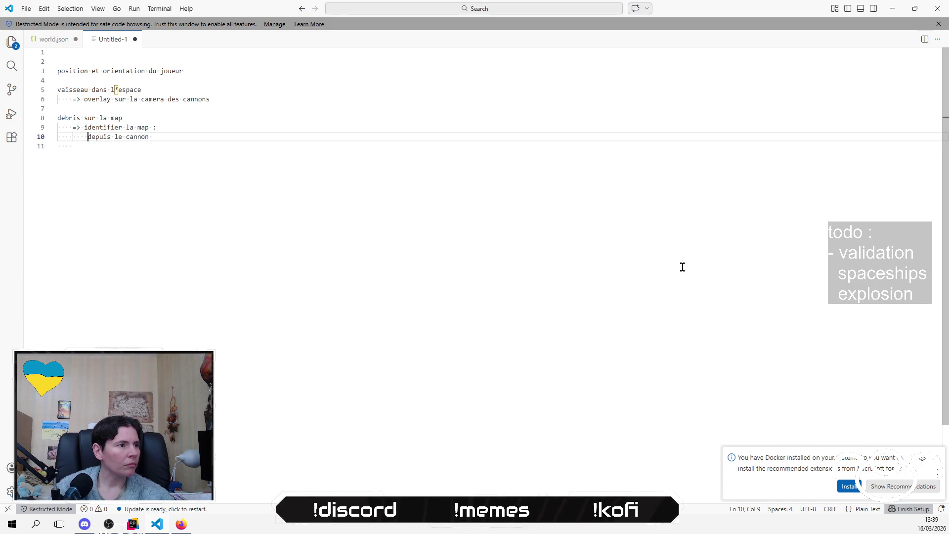
{"action": "type", "text": "-"}
{"action": "key", "text": "End"}
{"action": "key", "text": "Return"}
{"action": "type", "text": "- depu"}
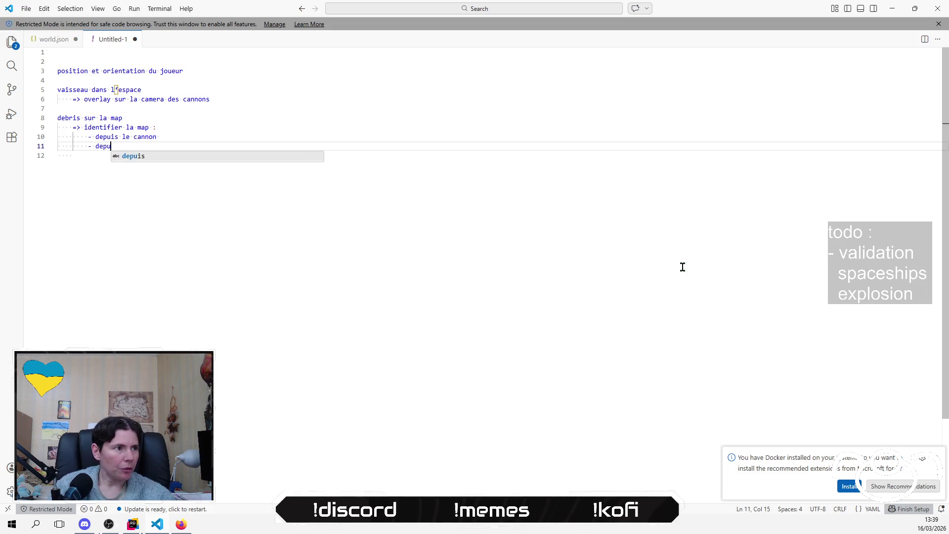
{"action": "type", "text": "is la salle de "}
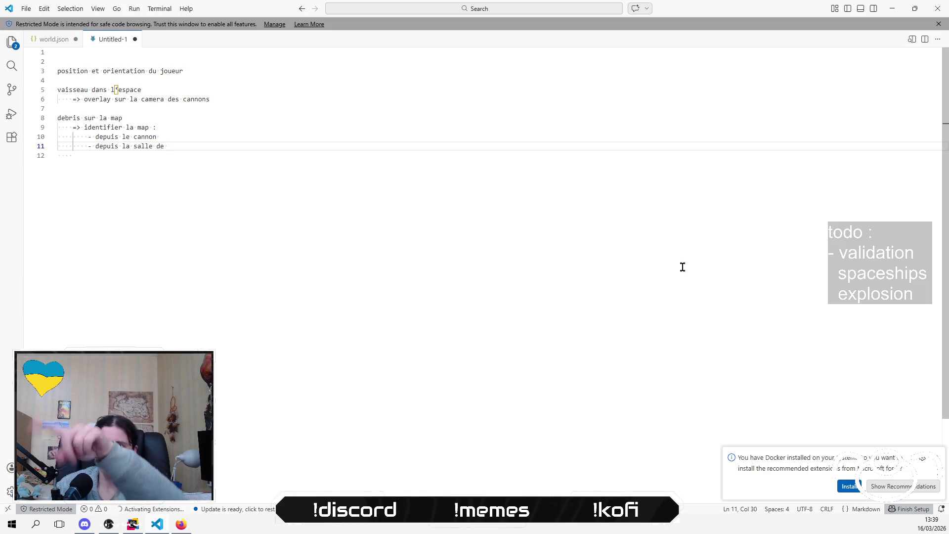
{"action": "type", "text": "commandement"}
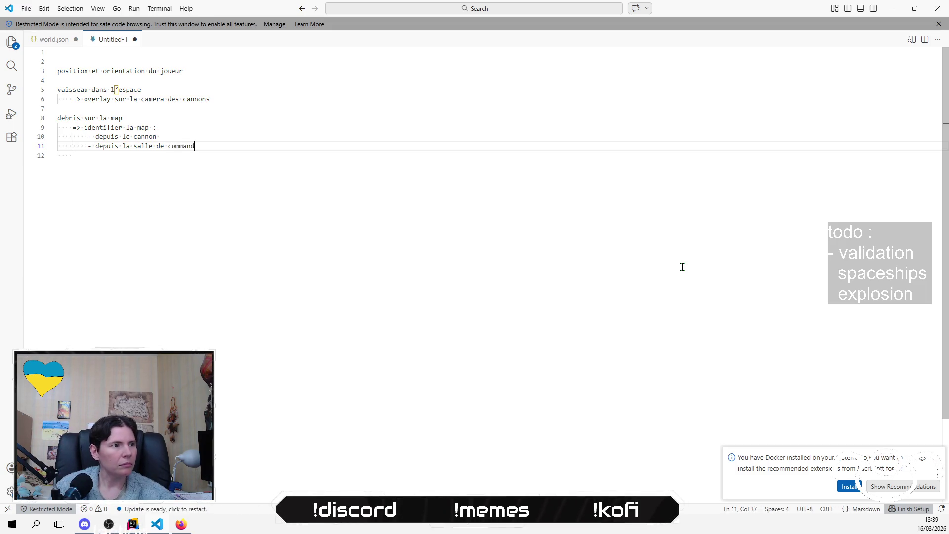
{"action": "key", "text": "Return"}
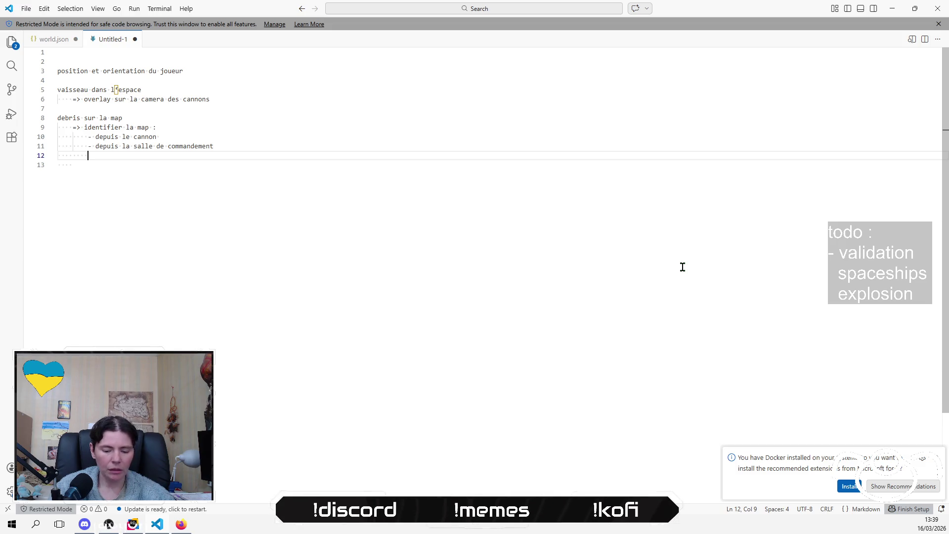
- Add the '- depuis la corolle' bullet and append '(level design des maps)' to the cannon line
{"action": "type", "text": "-"}
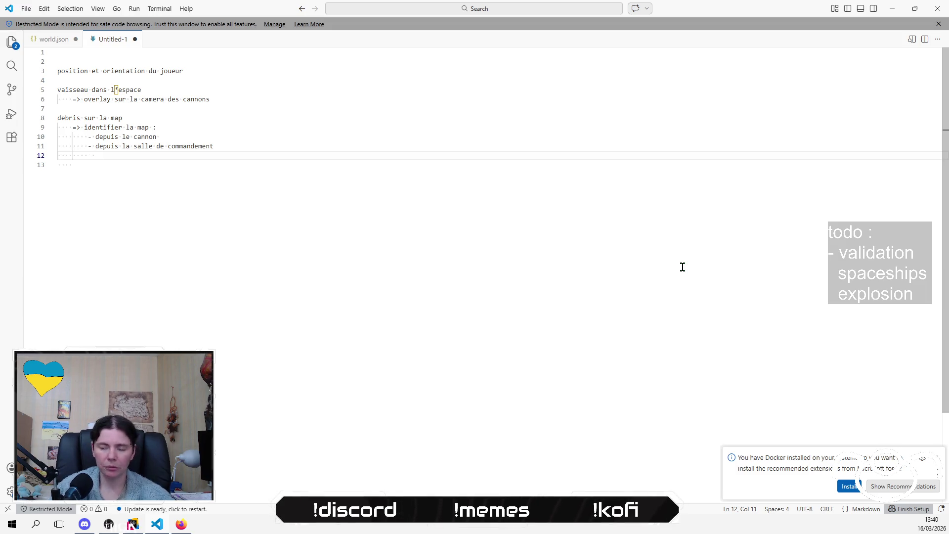
{"action": "type", "text": "depuis la c"}
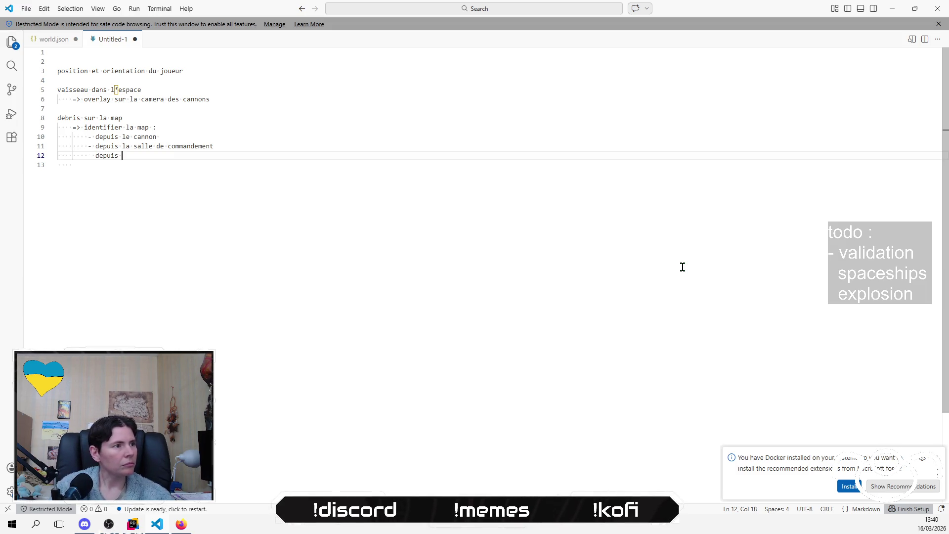
{"action": "type", "text": "oro"}
{"action": "key", "text": "Up"}
{"action": "key", "text": "Up"}
{"action": "type", "text": "("}
{"action": "type", "text": "level deseign"}
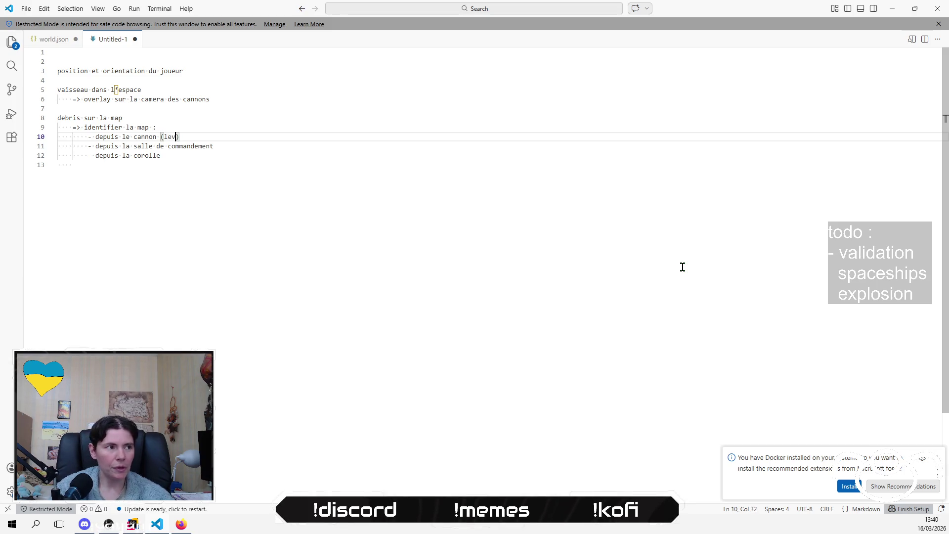
{"action": "key", "text": "BackSpace"}
{"action": "key", "text": "BackSpace"}
{"action": "key", "text": "BackSpace"}
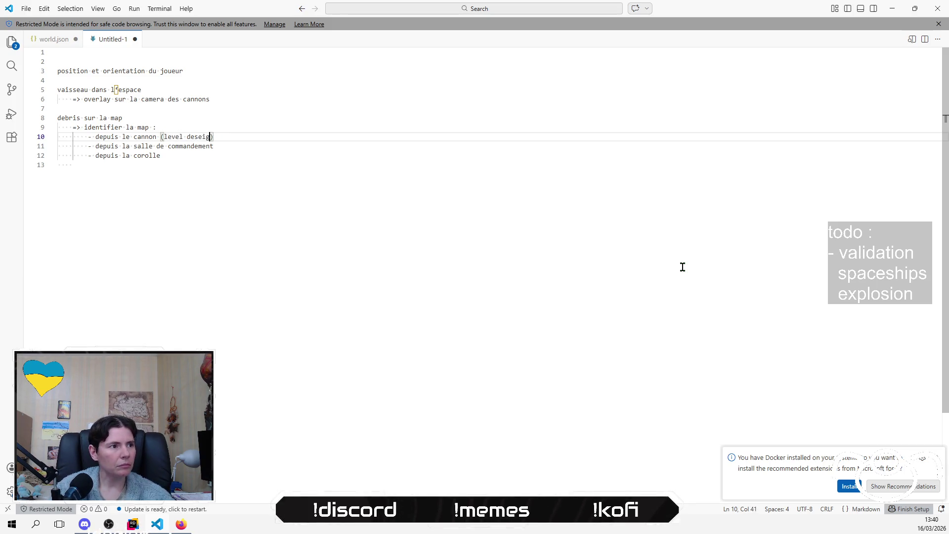
{"action": "type", "text": "ign des "}
{"action": "type", "text": "maps"}
- Append '(micro jardins)' to the command-room line and '(personnalisation des portes)' to the corolle line
{"action": "key", "text": "Down"}
{"action": "type", "text": "("}
{"action": "type", "text": "micro jardins"}
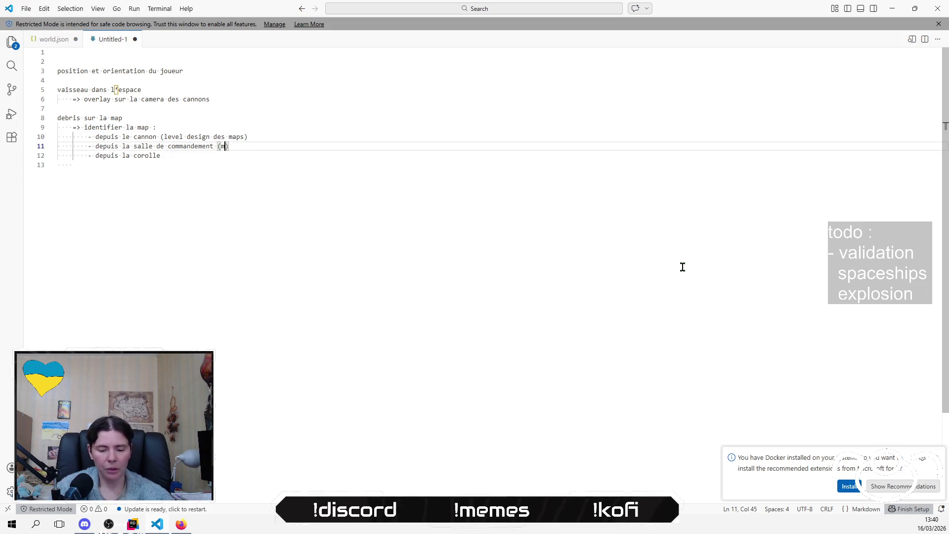
{"action": "key", "text": "Down"}
{"action": "type", "text": "("}
{"action": "type", "text": "personn"}
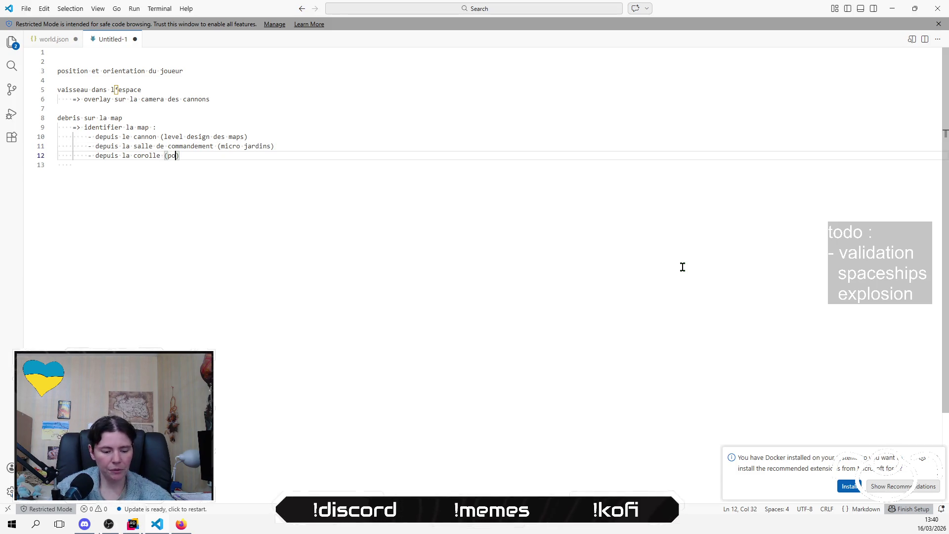
{"action": "type", "text": "alisation"}
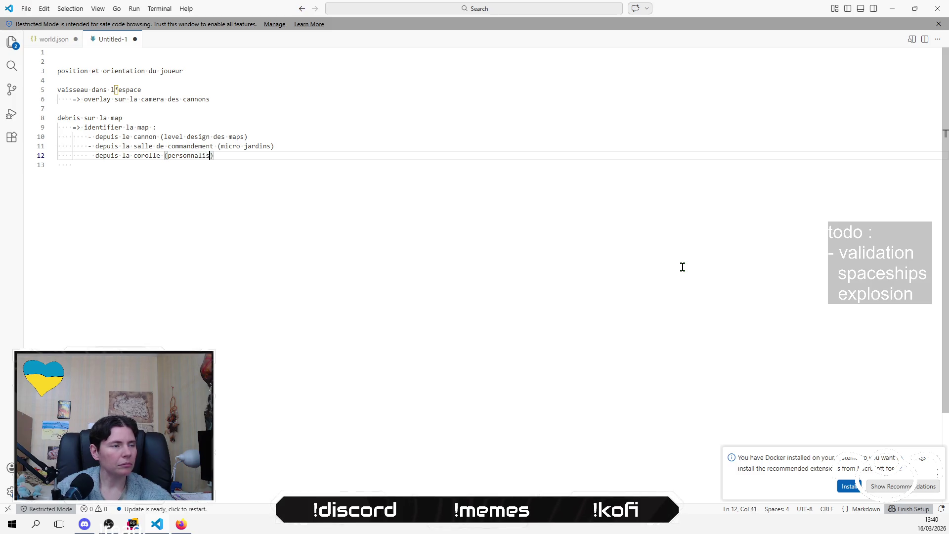
{"action": "key", "text": "BackSpace"}
{"action": "key", "text": "BackSpace"}
{"action": "key", "text": "BackSpace"}
{"action": "type", "text": "ti"}
{"action": "key", "text": "BackSpace"}
{"action": "key", "text": "BackSpace"}
{"action": "key", "text": "BackSpace"}
{"action": "type", "text": "tion"}
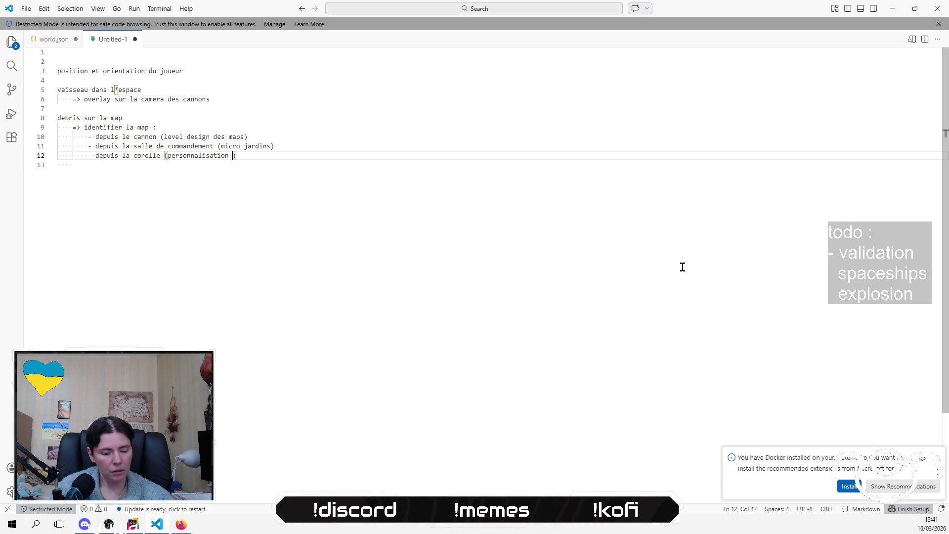
{"action": "type", "text": "des portes"}
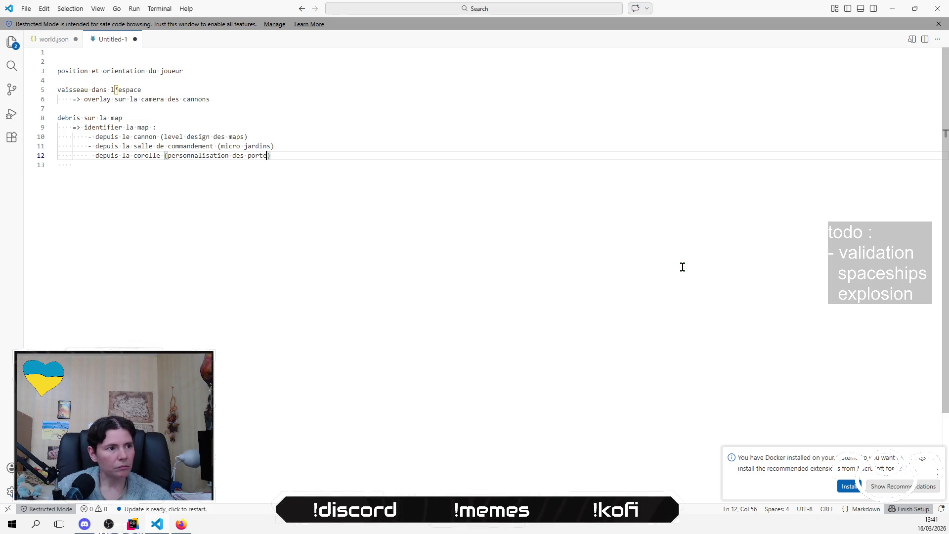
{"action": "key", "text": "Down"}
{"action": "key", "text": "Return"}
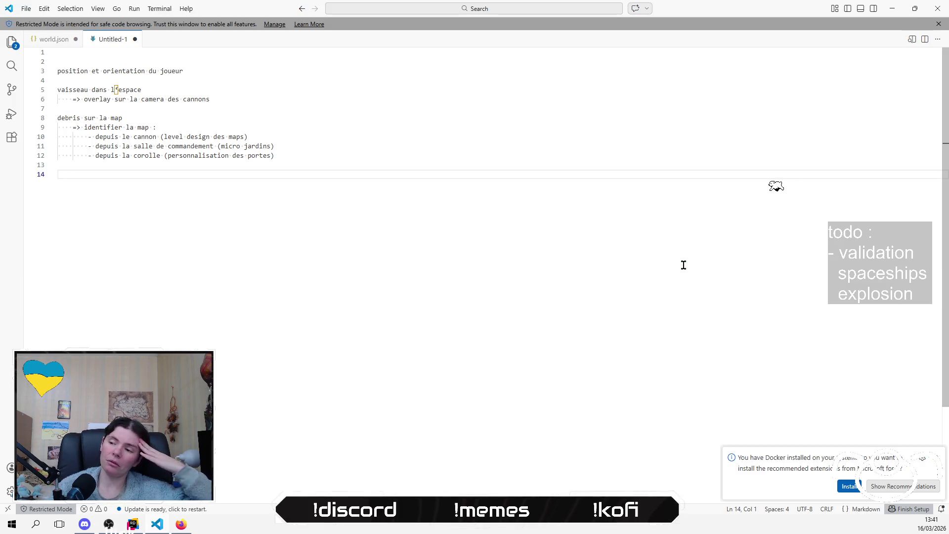
- Open an indented line beneath 'position et orientation du joueur'
{"action": "key", "text": "Up"}
{"action": "key", "text": "Up"}
{"action": "key", "text": "Up"}
{"action": "key", "text": "Up"}
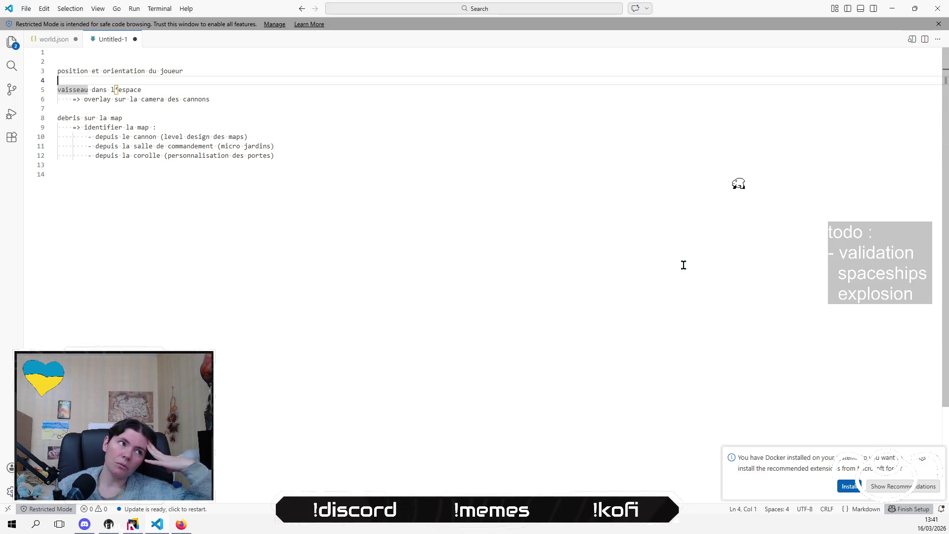
{"action": "key", "text": "End"}
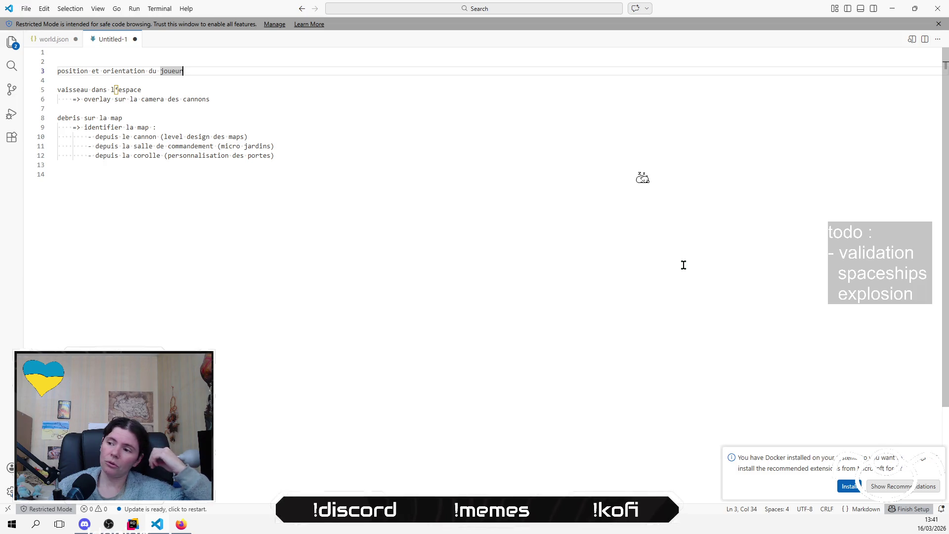
{"action": "key", "text": "Return"}
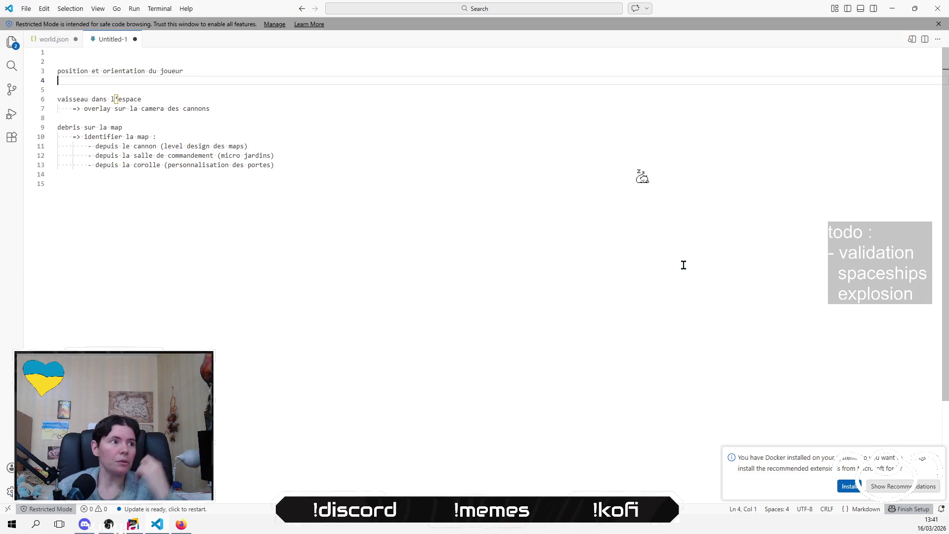
{"action": "key", "text": "Tab"}
{"action": "key", "text": "Down"}
{"action": "key", "text": "Down"}
{"action": "key", "text": "Down"}
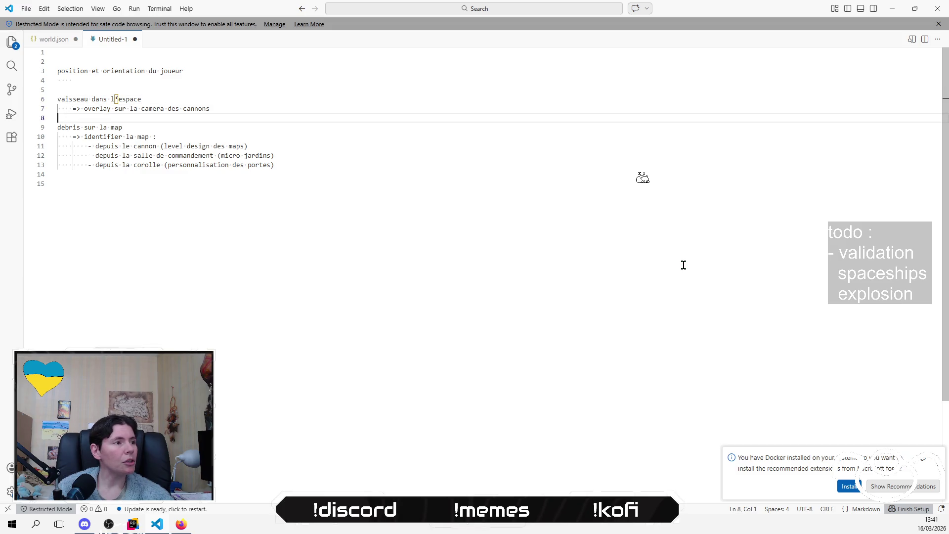
{"action": "key", "text": "Down"}
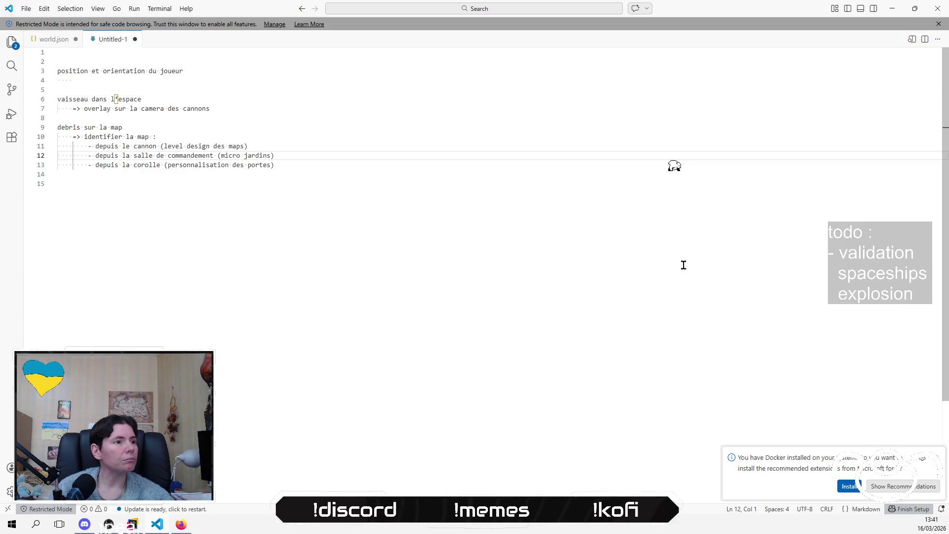
{"action": "key", "text": "Up"}
{"action": "key", "text": "Up"}
{"action": "key", "text": "Up"}
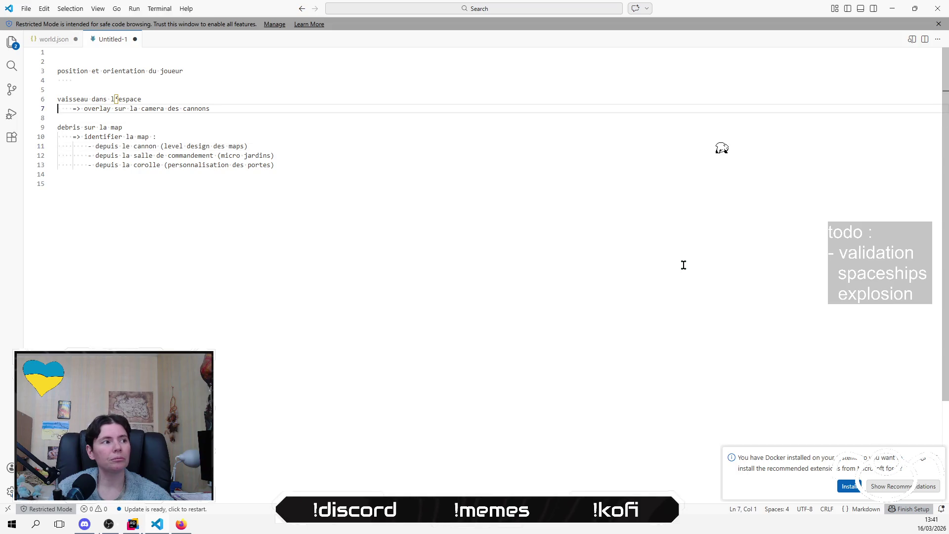
{"action": "key", "text": "End"}
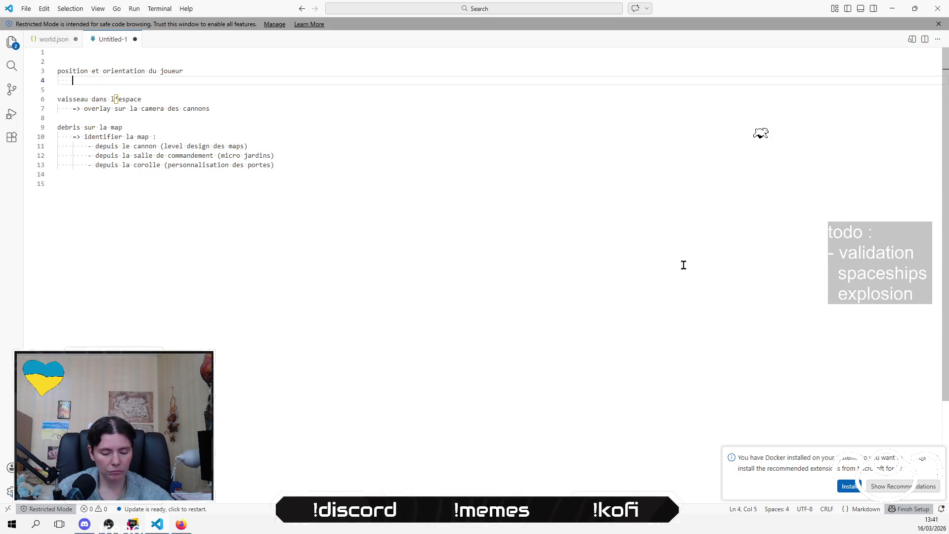
- Type '=> level design des maps' on the new indented line
{"action": "type", "text": "=>"}
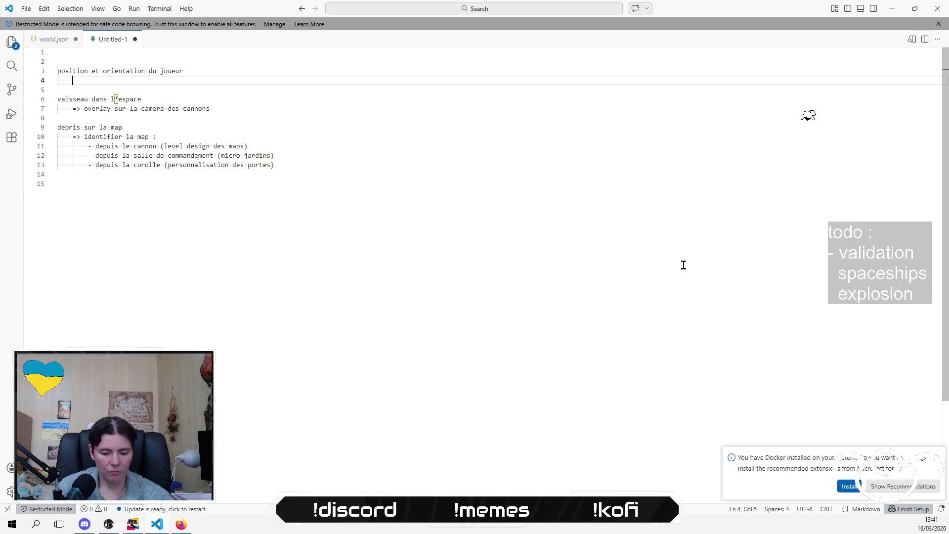
{"action": "type", "text": " level deisn"}
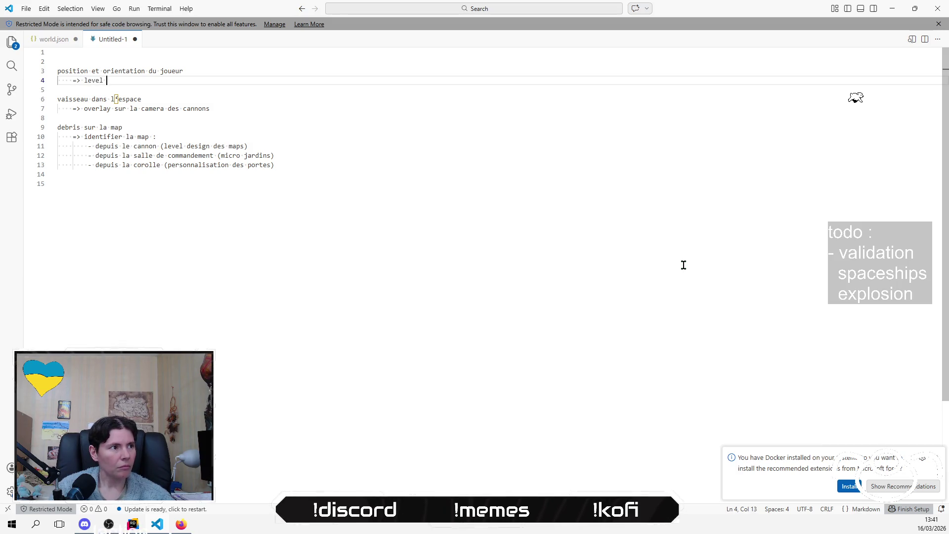
{"action": "key", "text": "BackSpace"}
{"action": "key", "text": "BackSpace"}
{"action": "key", "text": "BackSpace"}
{"action": "type", "text": "sig"}
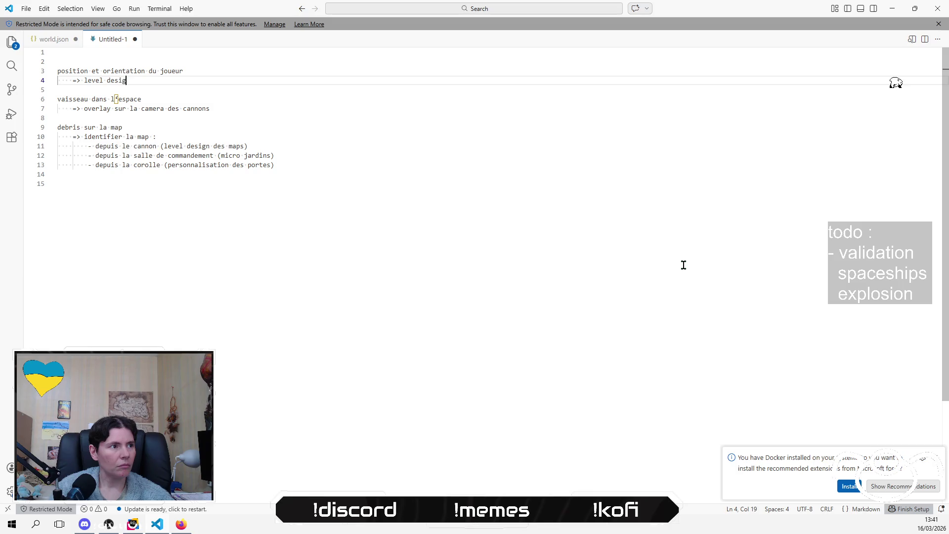
{"action": "type", "text": "n des maps"}
{"action": "key", "text": "Up"}
{"action": "key", "text": "Home"}
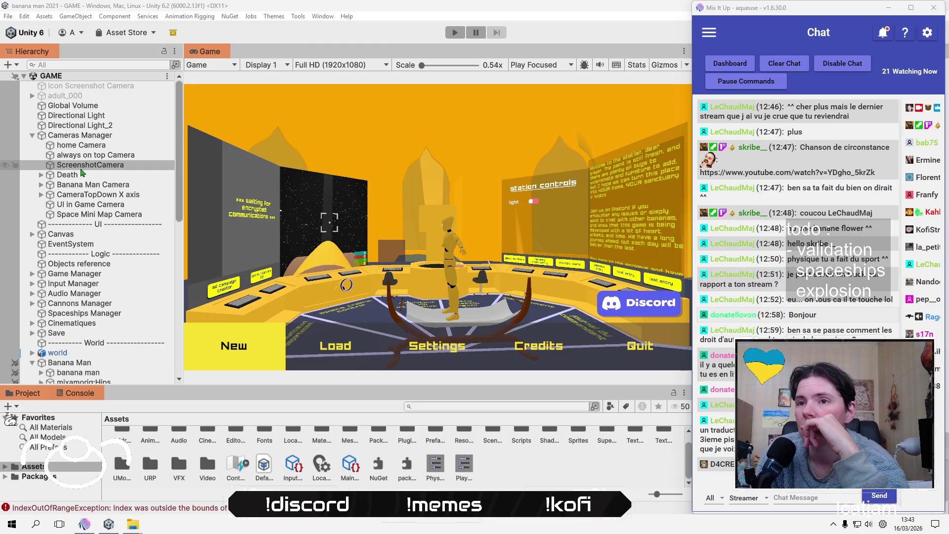
- Bring the Unity editor forward with its console showing
{"action": "left_click", "coordinate": [75, 394]}
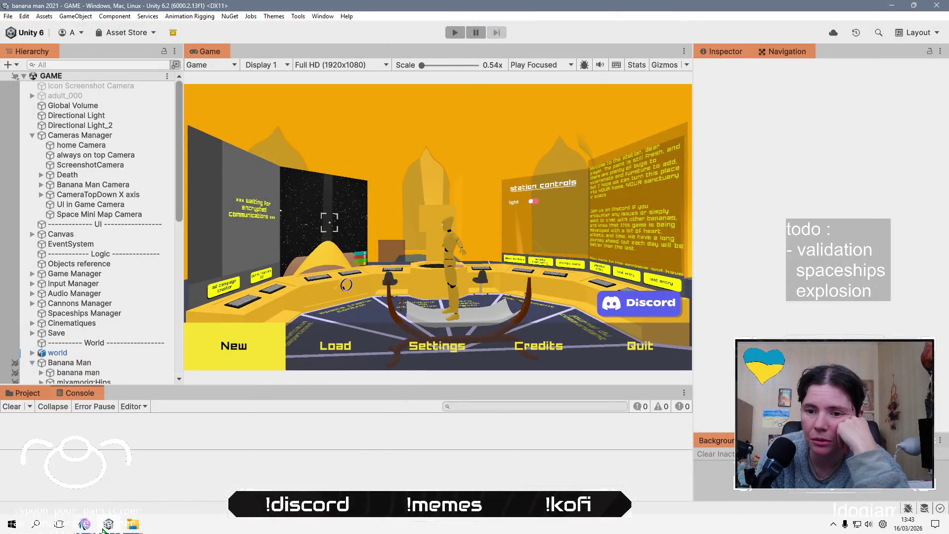
- Cycle from Unity through the Sprites Explorer and Mix It Up windows back to SpaceshipDebrisBehaviour.cs in Rider
{"action": "left_click", "coordinate": [108, 525]}
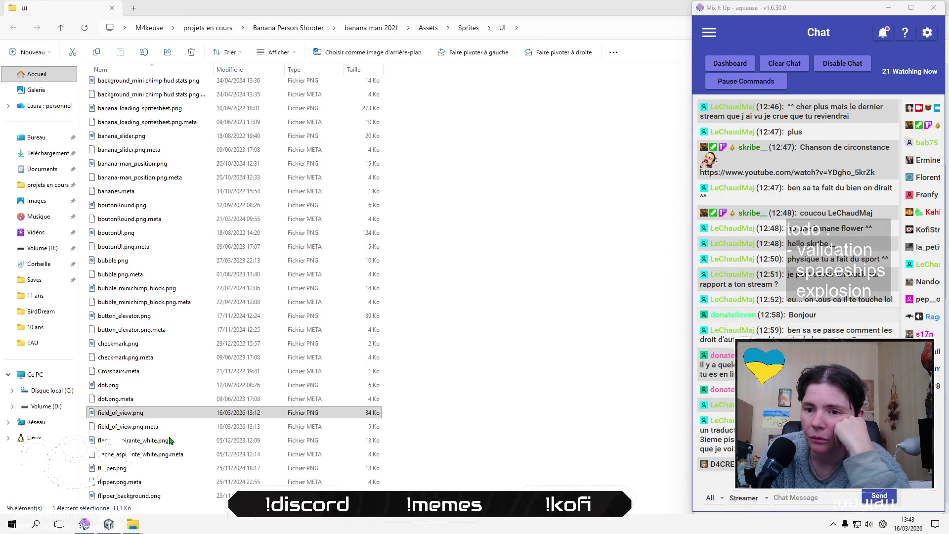
{"action": "left_click", "coordinate": [515, 328]}
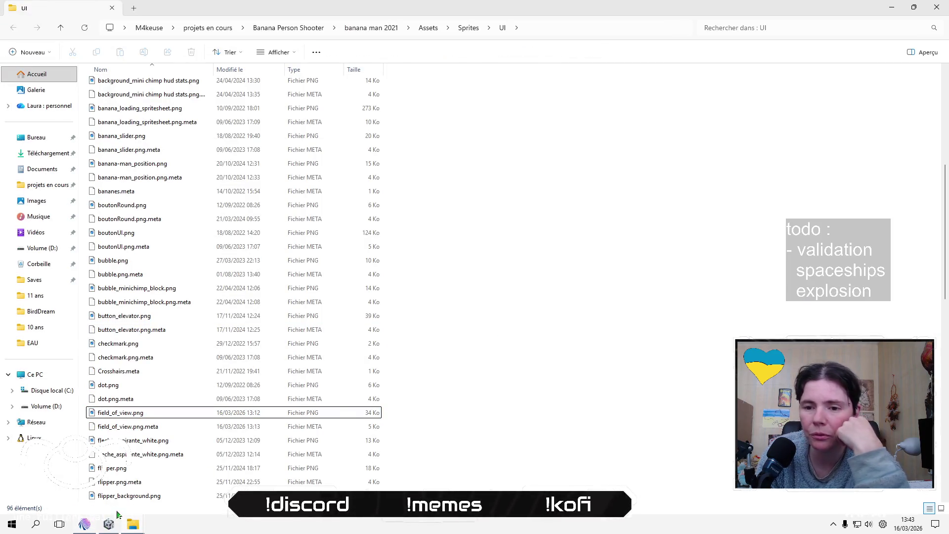
{"action": "mouse_move", "coordinate": [85, 525]}
{"action": "left_click", "coordinate": [86, 489]}
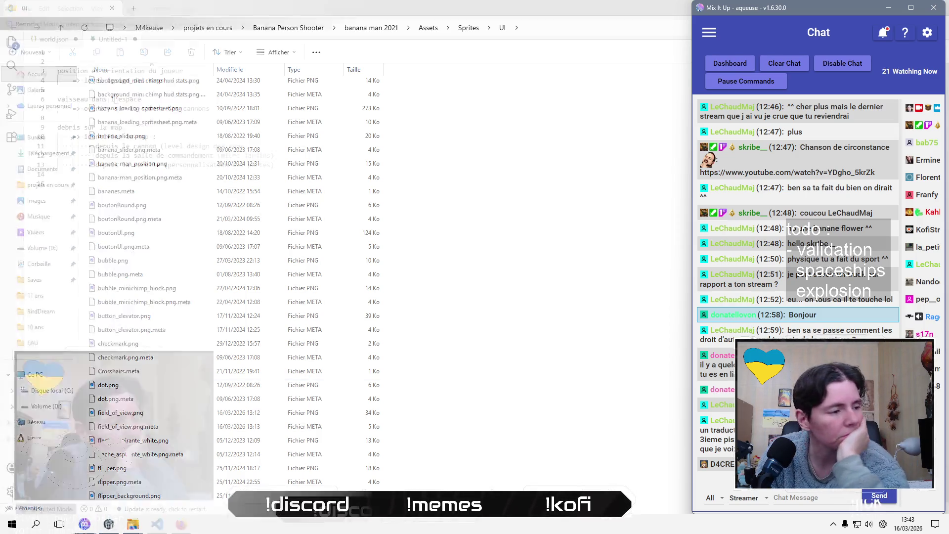
{"action": "key", "text": "alt+Tab"}
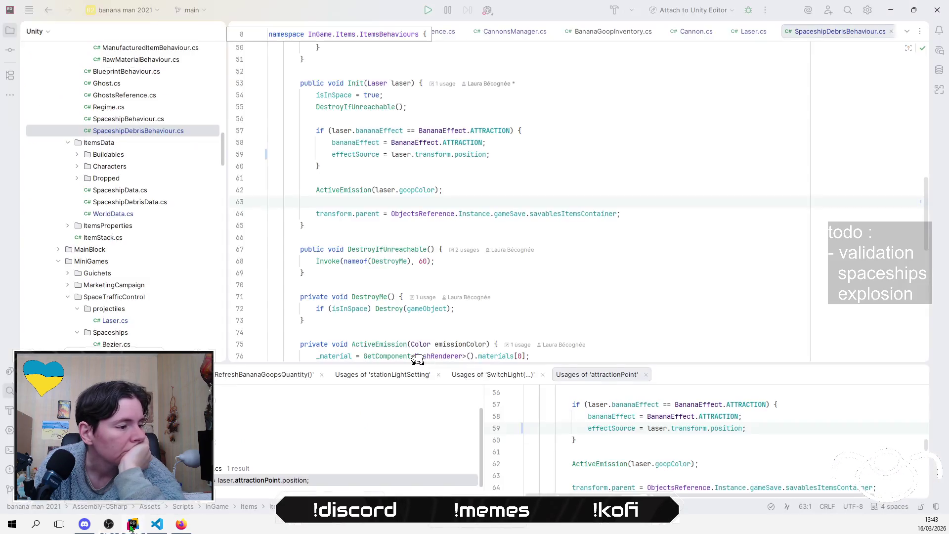
- Open Bezier.cs from the SpaceTrafficControl > Spaceships folder in Rider's Project tree
{"action": "left_click", "coordinate": [533, 276]}
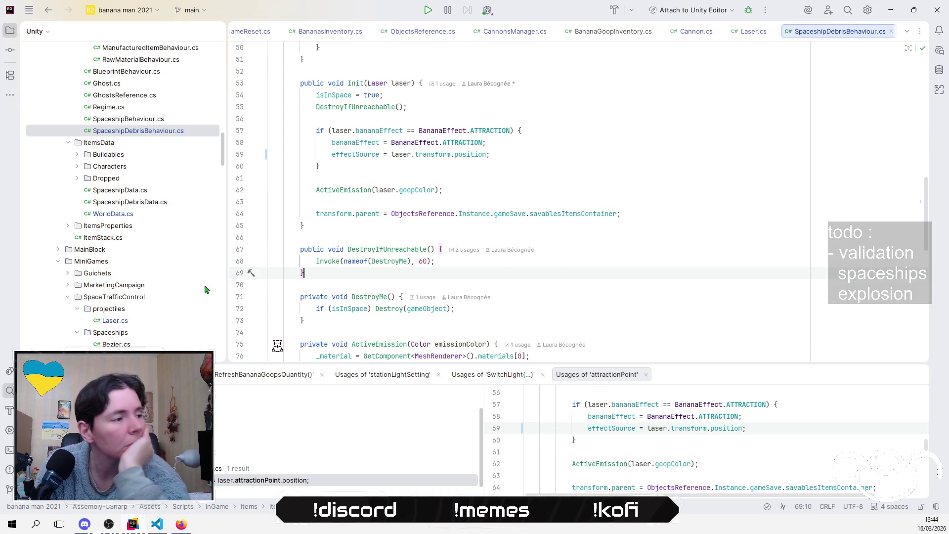
{"action": "scroll", "coordinate": [162, 297], "scroll_direction": "down", "scroll_amount": 3}
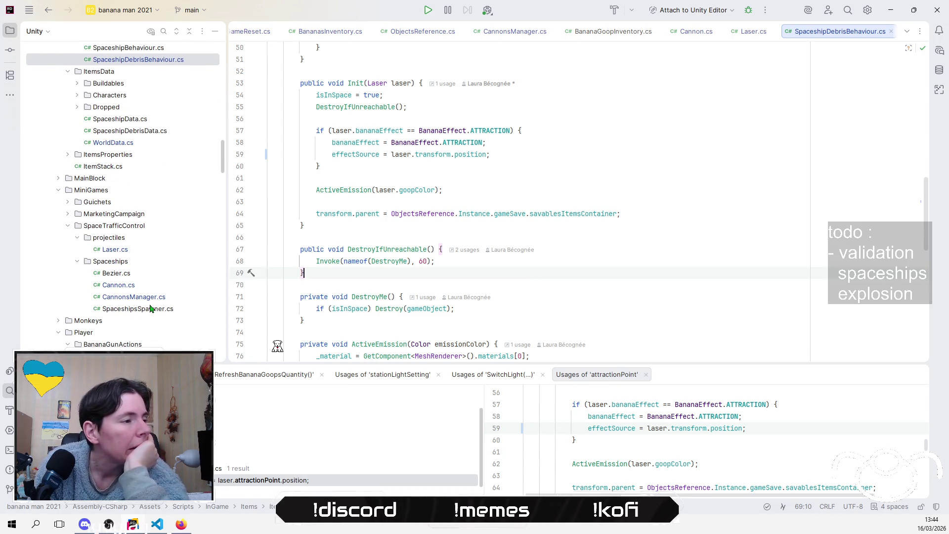
{"action": "left_click", "coordinate": [153, 279]}
{"action": "double_click", "coordinate": [153, 280]}
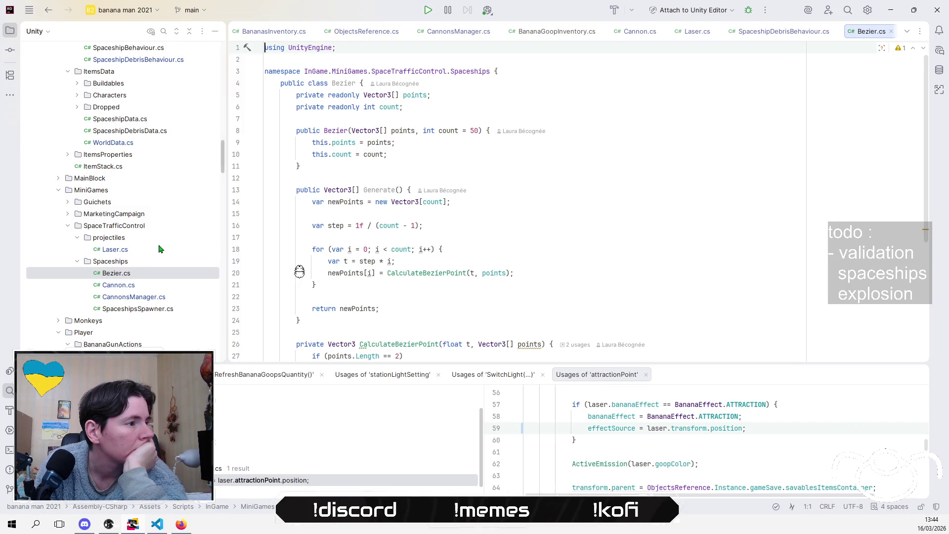
{"action": "scroll", "coordinate": [159, 248], "scroll_direction": "up", "scroll_amount": 7}
{"action": "scroll", "coordinate": [159, 247], "scroll_direction": "up", "scroll_amount": 1}
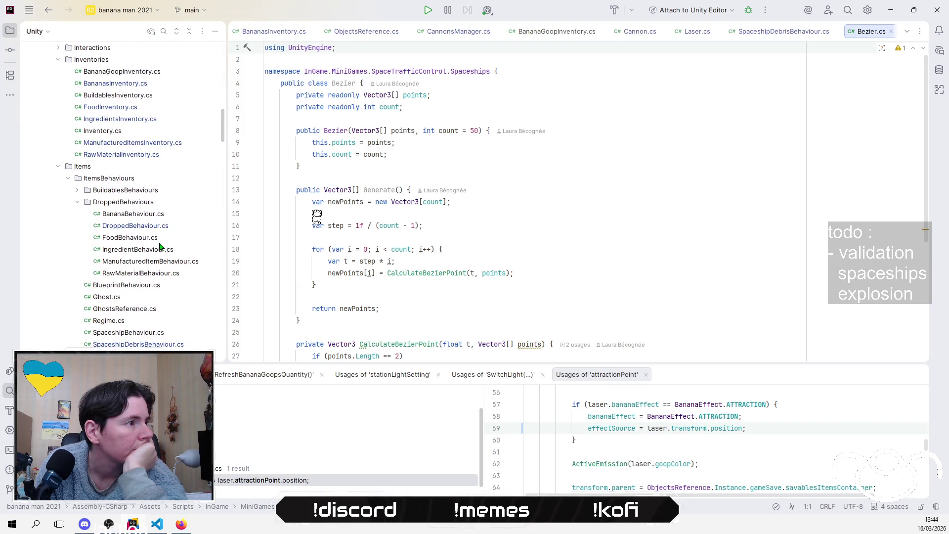
- Open SpaceshipBehaviour.cs from the Project tree and scroll to MoveOnElevatorToHangar
{"action": "double_click", "coordinate": [151, 335]}
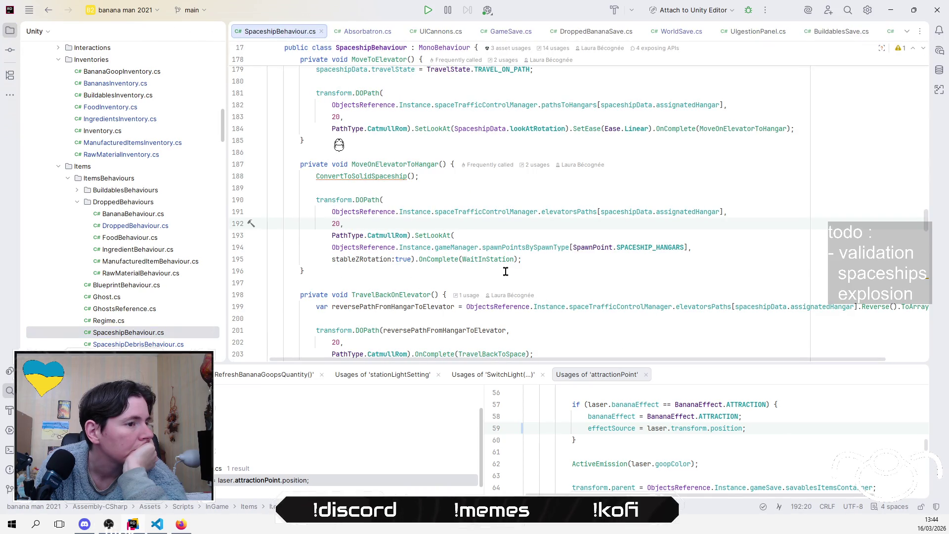
{"action": "scroll", "coordinate": [605, 282], "scroll_direction": "down", "scroll_amount": 1}
{"action": "scroll", "coordinate": [605, 282], "scroll_direction": "down", "scroll_amount": 2}
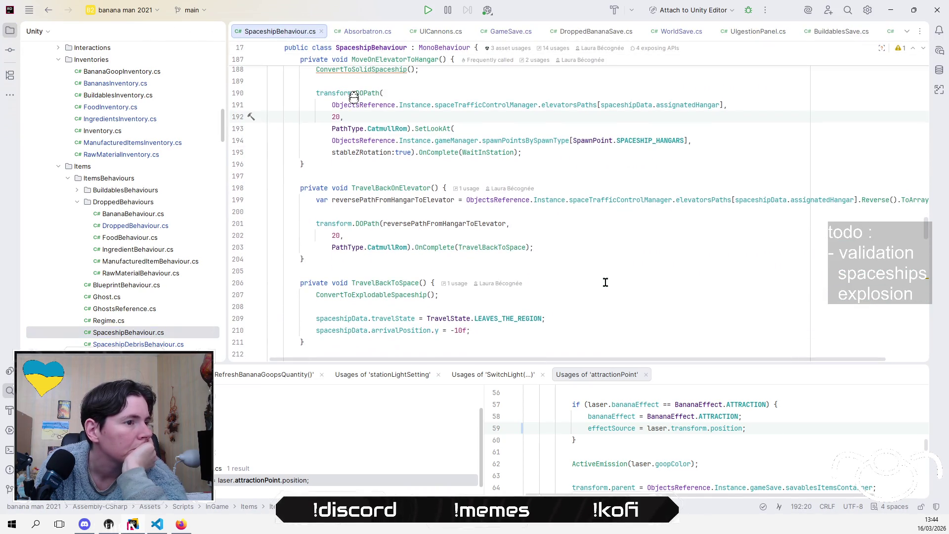
{"action": "scroll", "coordinate": [605, 282], "scroll_direction": "up", "scroll_amount": 5}
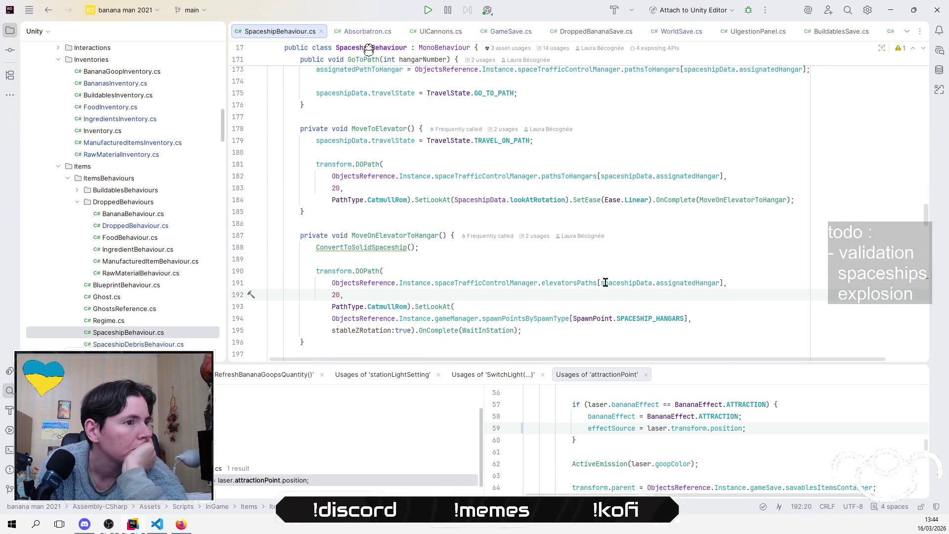
- Insert blank lines at the start of the MoveOnElevatorToHangar method body
{"action": "left_click", "coordinate": [431, 235]}
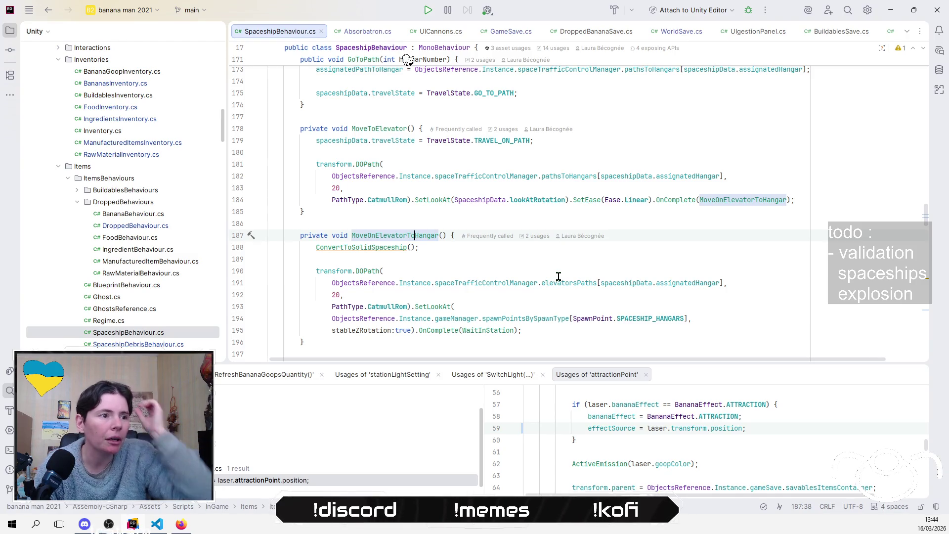
{"action": "left_click", "coordinate": [684, 237]}
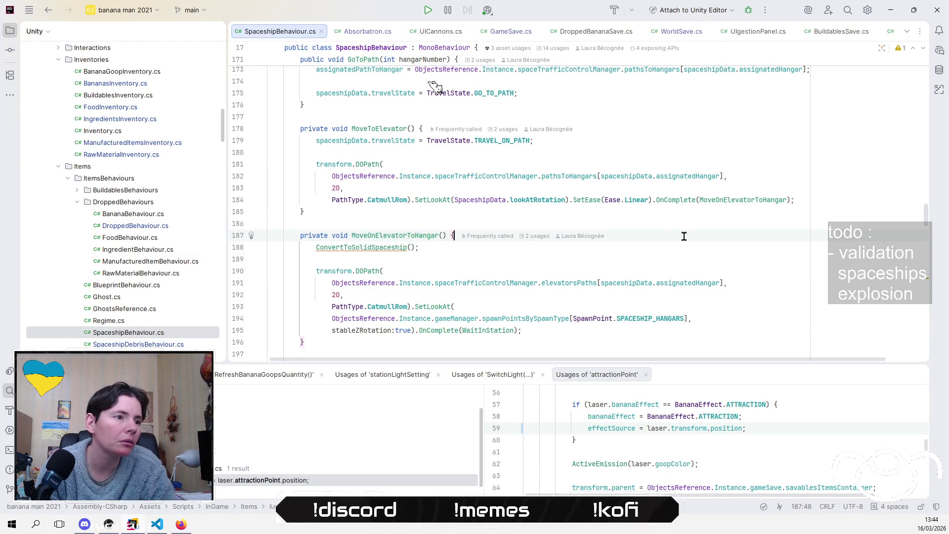
{"action": "scroll", "coordinate": [684, 236], "scroll_direction": "up", "scroll_amount": 1}
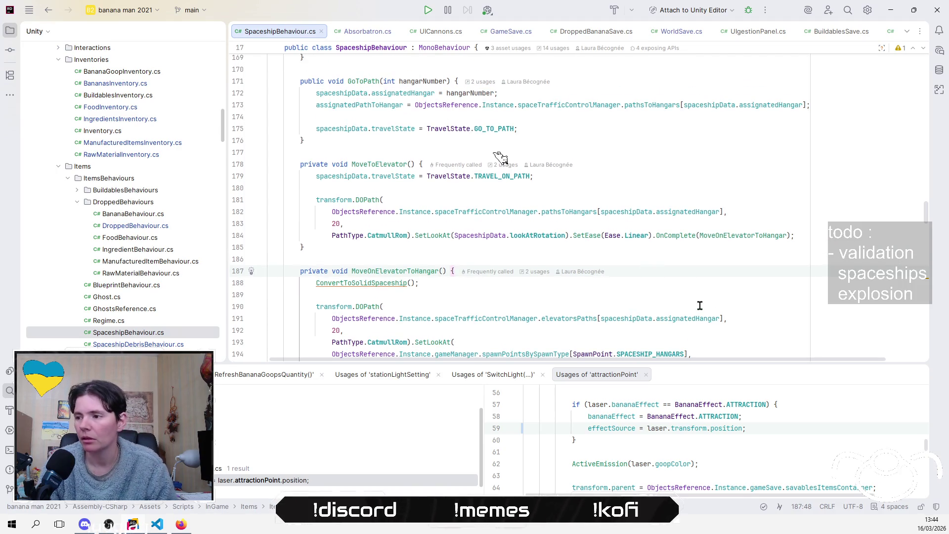
{"action": "key", "text": "Return"}
{"action": "key", "text": "Return"}
{"action": "key", "text": "Up"}
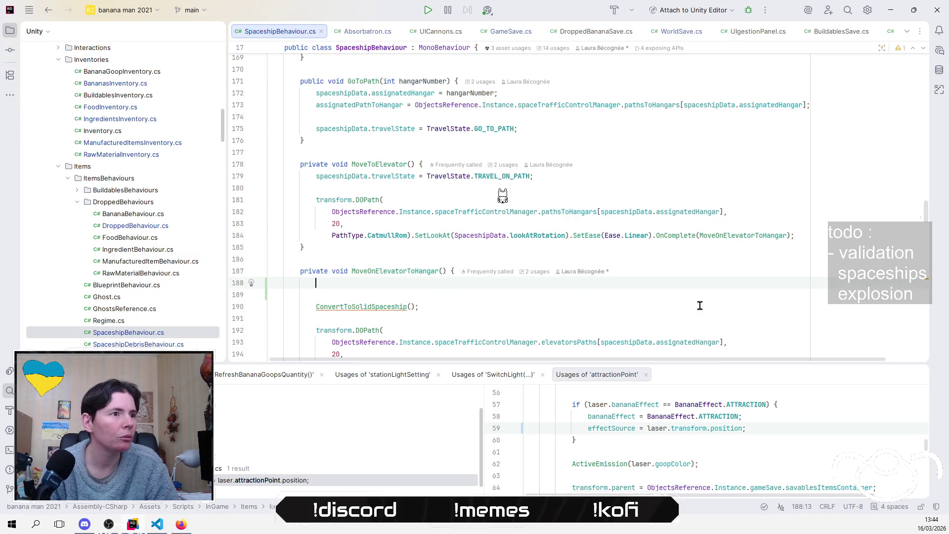
- Scroll through SpaceshipBehaviour.cs, then return to the Unity editor
{"action": "scroll", "coordinate": [503, 210], "scroll_direction": "up", "scroll_amount": 20}
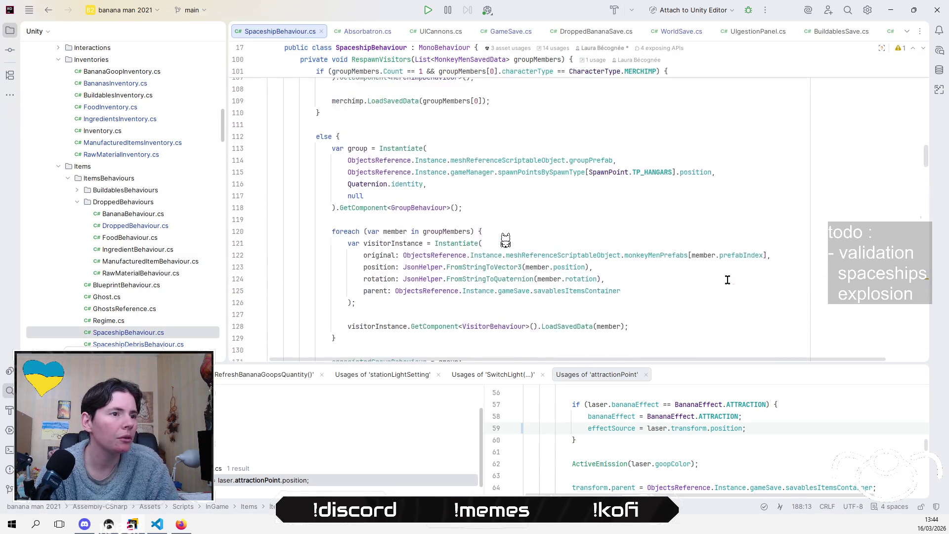
{"action": "scroll", "coordinate": [506, 248], "scroll_direction": "up", "scroll_amount": 20}
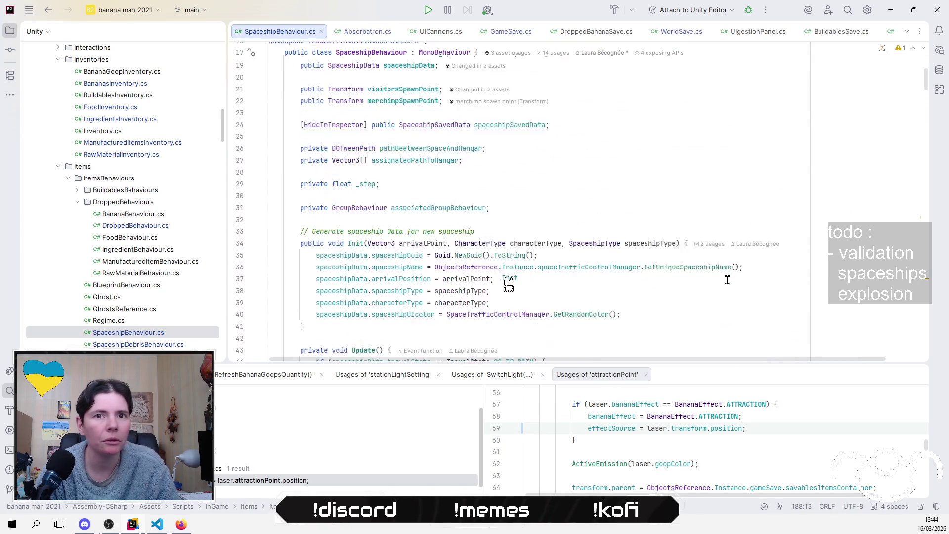
{"action": "scroll", "coordinate": [509, 293], "scroll_direction": "up", "scroll_amount": 3}
{"action": "scroll", "coordinate": [511, 315], "scroll_direction": "down", "scroll_amount": 1}
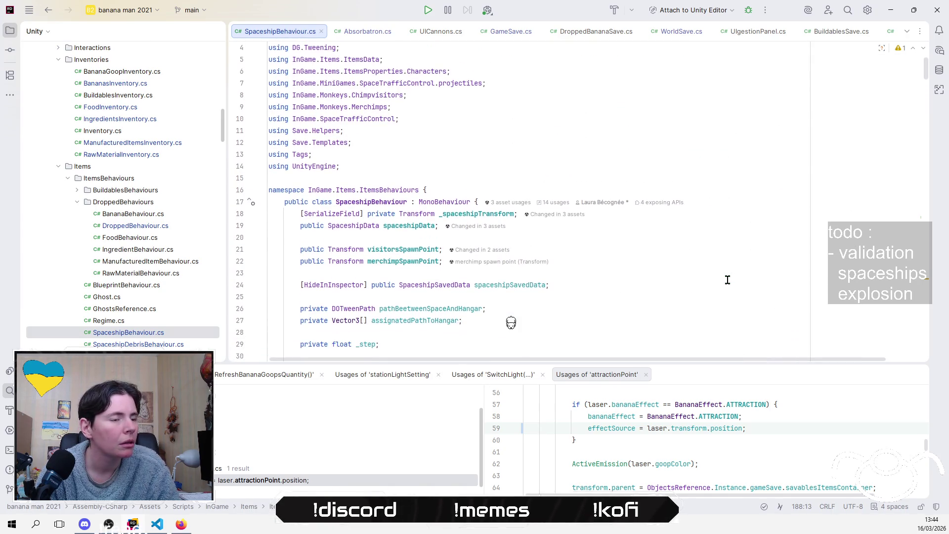
{"action": "scroll", "coordinate": [512, 338], "scroll_direction": "down", "scroll_amount": 5}
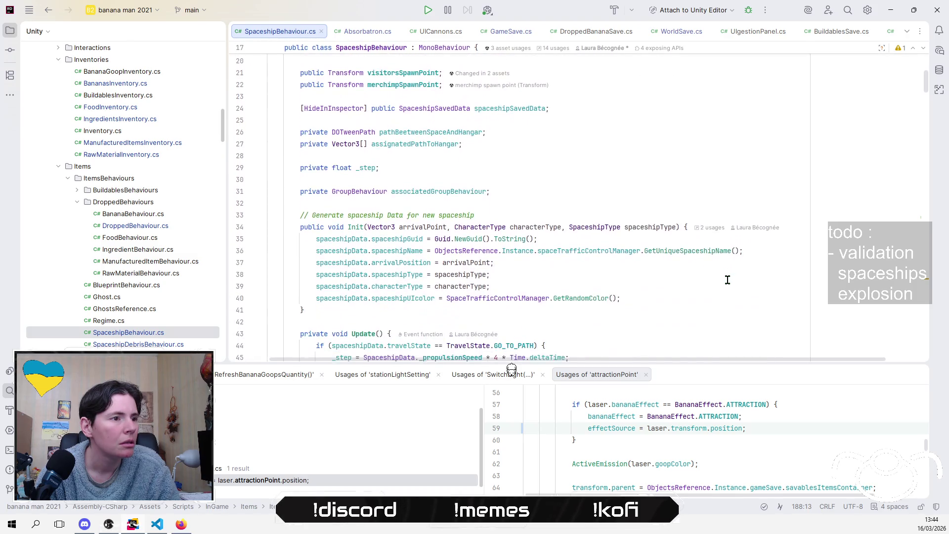
{"action": "scroll", "coordinate": [727, 280], "scroll_direction": "down", "scroll_amount": 8}
{"action": "scroll", "coordinate": [727, 280], "scroll_direction": "up", "scroll_amount": 5}
{"action": "scroll", "coordinate": [727, 280], "scroll_direction": "up", "scroll_amount": 9}
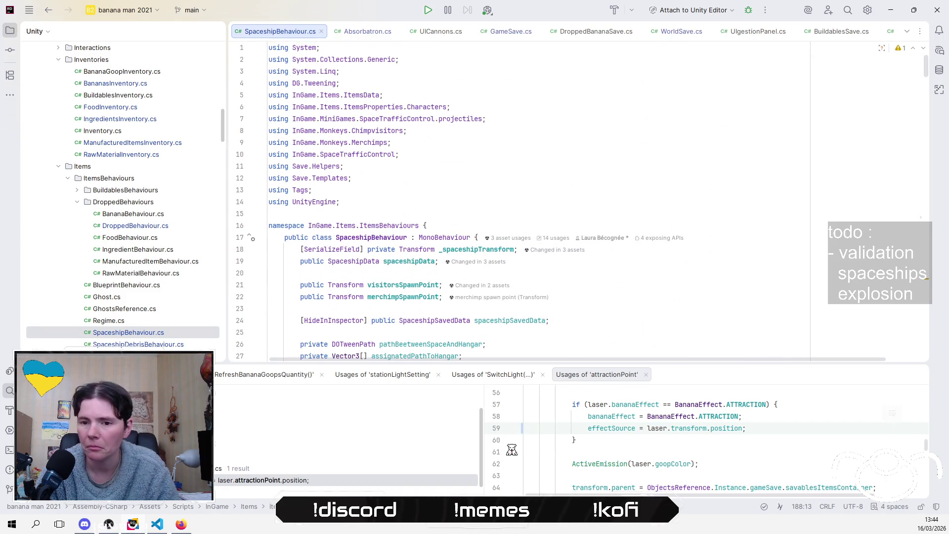
{"action": "key", "text": "alt+Tab"}
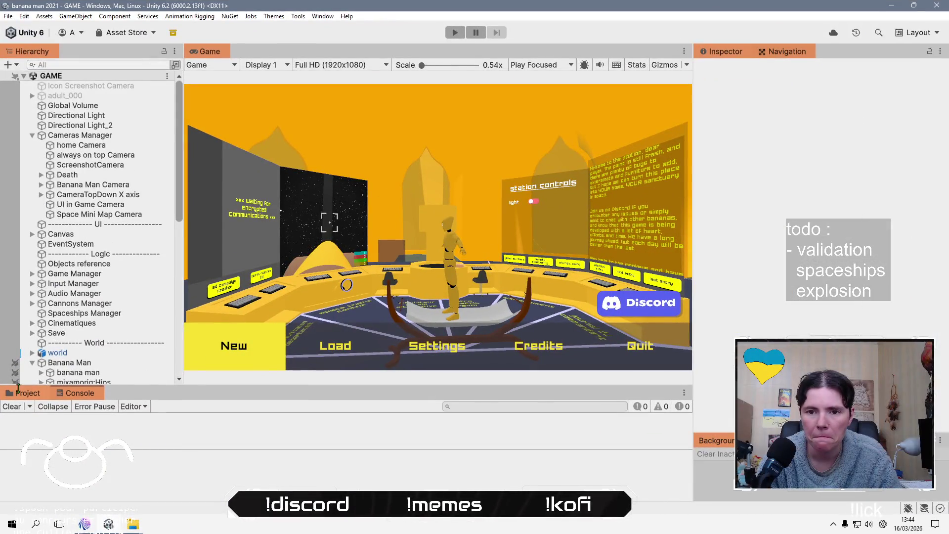
- Open the orange spaceship exploded prefab from Assets/Prefabs/Spaceships in the Project panel
{"action": "left_click", "coordinate": [22, 392]}
{"action": "left_click_drag", "start_coordinate": [314, 385], "coordinate": [374, 275]}
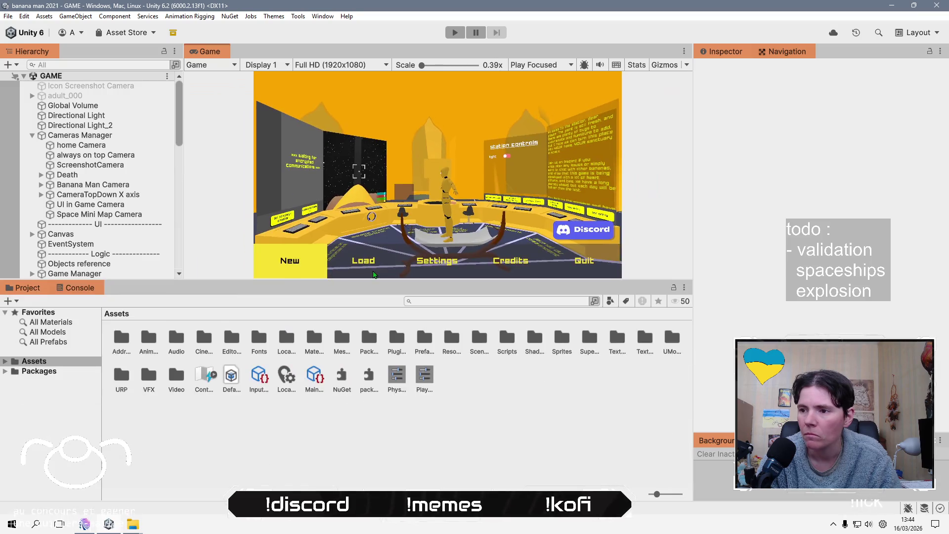
{"action": "double_click", "coordinate": [424, 337]}
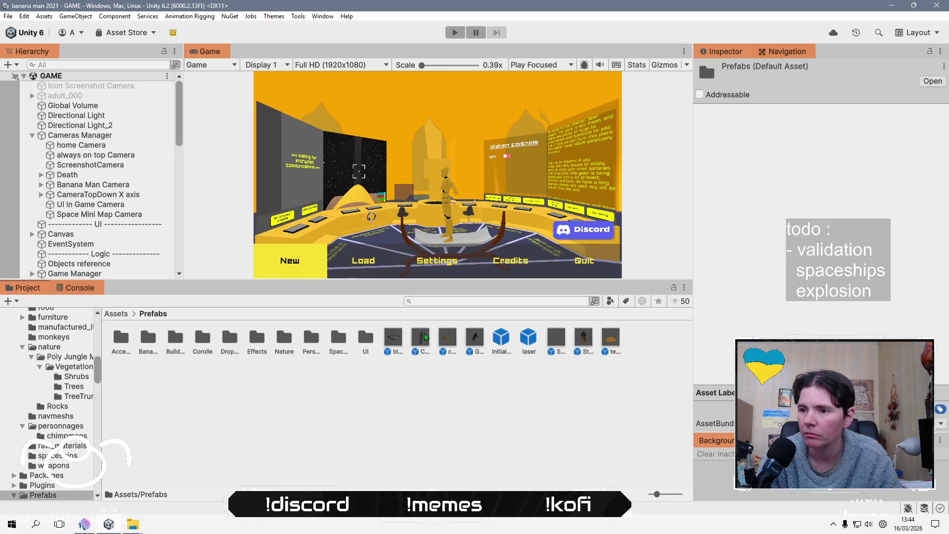
{"action": "double_click", "coordinate": [351, 337]}
{"action": "double_click", "coordinate": [120, 338]}
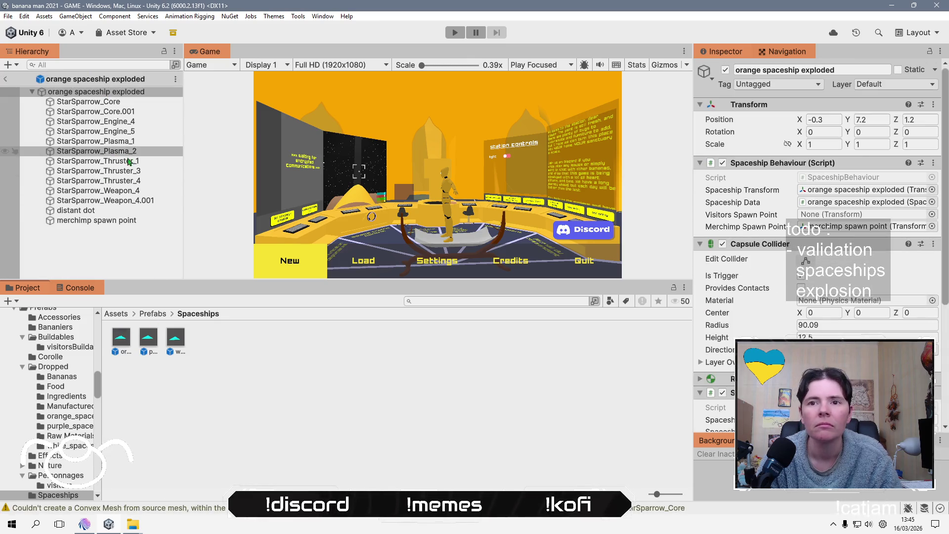
- Inspect the prefab's distant dot settings and the spaceship root's components
{"action": "left_click", "coordinate": [125, 212]}
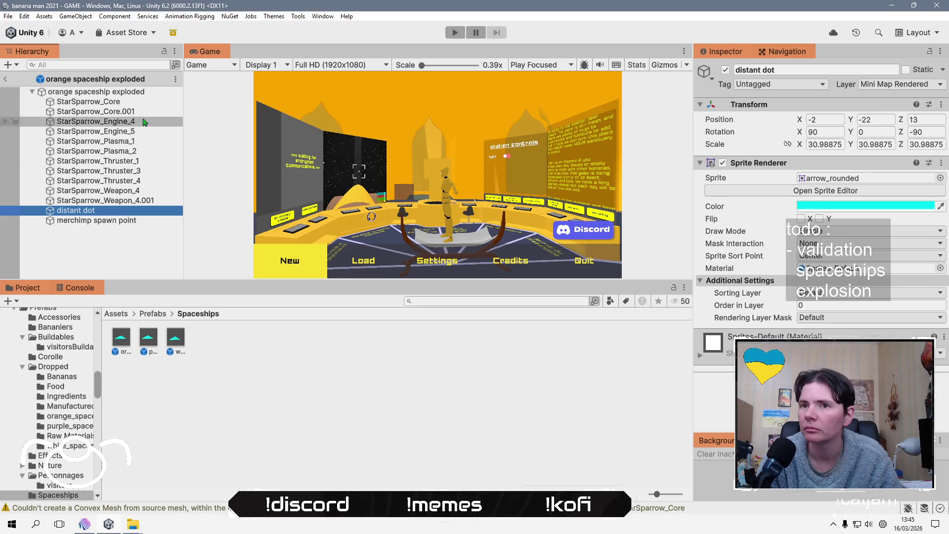
{"action": "left_click", "coordinate": [133, 93]}
{"action": "scroll", "coordinate": [829, 313], "scroll_direction": "down", "scroll_amount": 5}
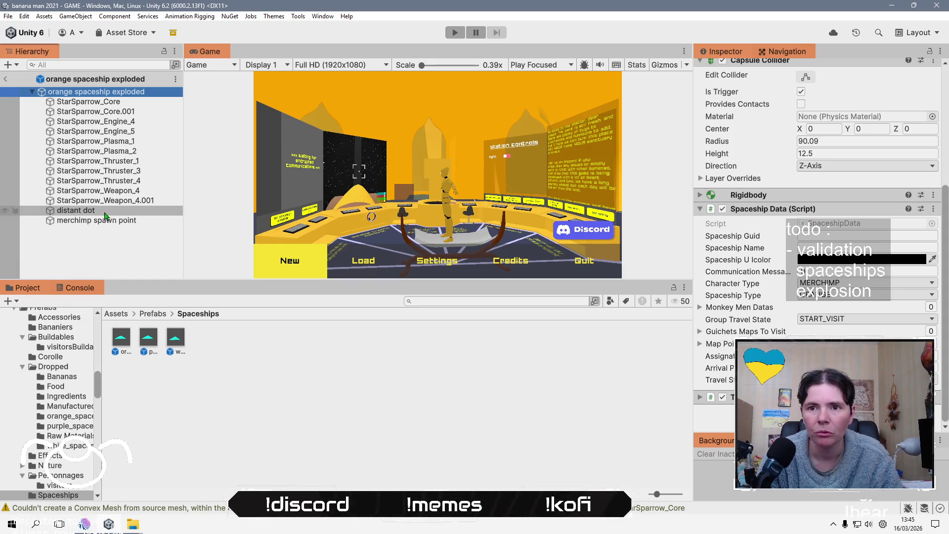
{"action": "left_click", "coordinate": [141, 525]}
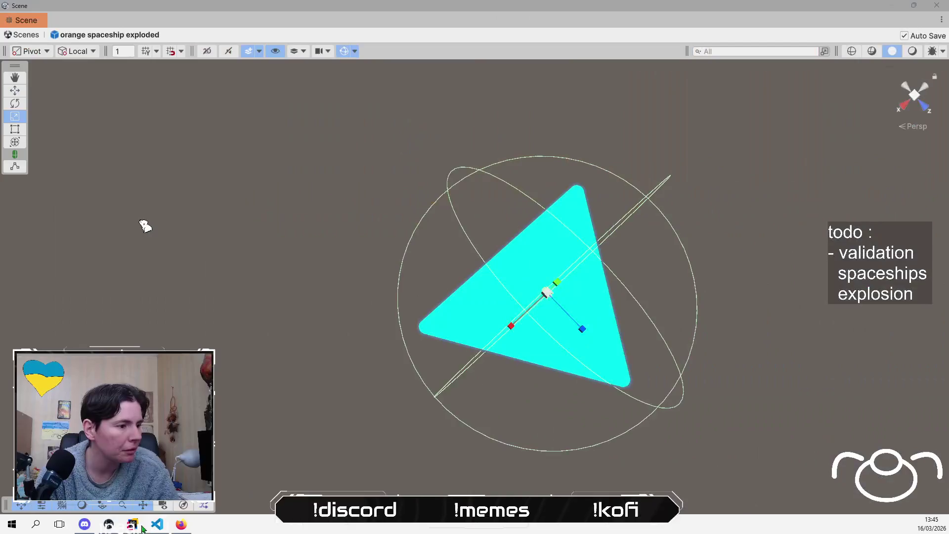
- Return to Rider and place the caret on the empty lines in SpaceshipBehaviour.cs
{"action": "left_click", "coordinate": [142, 526]}
{"action": "left_click", "coordinate": [567, 273]}
{"action": "scroll", "coordinate": [658, 297], "scroll_direction": "down", "scroll_amount": 5}
{"action": "left_click", "coordinate": [637, 227]}
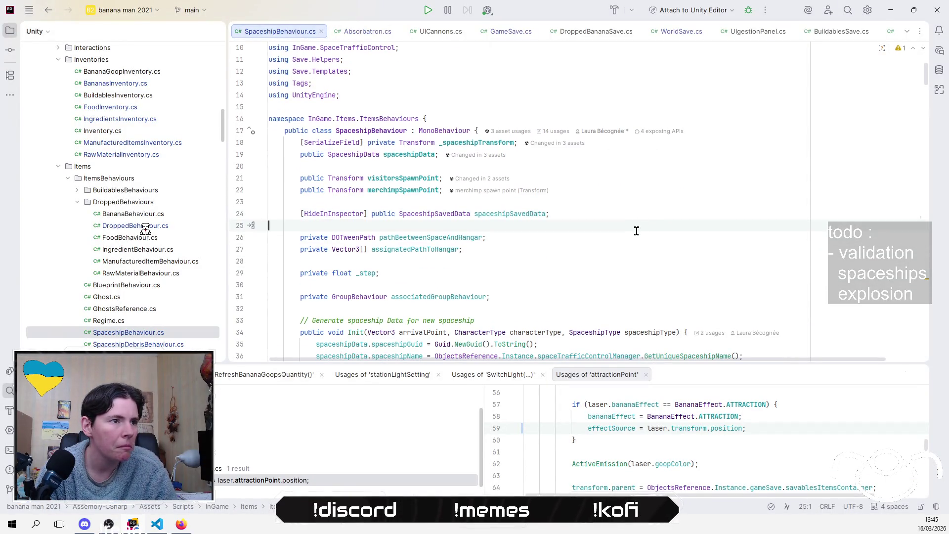
- Declare '[SerializeField] private GameObject distantDot;' below the spawn point fields
{"action": "left_click", "coordinate": [695, 142]}
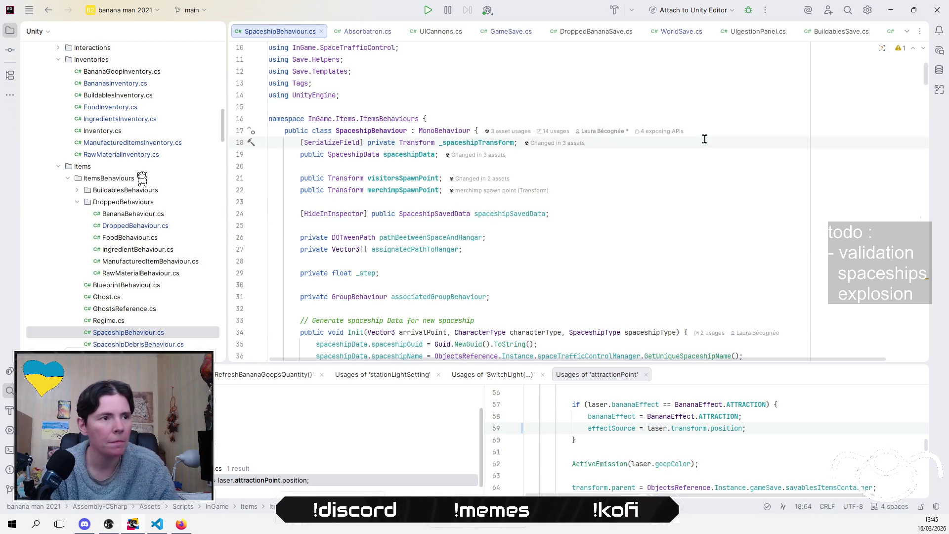
{"action": "key", "text": "Down"}
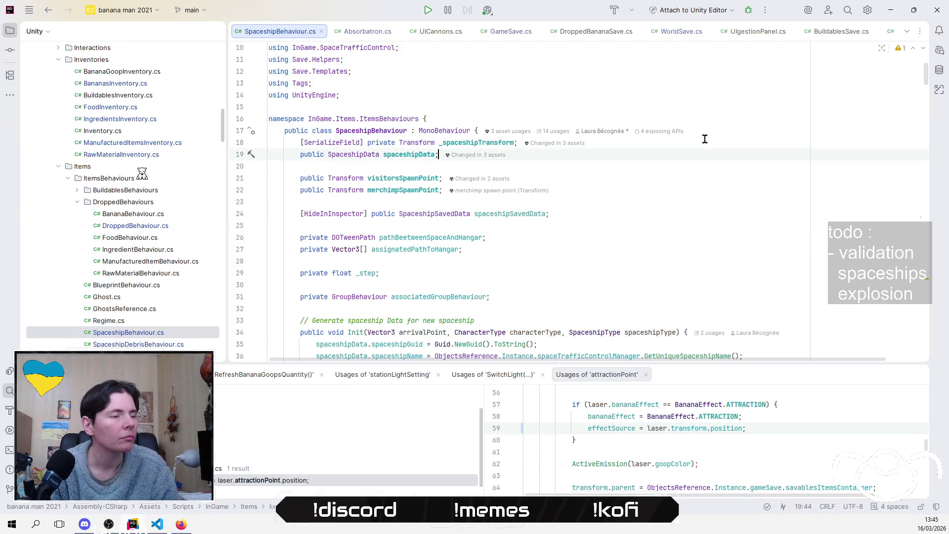
{"action": "key", "text": "Down"}
{"action": "key", "text": "Down"}
{"action": "key", "text": "Down"}
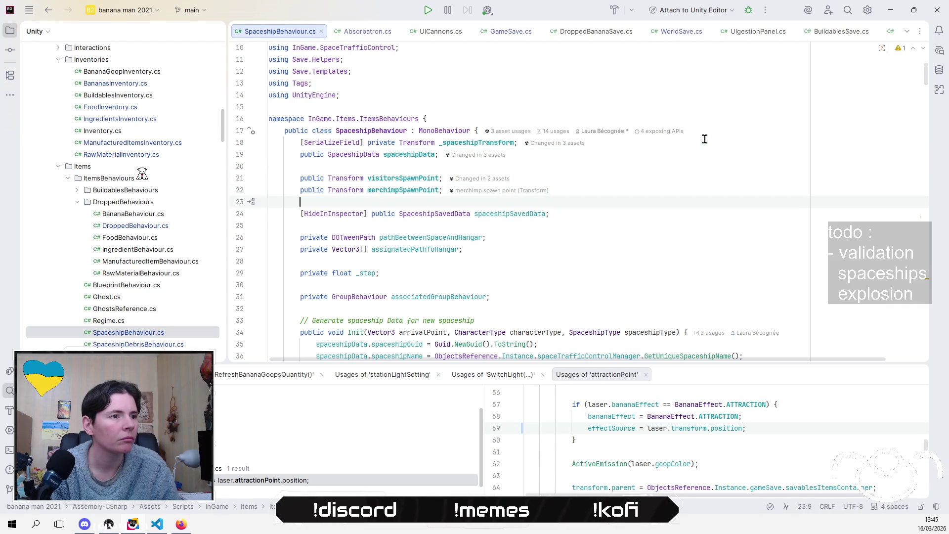
{"action": "key", "text": "Return"}
{"action": "key", "text": "Return"}
{"action": "key", "text": "Up"}
{"action": "type", "text": "[dis"}
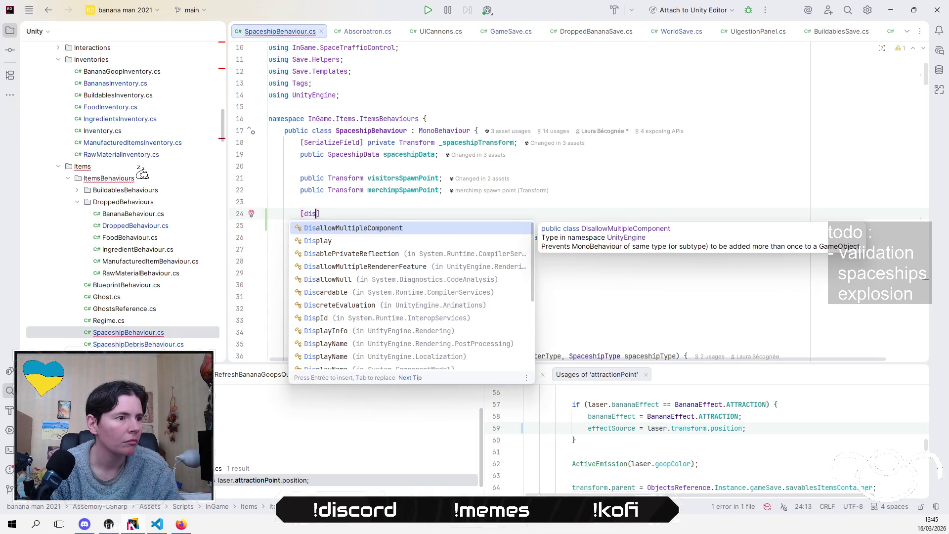
{"action": "key", "text": "BackSpace"}
{"action": "key", "text": "BackSpace"}
{"action": "key", "text": "BackSpace"}
{"action": "type", "text": "se"}
{"action": "key", "text": "Return"}
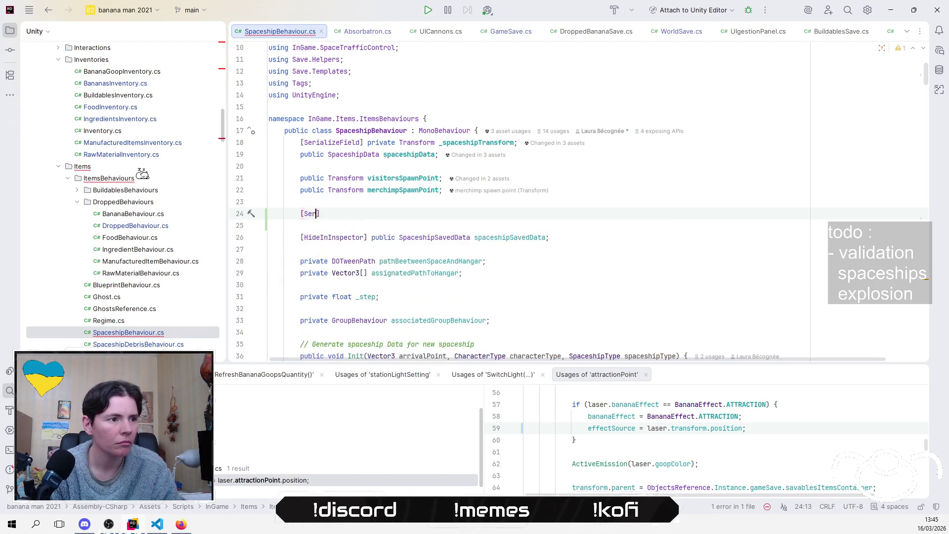
{"action": "type", "text": "private "}
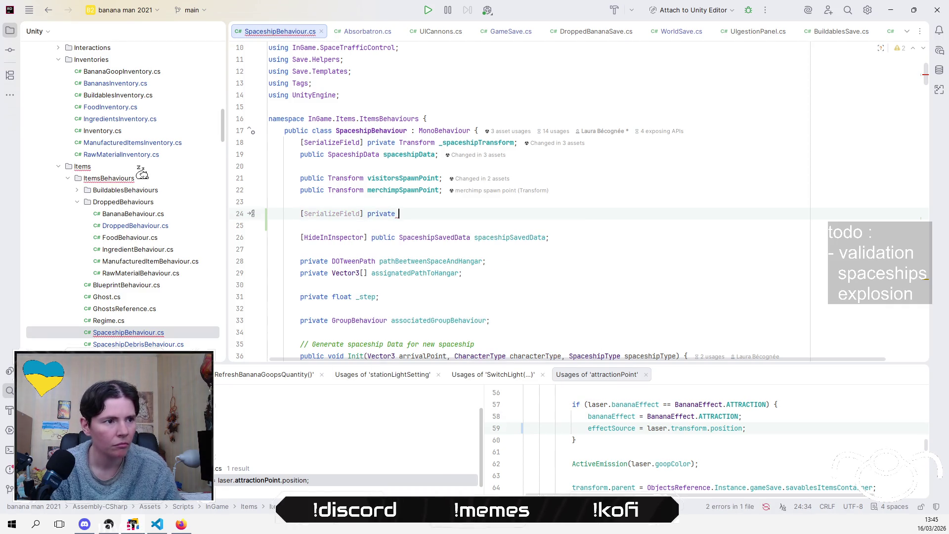
{"action": "type", "text": "GameO"}
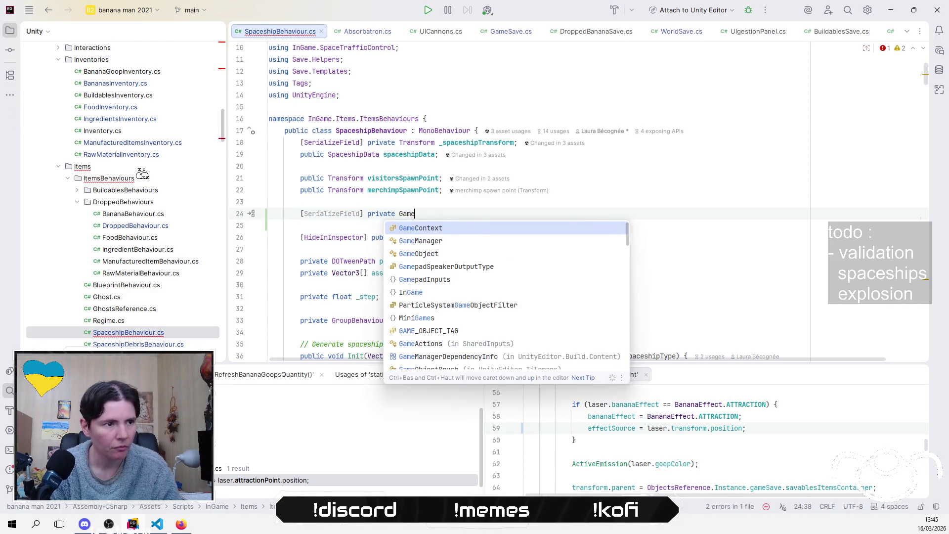
{"action": "key", "text": "Return"}
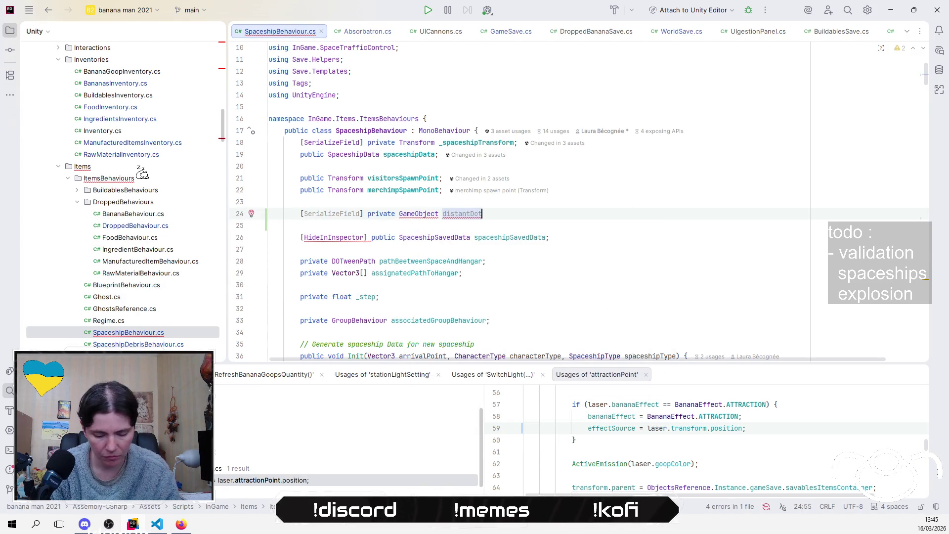
{"action": "type", "text": ";"}
- Scroll through the class methods and go into MoveOnElevatorToHangar
{"action": "scroll", "coordinate": [724, 176], "scroll_direction": "down", "scroll_amount": 6}
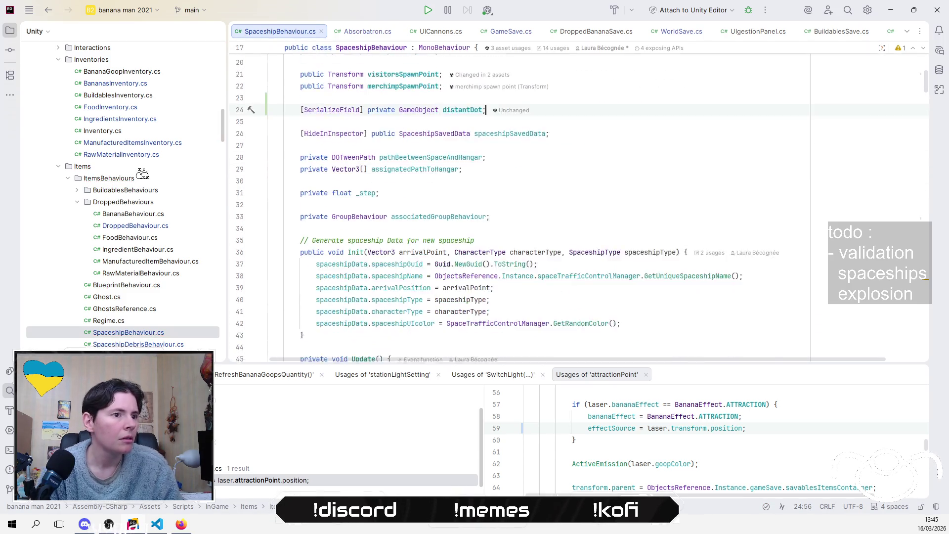
{"action": "left_click", "coordinate": [626, 237]}
{"action": "scroll", "coordinate": [626, 237], "scroll_direction": "down", "scroll_amount": 5}
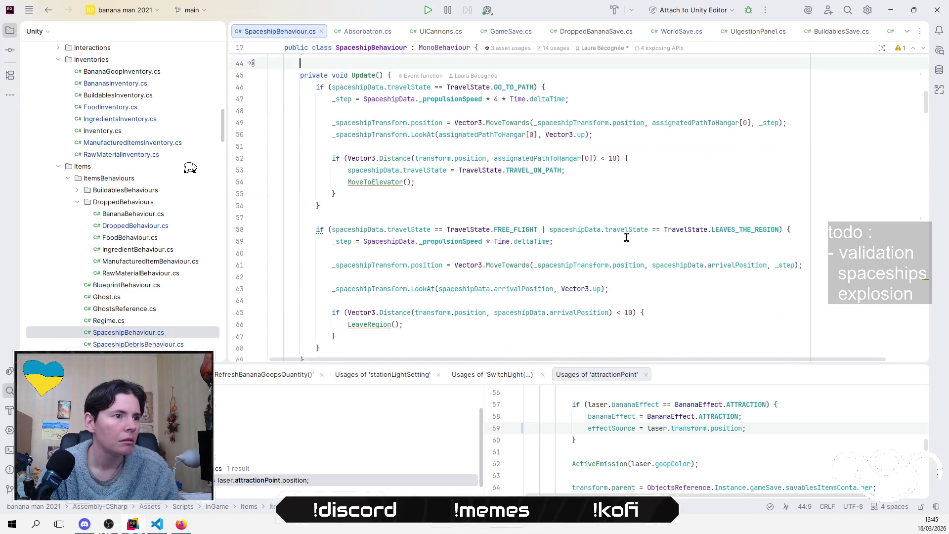
{"action": "scroll", "coordinate": [626, 238], "scroll_direction": "down", "scroll_amount": 5}
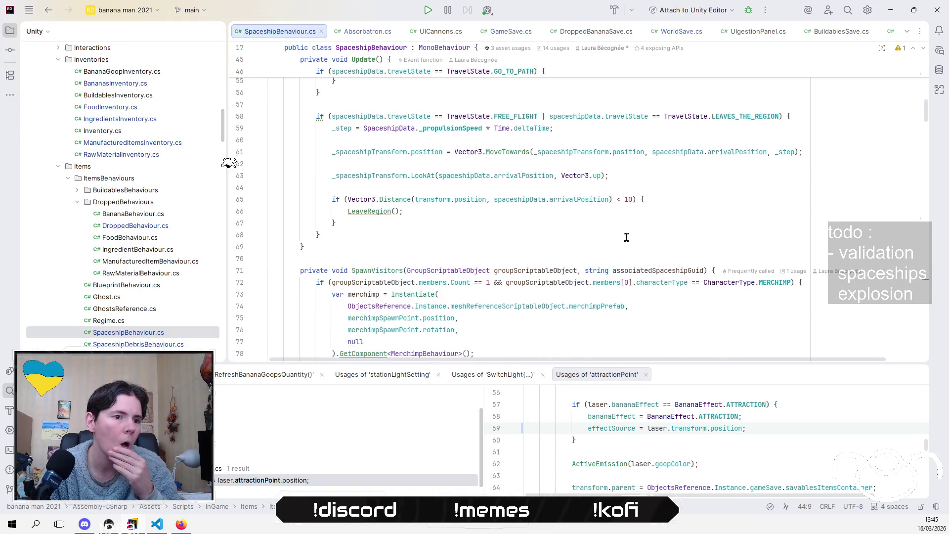
{"action": "scroll", "coordinate": [625, 237], "scroll_direction": "down", "scroll_amount": 15}
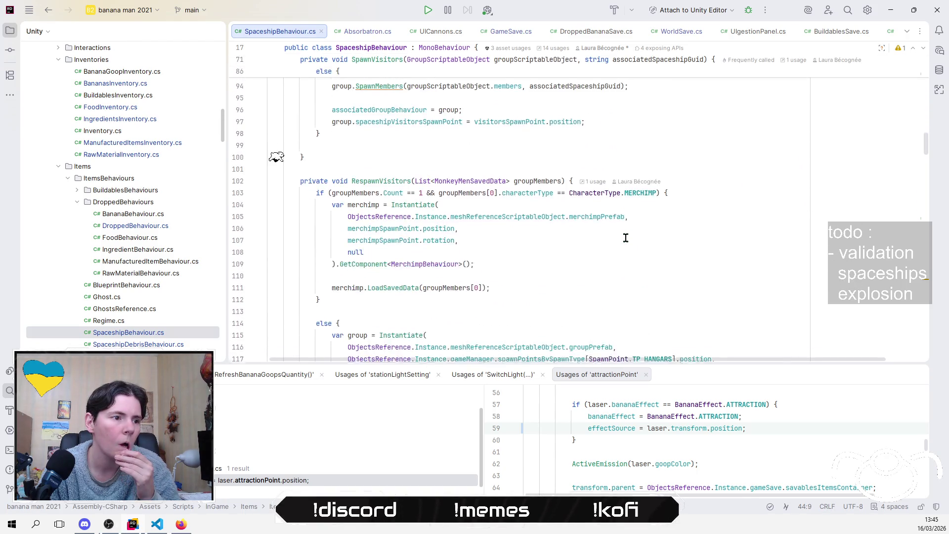
{"action": "scroll", "coordinate": [625, 238], "scroll_direction": "up", "scroll_amount": 18}
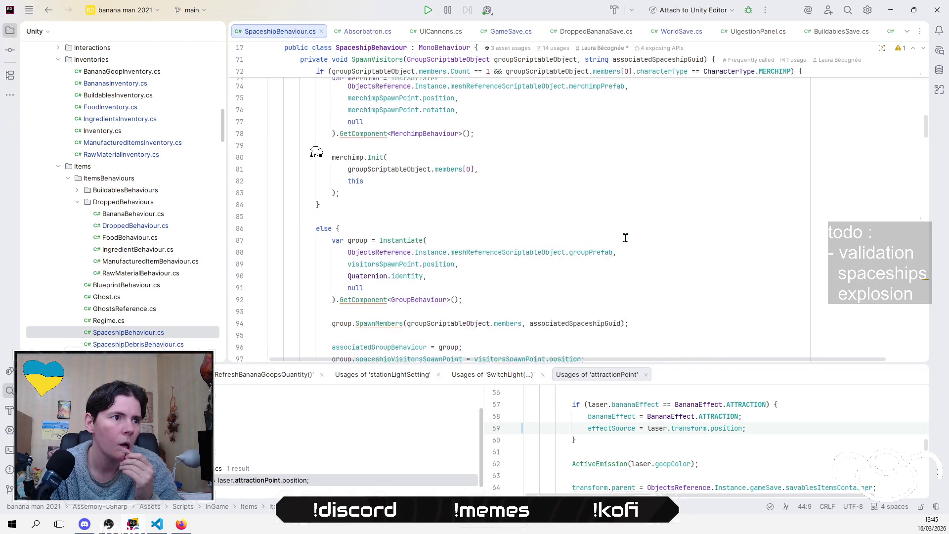
{"action": "scroll", "coordinate": [626, 238], "scroll_direction": "up", "scroll_amount": 4}
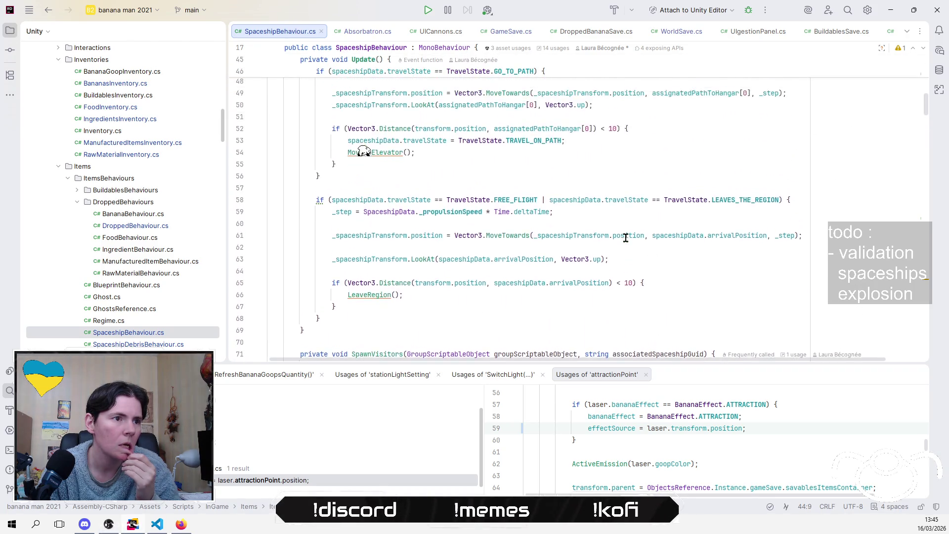
{"action": "scroll", "coordinate": [626, 238], "scroll_direction": "up", "scroll_amount": 7}
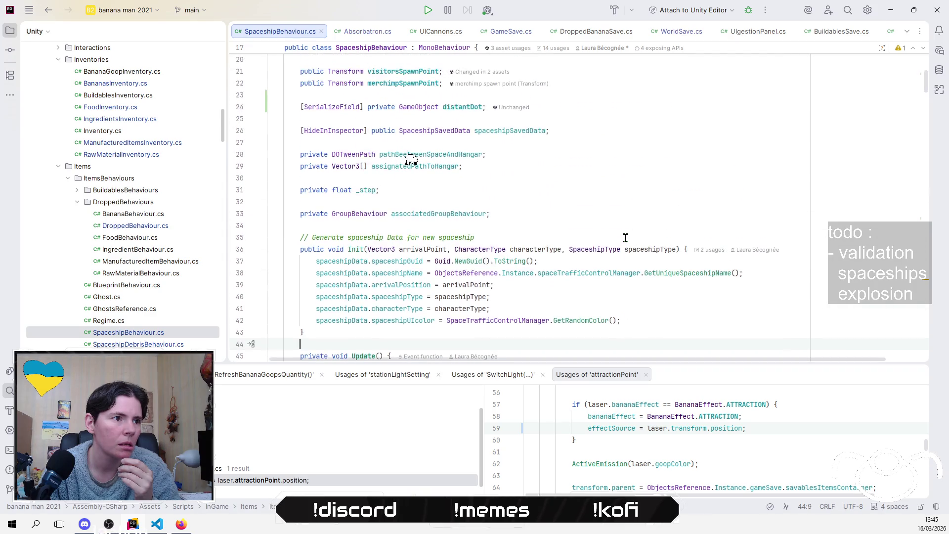
{"action": "scroll", "coordinate": [626, 238], "scroll_direction": "up", "scroll_amount": 7}
{"action": "scroll", "coordinate": [627, 237], "scroll_direction": "down", "scroll_amount": 20}
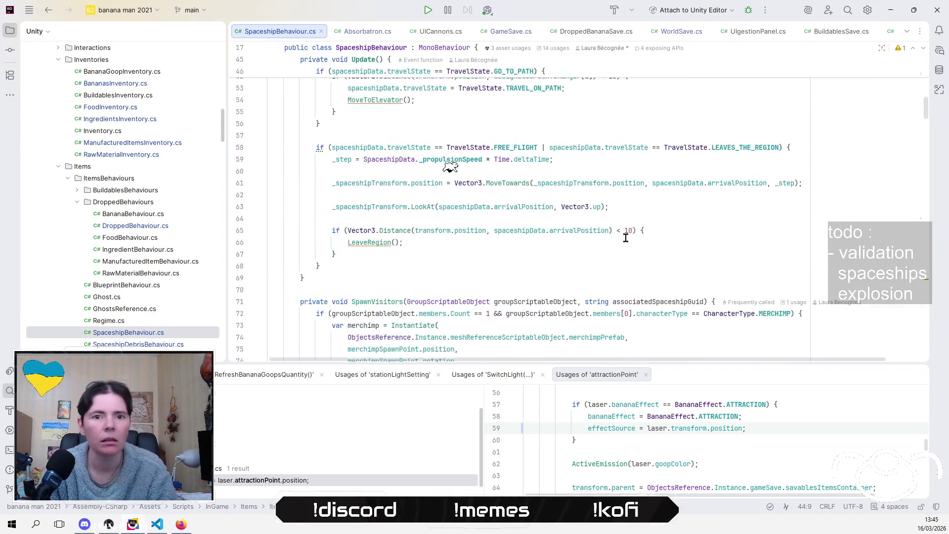
{"action": "scroll", "coordinate": [628, 237], "scroll_direction": "down", "scroll_amount": 8}
{"action": "scroll", "coordinate": [627, 237], "scroll_direction": "down", "scroll_amount": 5}
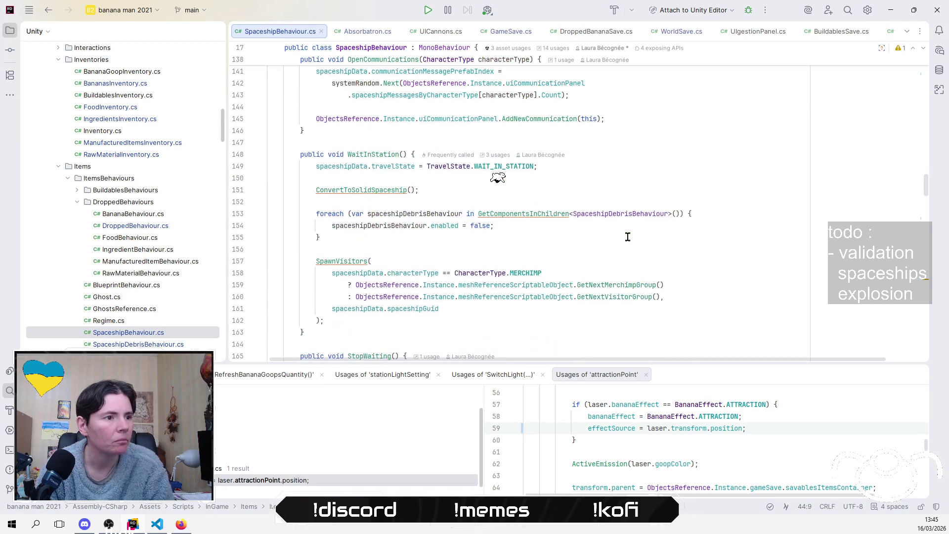
{"action": "scroll", "coordinate": [627, 237], "scroll_direction": "down", "scroll_amount": 5}
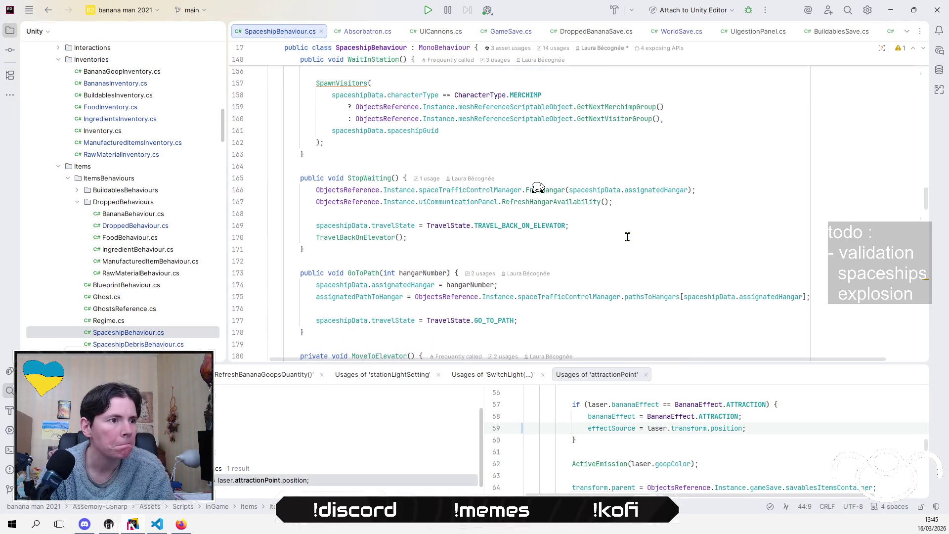
{"action": "scroll", "coordinate": [628, 237], "scroll_direction": "down", "scroll_amount": 6}
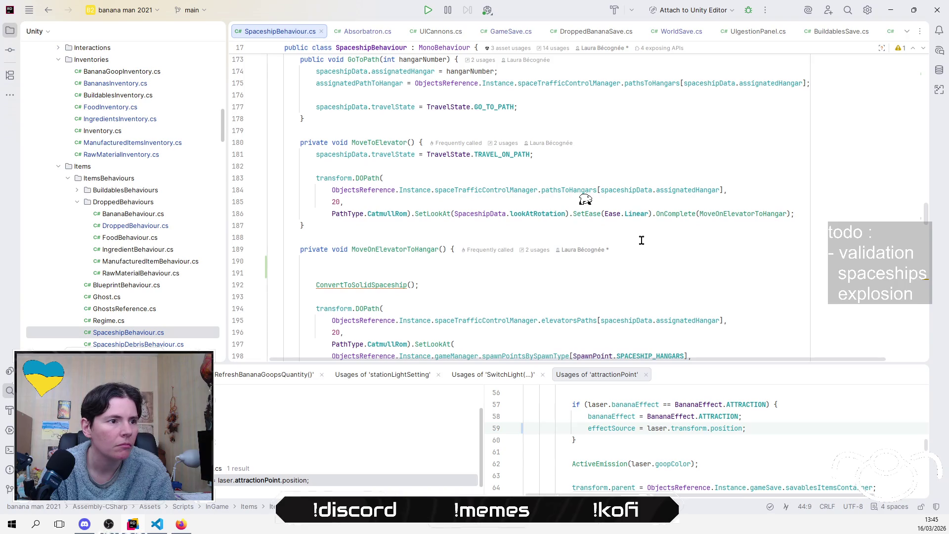
{"action": "left_click", "coordinate": [612, 269]}
- Add distantDot.SetActive(false); at the start of MoveOnElevatorToHangar and select that line
{"action": "key", "text": "Up"}
{"action": "type", "text": "distantDot.set"}
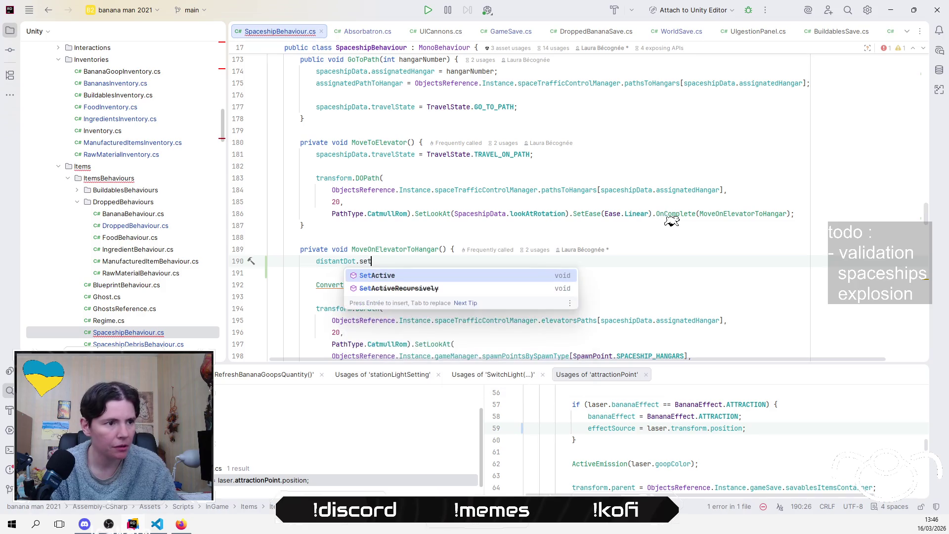
{"action": "key", "text": "Return"}
{"action": "type", "text": "f);"}
{"action": "key", "text": "Return"}
{"action": "key", "text": "Home"}
{"action": "key", "text": "Home"}
{"action": "key", "text": "shift+Down"}
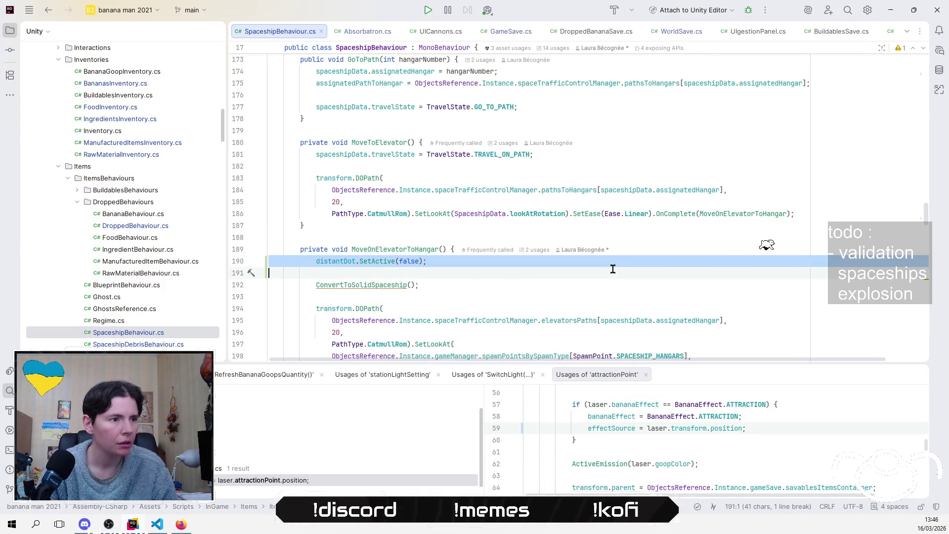
- Scroll past TravelBackOnElevator to the last statement of TravelBackToSpace
{"action": "scroll", "coordinate": [613, 269], "scroll_direction": "down", "scroll_amount": 2}
{"action": "scroll", "coordinate": [612, 268], "scroll_direction": "down", "scroll_amount": 1}
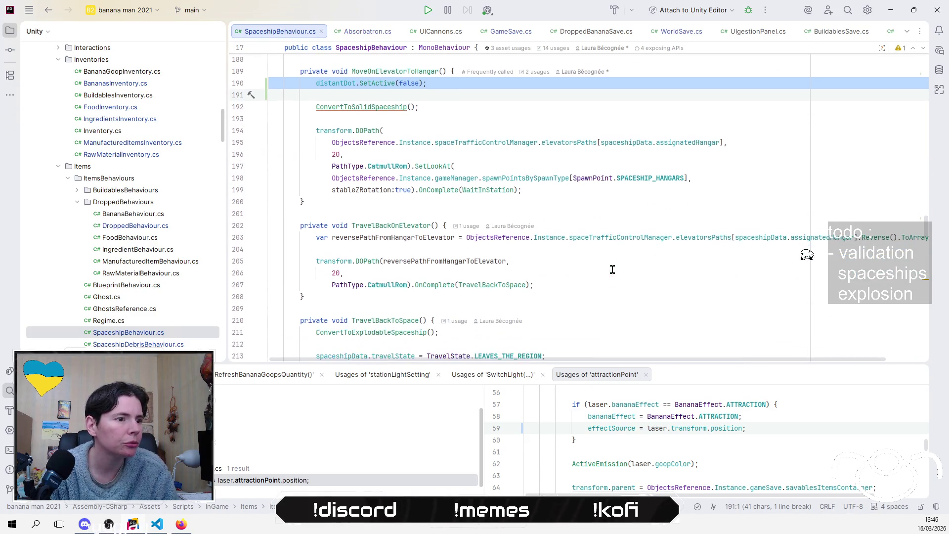
{"action": "scroll", "coordinate": [607, 282], "scroll_direction": "down", "scroll_amount": 1}
{"action": "left_click", "coordinate": [600, 284]}
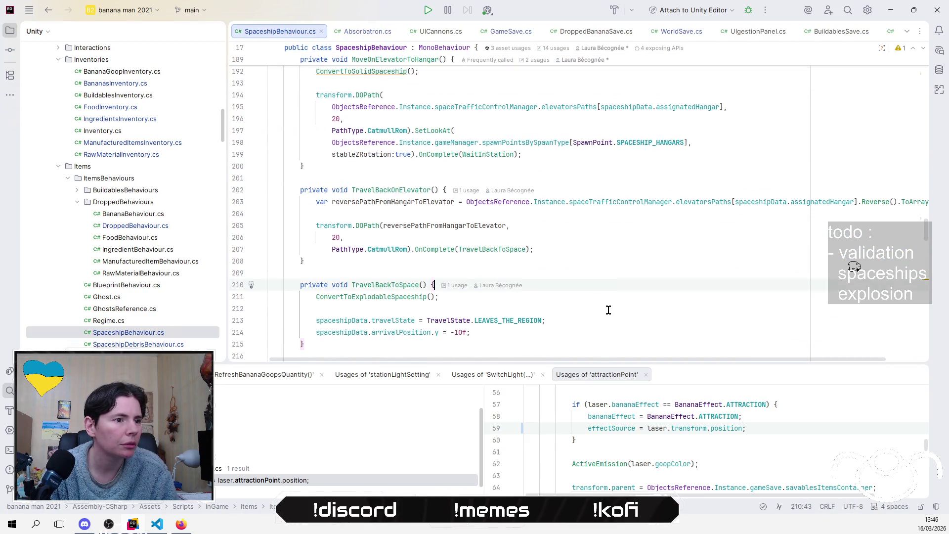
{"action": "scroll", "coordinate": [623, 302], "scroll_direction": "down", "scroll_amount": 1}
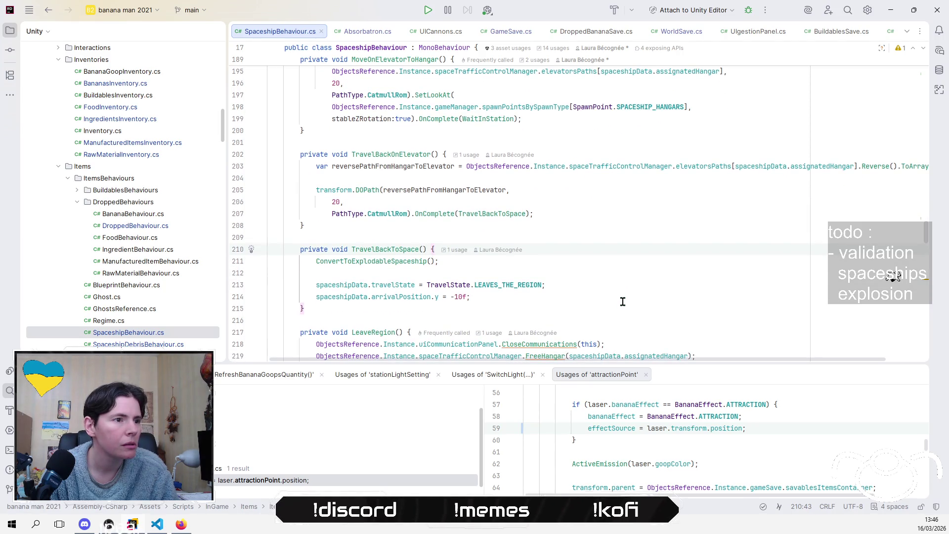
{"action": "scroll", "coordinate": [623, 302], "scroll_direction": "up", "scroll_amount": 1}
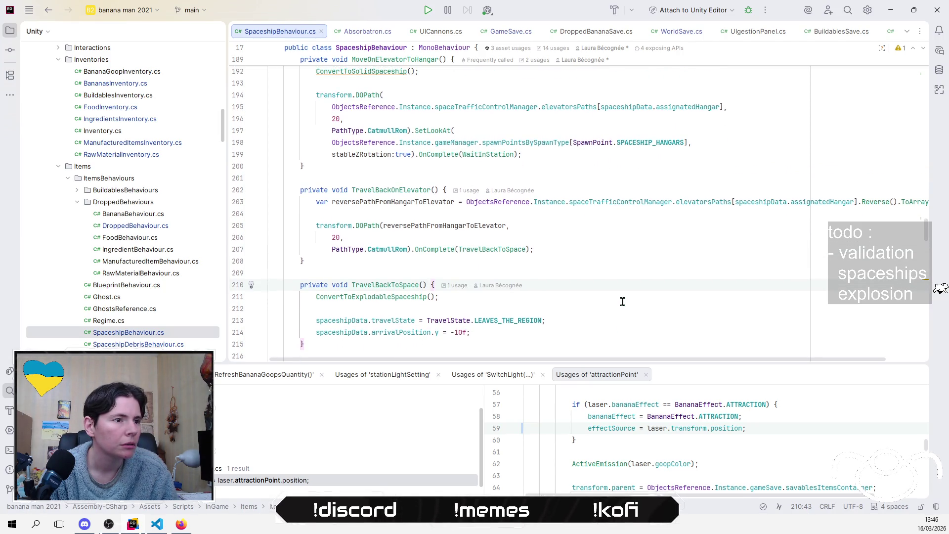
{"action": "left_click", "coordinate": [604, 186]}
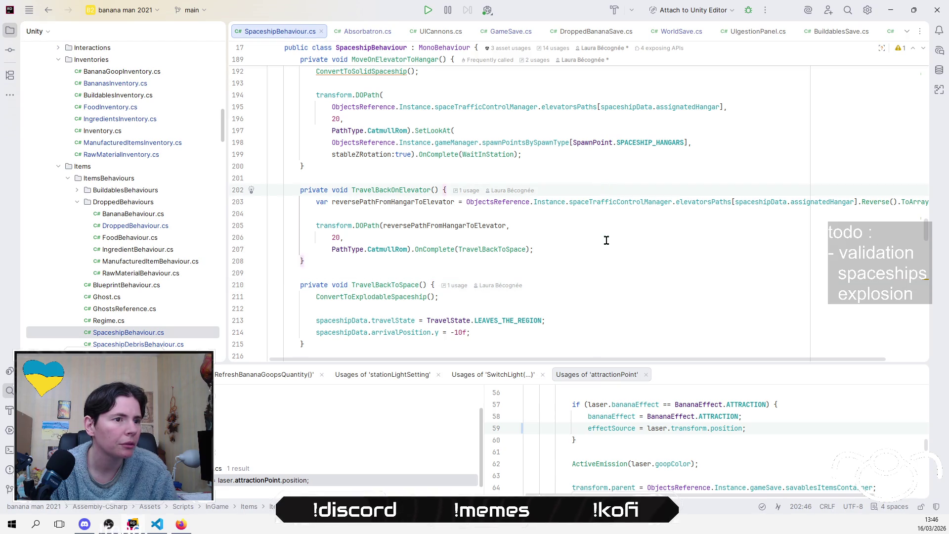
{"action": "left_click", "coordinate": [592, 248]}
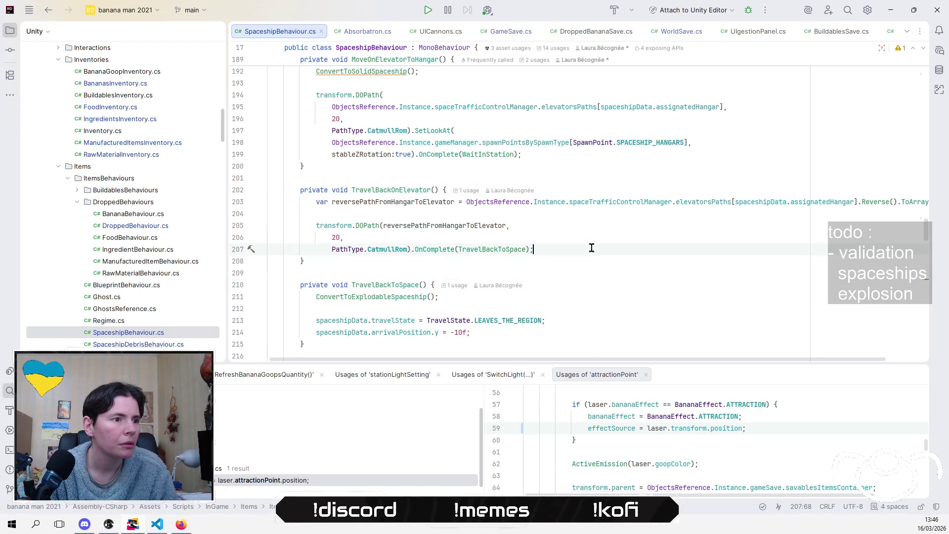
{"action": "scroll", "coordinate": [592, 248], "scroll_direction": "down", "scroll_amount": 2}
{"action": "left_click", "coordinate": [554, 265]}
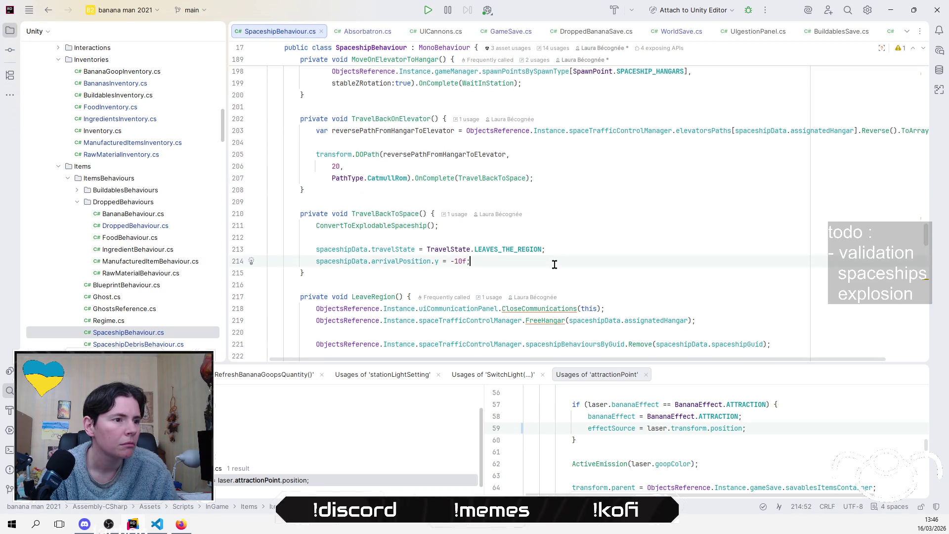
- Add distantDot.SetActive(true); at the end of TravelBackToSpace
{"action": "key", "text": "Return"}
{"action": "key", "text": "Return"}
{"action": "type", "text": "distantDot.SetActive(false);"}
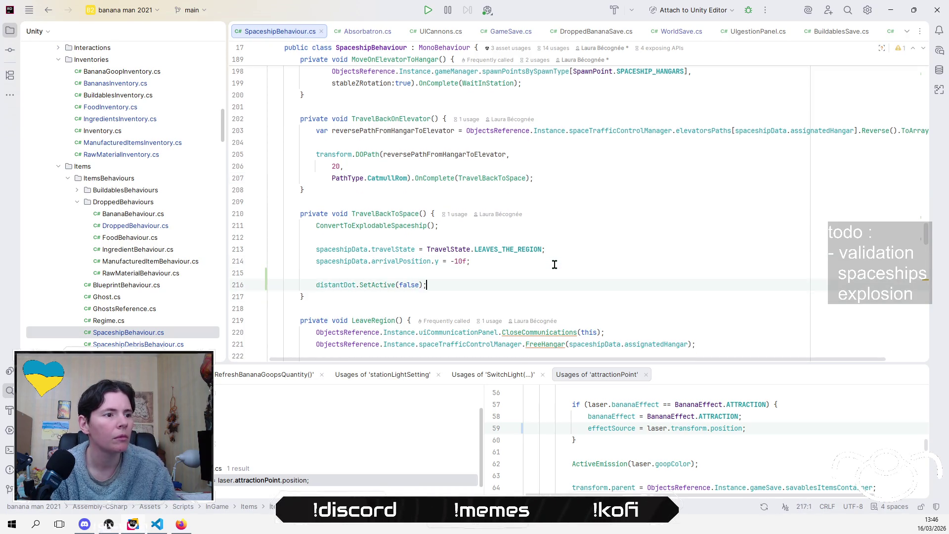
{"action": "key", "text": "Left"}
{"action": "key", "text": "BackSpace"}
{"action": "key", "text": "BackSpace"}
{"action": "key", "text": "BackSpace"}
{"action": "type", "text": "tr"}
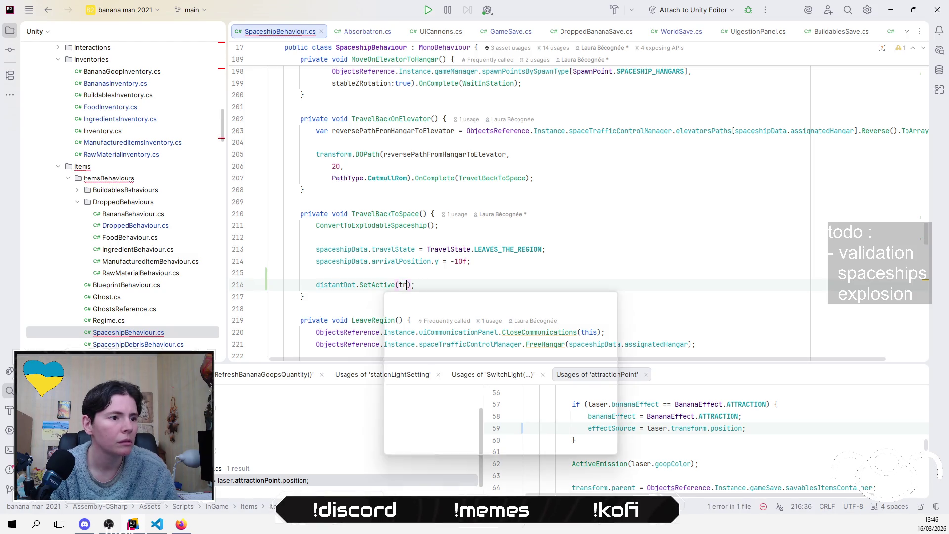
{"action": "key", "text": "Return"}
- Review the code down through LeaveRegion, then switch to Unity and deselect the orange spaceship
{"action": "left_click", "coordinate": [575, 273]}
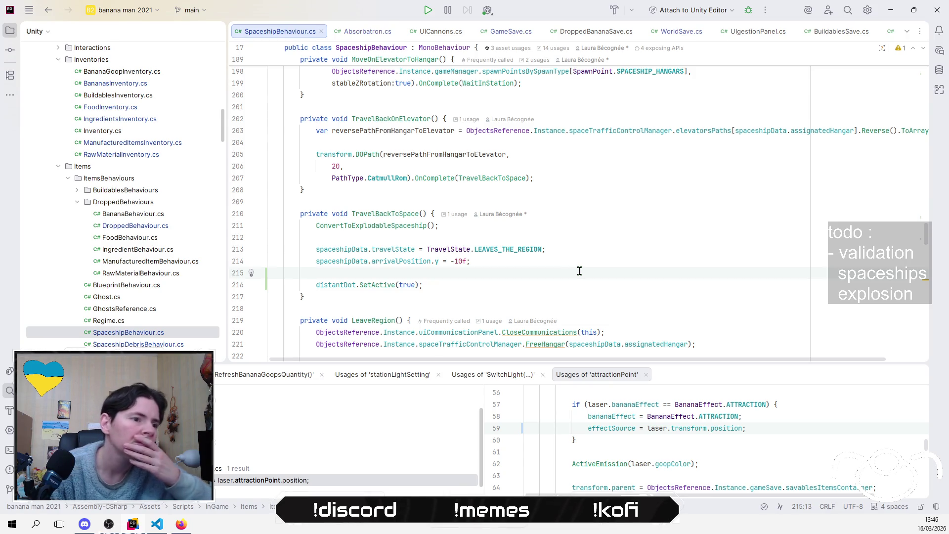
{"action": "scroll", "coordinate": [665, 290], "scroll_direction": "down", "scroll_amount": 3}
{"action": "left_click", "coordinate": [666, 289]}
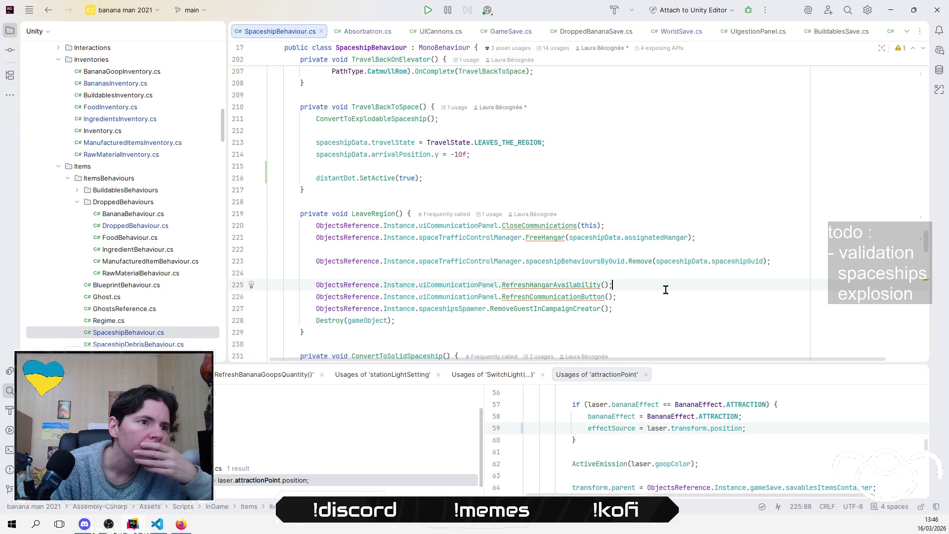
{"action": "scroll", "coordinate": [666, 290], "scroll_direction": "down", "scroll_amount": 2}
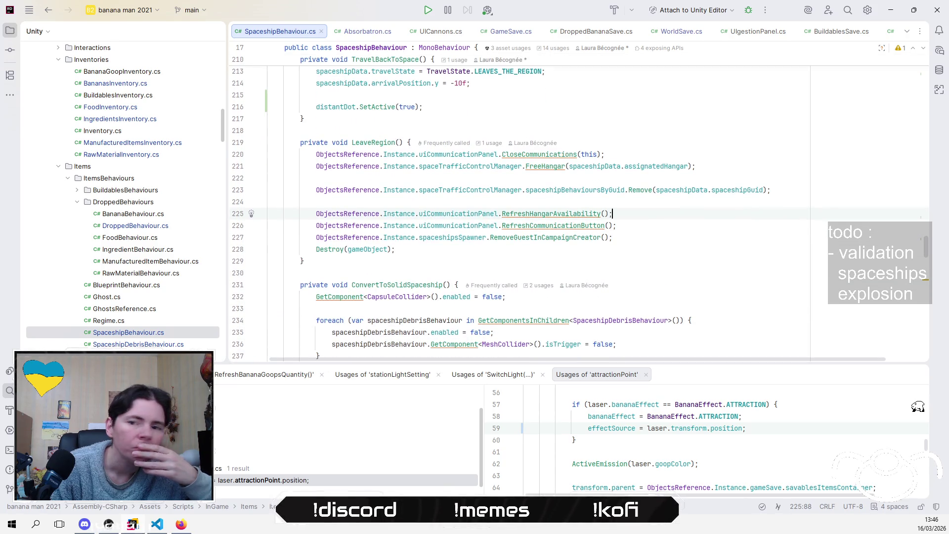
{"action": "key", "text": "alt+Tab"}
{"action": "left_click", "coordinate": [188, 394]}
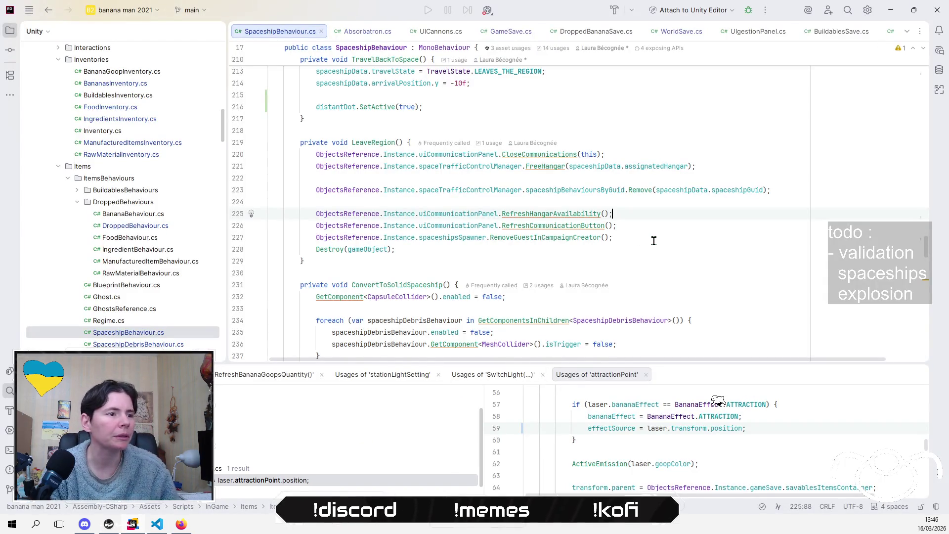
- Back in Rider, scroll to the distantDot.SetActive line in MoveOnElevatorToHangar
{"action": "left_click", "coordinate": [654, 239]}
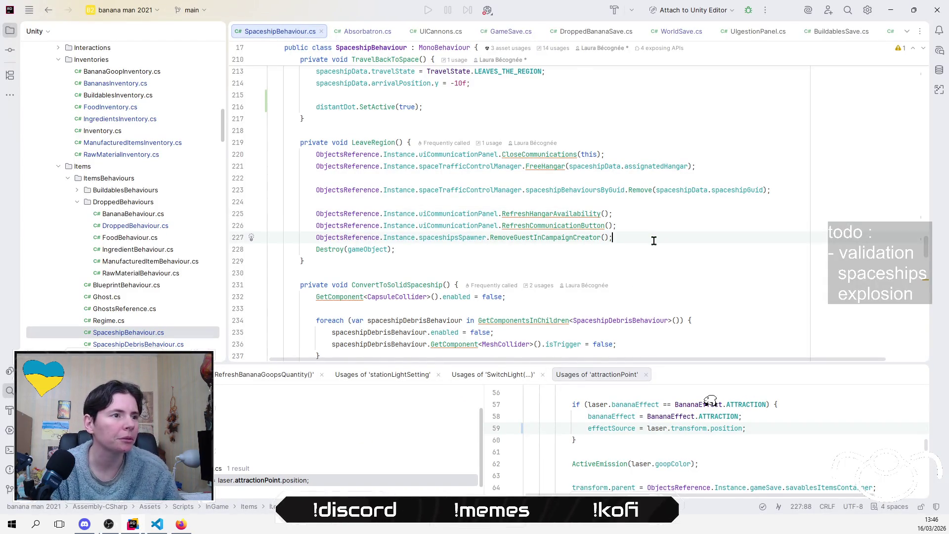
{"action": "scroll", "coordinate": [654, 241], "scroll_direction": "down", "scroll_amount": 2}
{"action": "scroll", "coordinate": [654, 240], "scroll_direction": "down", "scroll_amount": 3}
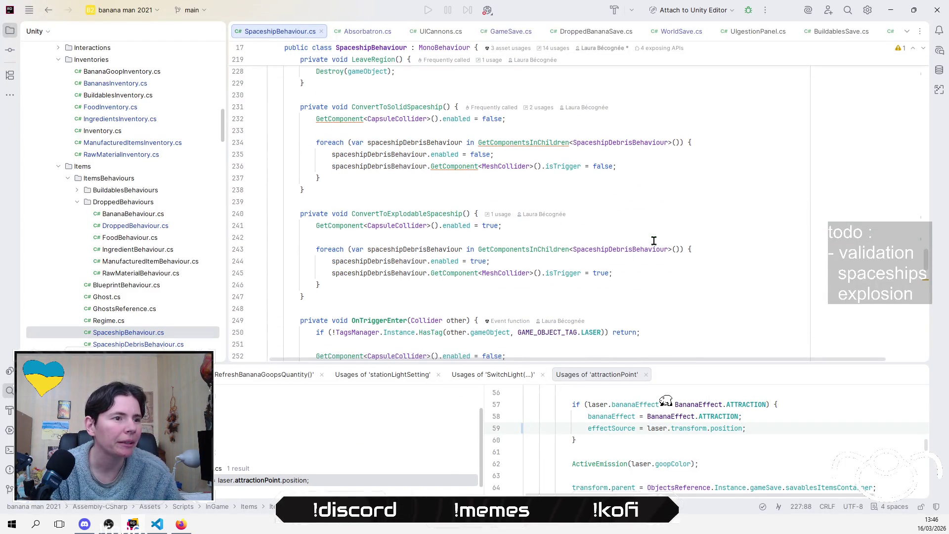
{"action": "scroll", "coordinate": [654, 240], "scroll_direction": "up", "scroll_amount": 10}
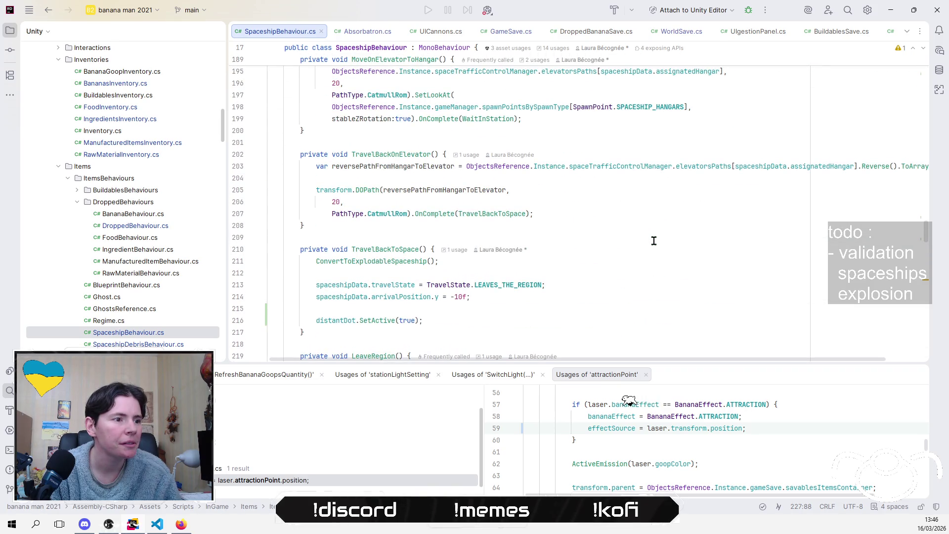
{"action": "left_click", "coordinate": [504, 320]}
{"action": "scroll", "coordinate": [506, 318], "scroll_direction": "up", "scroll_amount": 5}
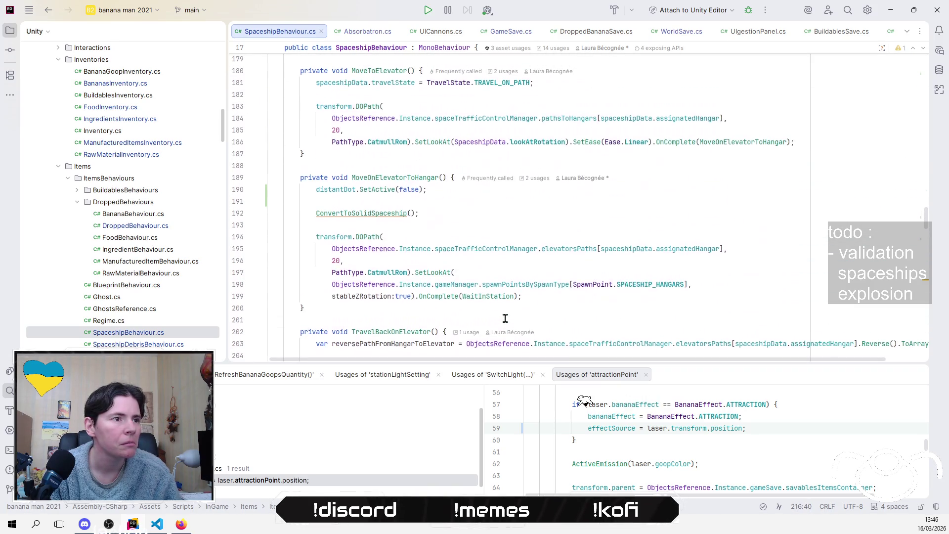
- Add '// TODO : remove when the overlay on the cannon camera is done' after the hide-dot line
{"action": "scroll", "coordinate": [504, 318], "scroll_direction": "up", "scroll_amount": 6}
{"action": "scroll", "coordinate": [497, 304], "scroll_direction": "down", "scroll_amount": 4}
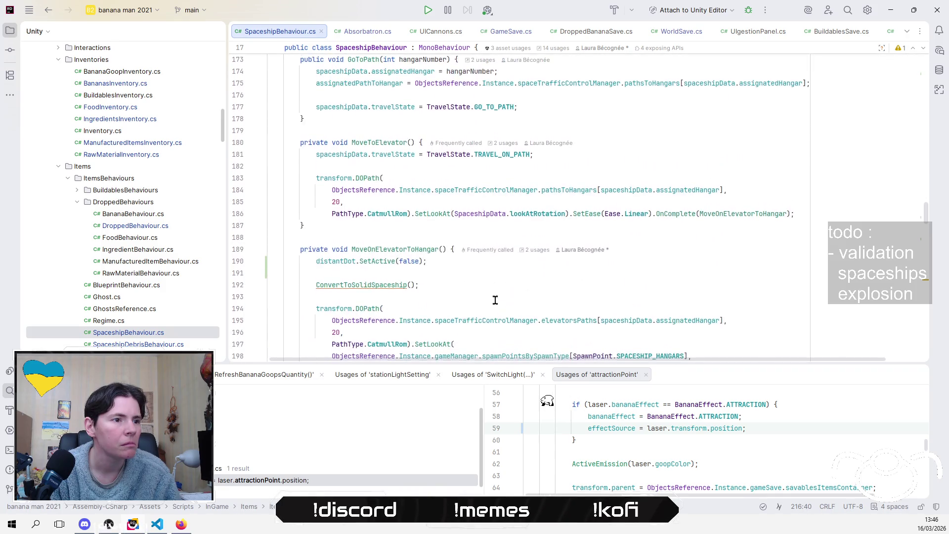
{"action": "left_click", "coordinate": [496, 265]}
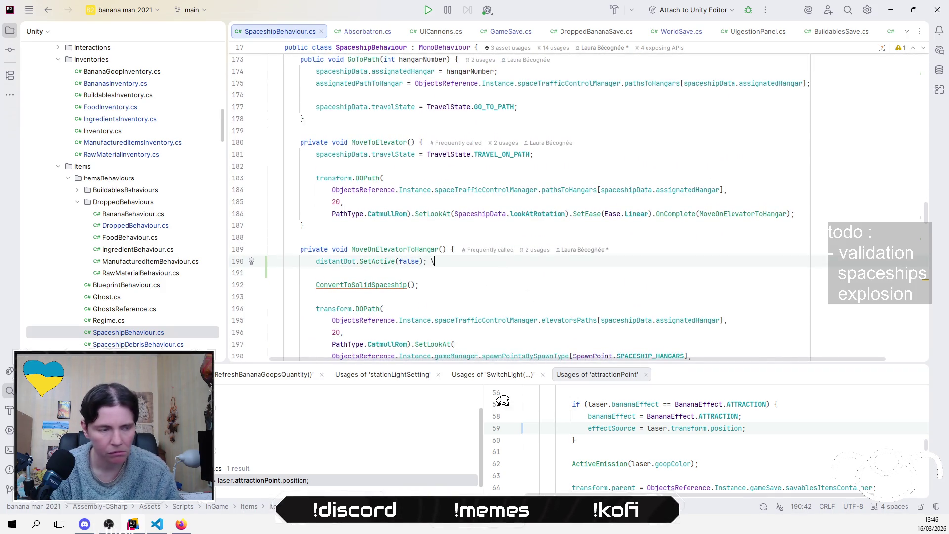
{"action": "type", "text": "\\"}
{"action": "type", "text": "// TODO ,"}
{"action": "key", "text": "BackSpace"}
{"action": "key", "text": "BackSpace"}
{"action": "type", "text": "the n"}
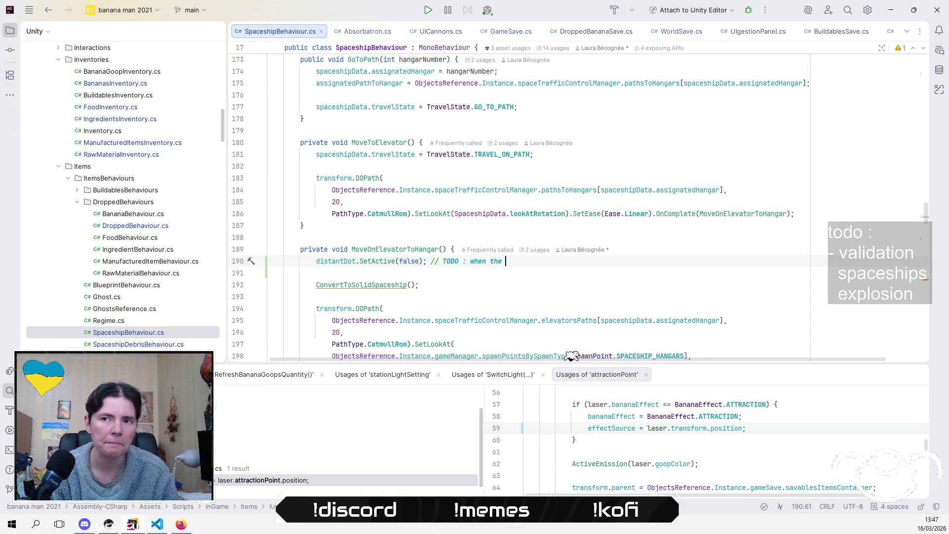
{"action": "key", "text": "Down"}
{"action": "key", "text": "Up"}
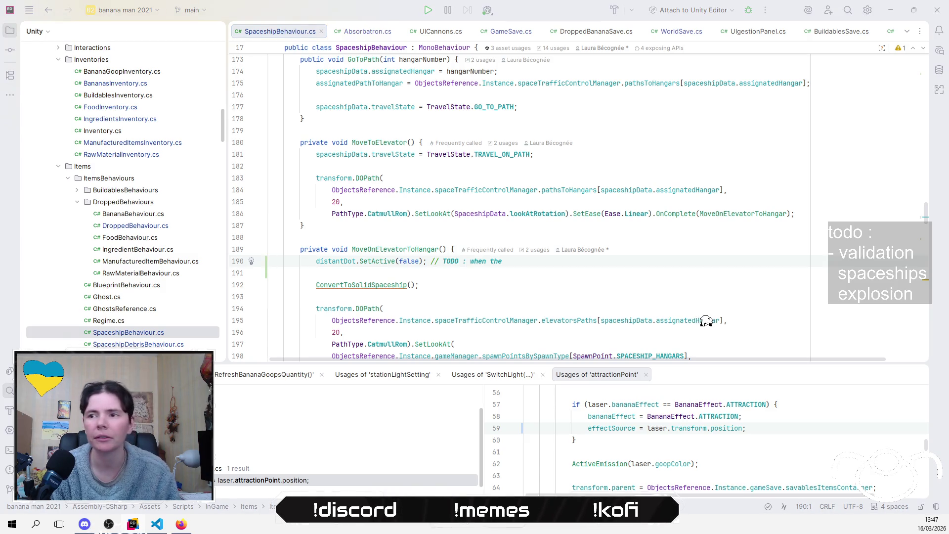
{"action": "key", "text": "alt+Tab"}
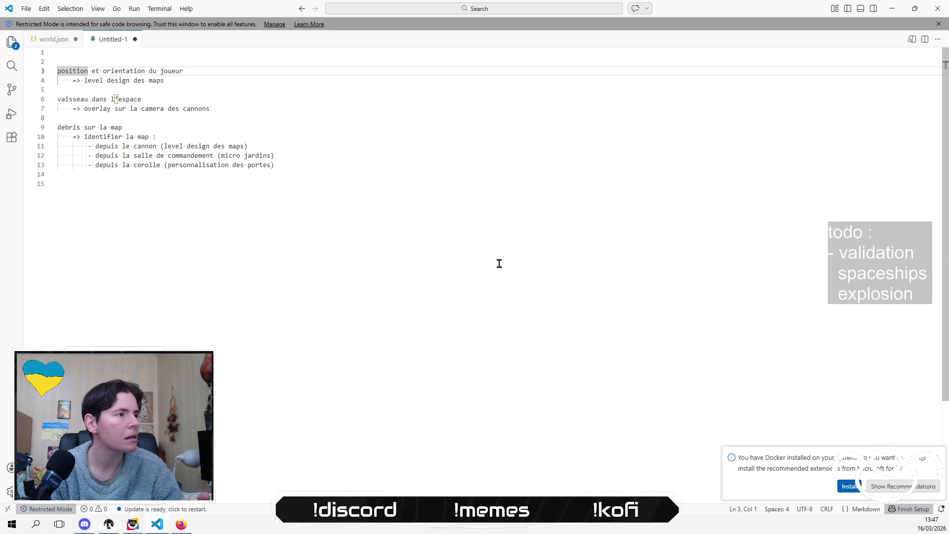
{"action": "key", "text": "alt+Tab"}
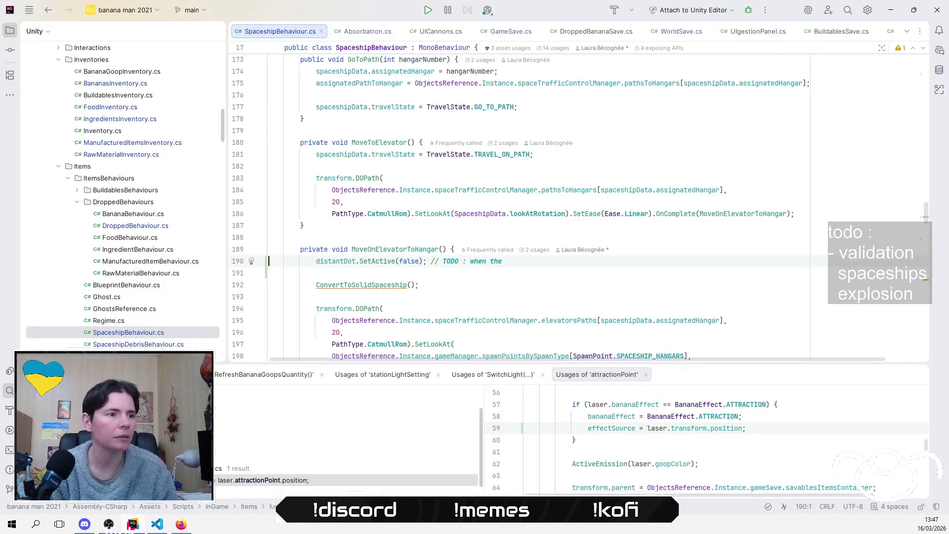
{"action": "type", "text": " ov"}
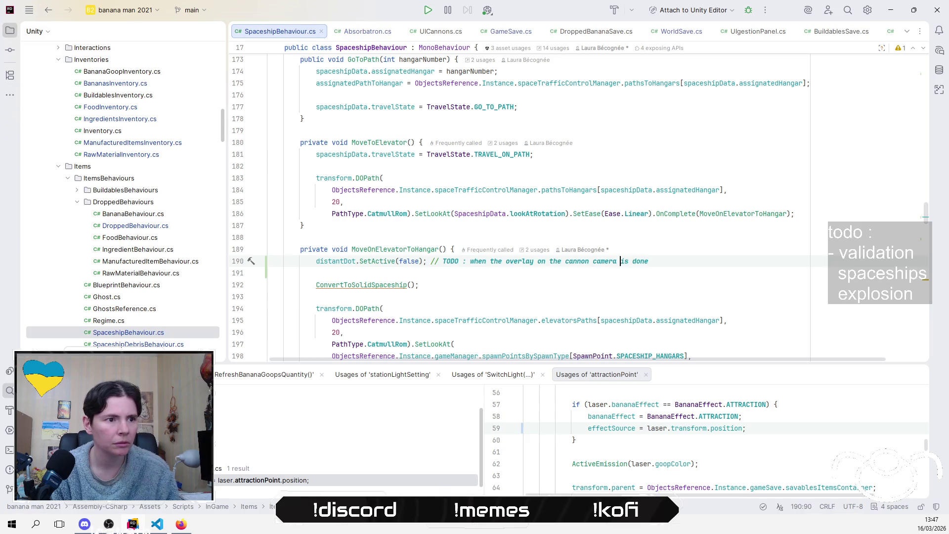
{"action": "type", "text": "remove"}
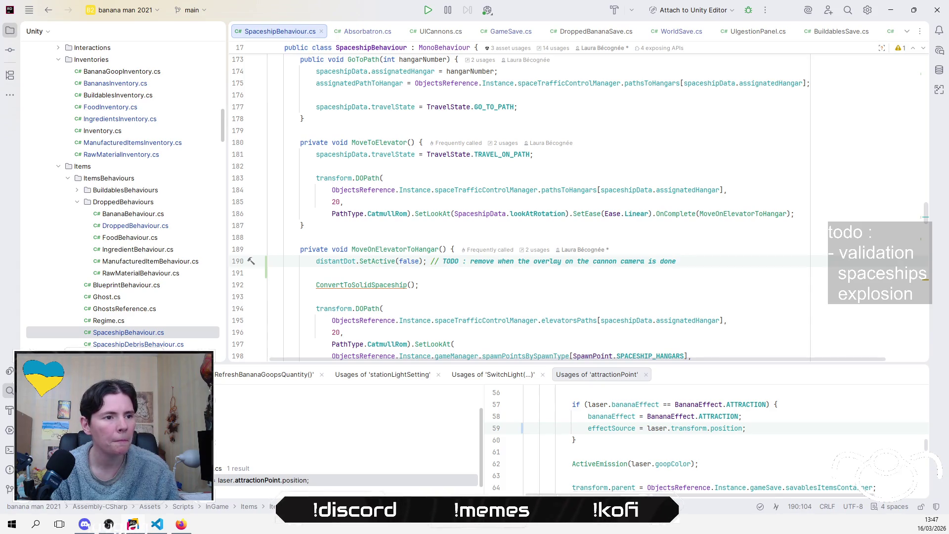
- Copy the TODO comment onto the show-dot line 216, then switch to Unity
{"action": "left_click", "coordinate": [320, 261]}
{"action": "left_click_drag", "start_coordinate": [427, 261], "coordinate": [676, 261]}
{"action": "key", "text": "ctrl+c"}
{"action": "scroll", "coordinate": [514, 252], "scroll_direction": "down", "scroll_amount": 5}
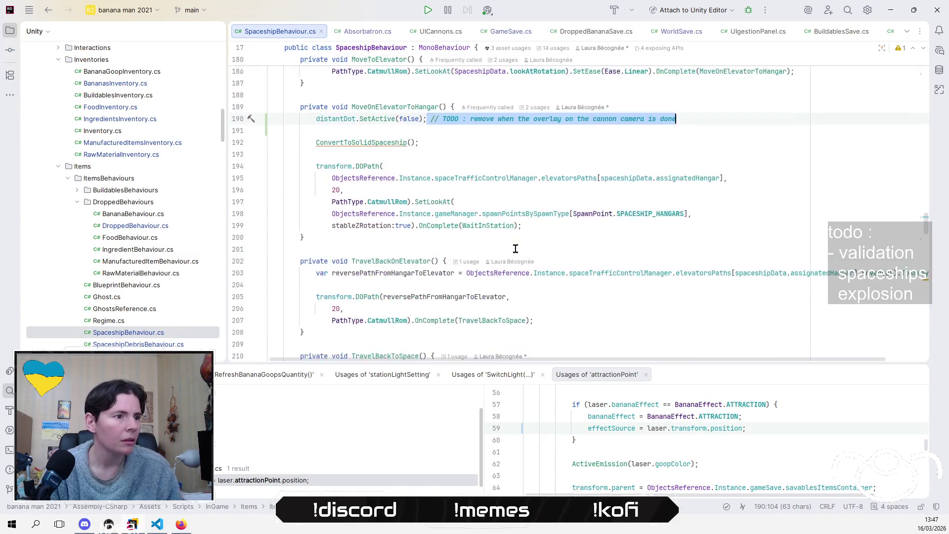
{"action": "left_click", "coordinate": [600, 239]}
{"action": "scroll", "coordinate": [601, 242], "scroll_direction": "down", "scroll_amount": 2}
{"action": "left_click", "coordinate": [602, 214]}
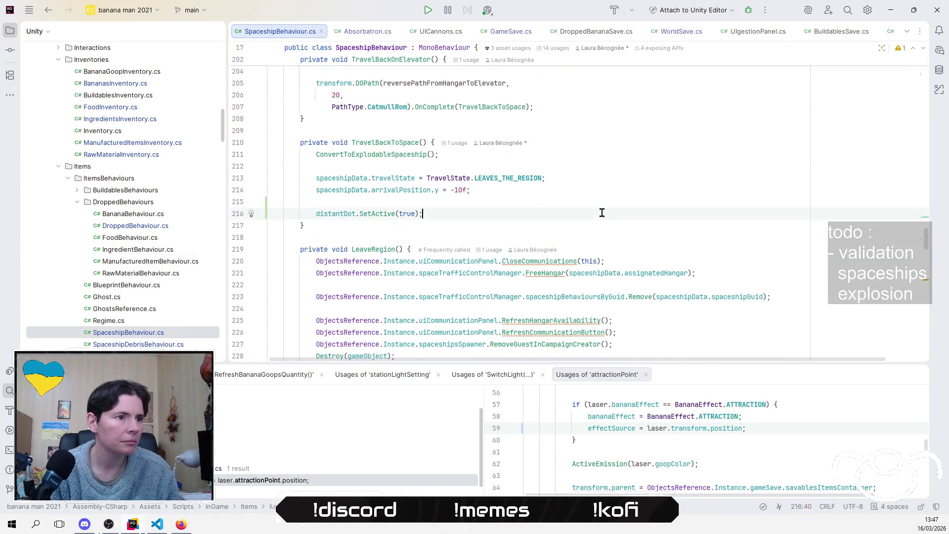
{"action": "key", "text": "ctrl+v"}
{"action": "left_click", "coordinate": [625, 199]}
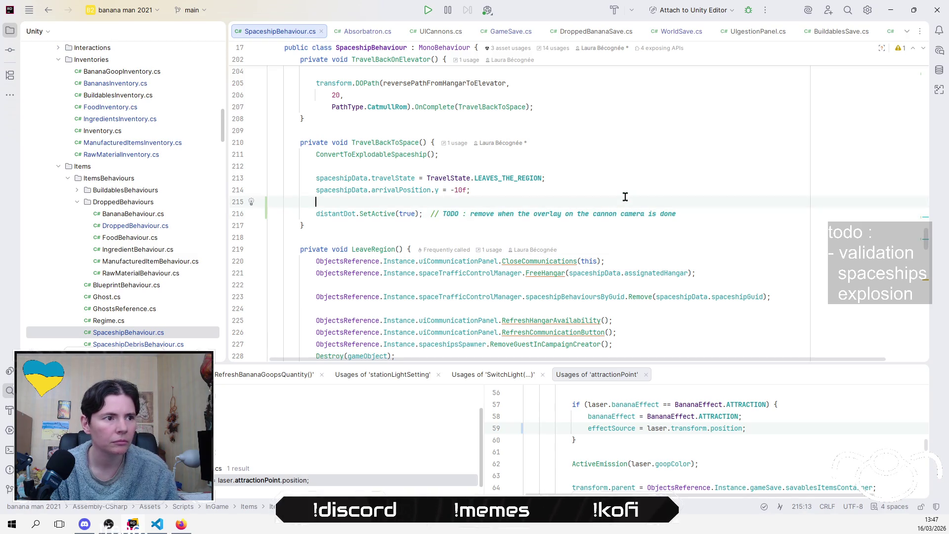
{"action": "key", "text": "alt+Tab"}
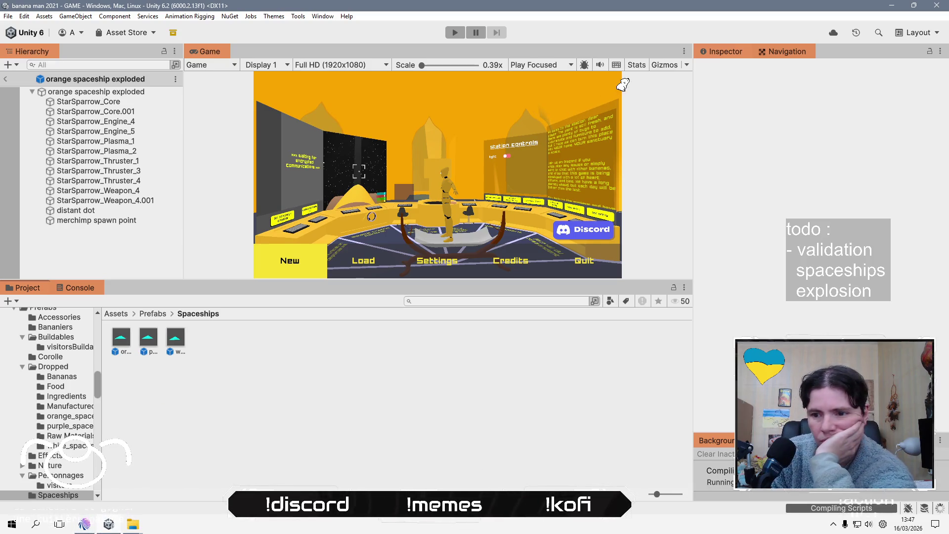
- Widen the stream chat's viewer list, then assign the orange ship's distant dot to its Distant Dot field
{"action": "left_click", "coordinate": [85, 524]}
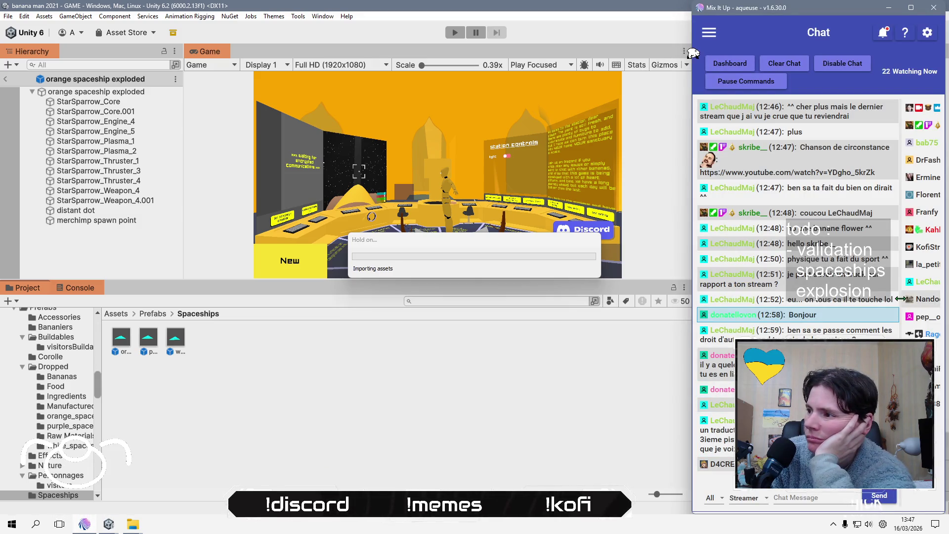
{"action": "mouse_move", "coordinate": [894, 298]}
{"action": "left_mouse_down"}
{"action": "mouse_move", "coordinate": [878, 288]}
{"action": "mouse_move", "coordinate": [901, 288]}
{"action": "left_mouse_up"}
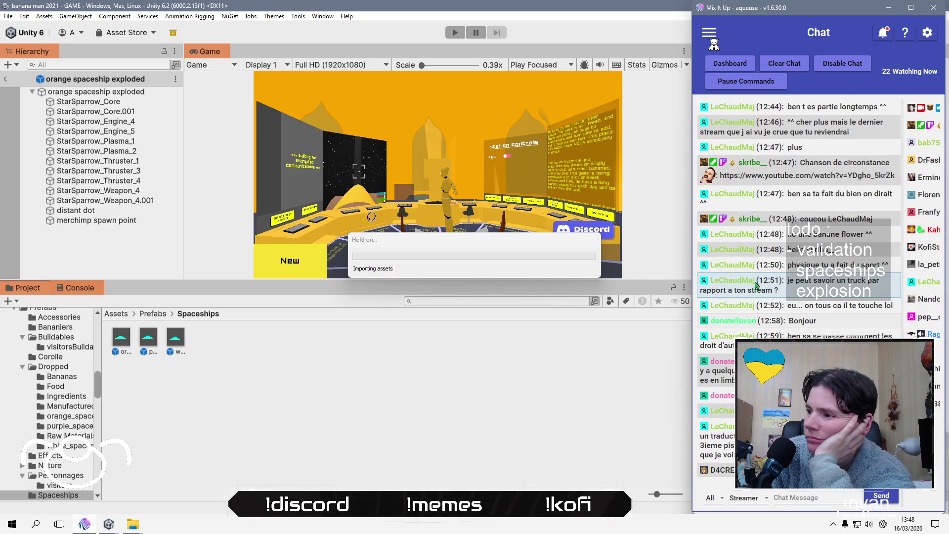
{"action": "left_click", "coordinate": [120, 341]}
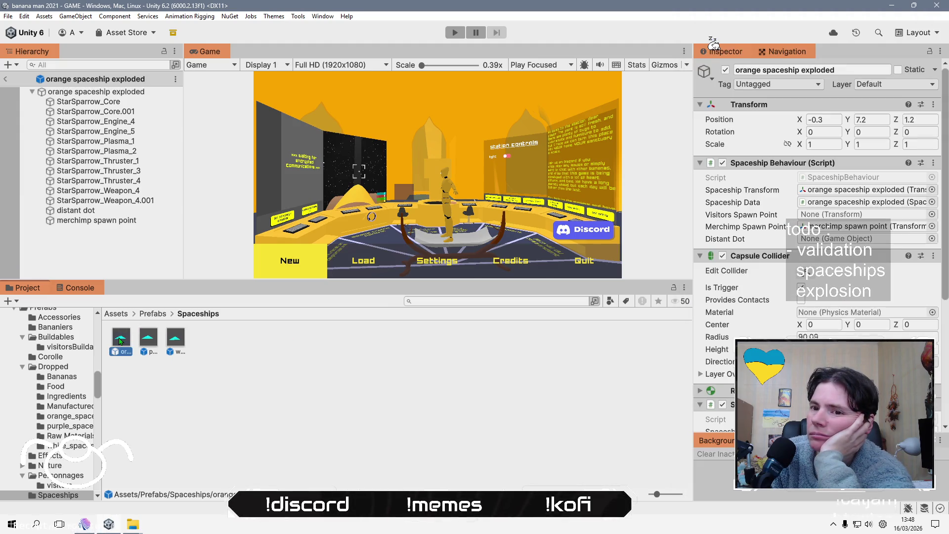
{"action": "scroll", "coordinate": [756, 325], "scroll_direction": "down", "scroll_amount": 8}
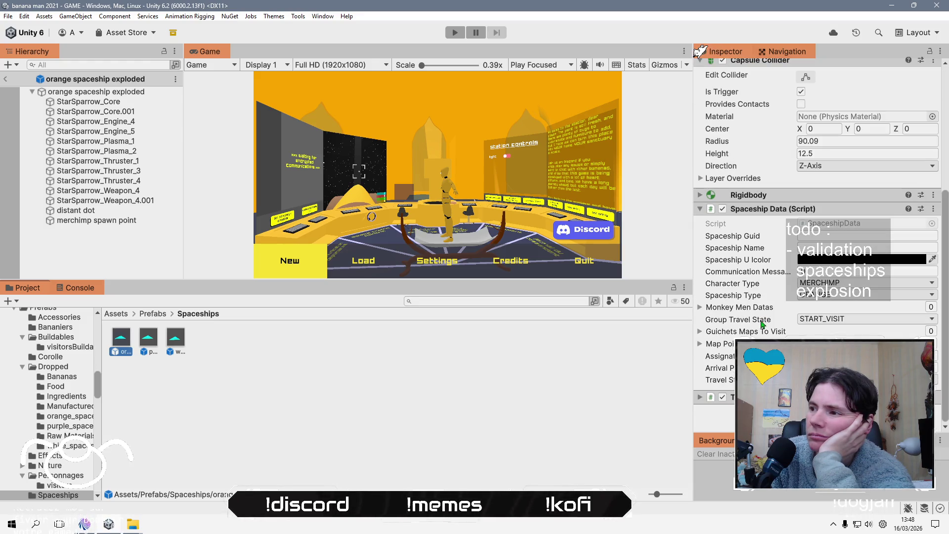
{"action": "scroll", "coordinate": [762, 324], "scroll_direction": "up", "scroll_amount": 8}
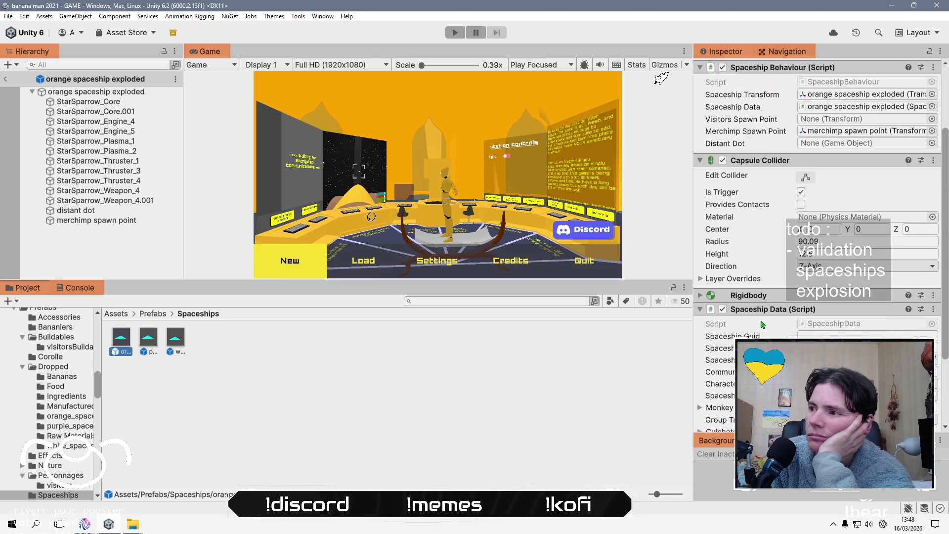
{"action": "mouse_move", "coordinate": [75, 210]}
{"action": "left_mouse_down"}
{"action": "mouse_move", "coordinate": [741, 255]}
{"action": "mouse_move", "coordinate": [839, 246]}
{"action": "left_mouse_up"}
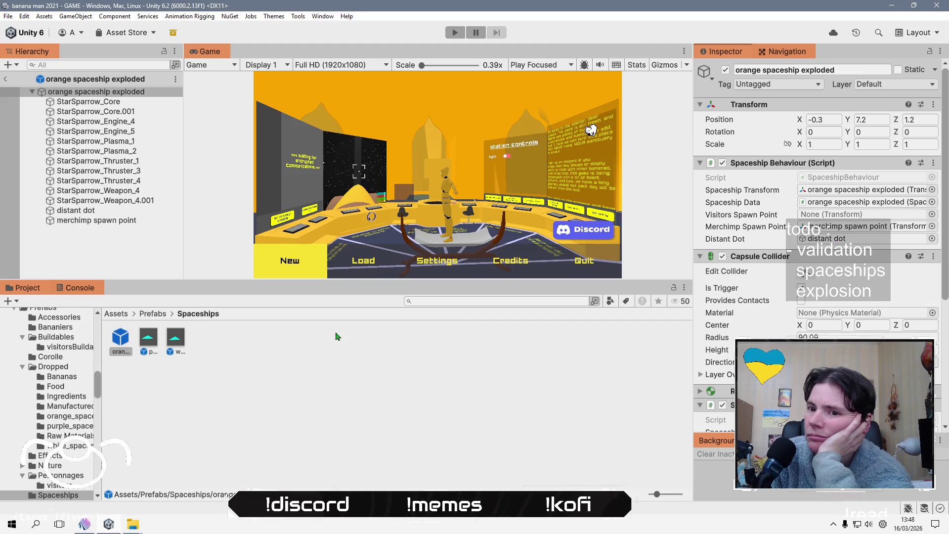
- Open the purple and white spaceship prefabs, assign the white ship's distant dot, and return to GAME
{"action": "double_click", "coordinate": [148, 337]}
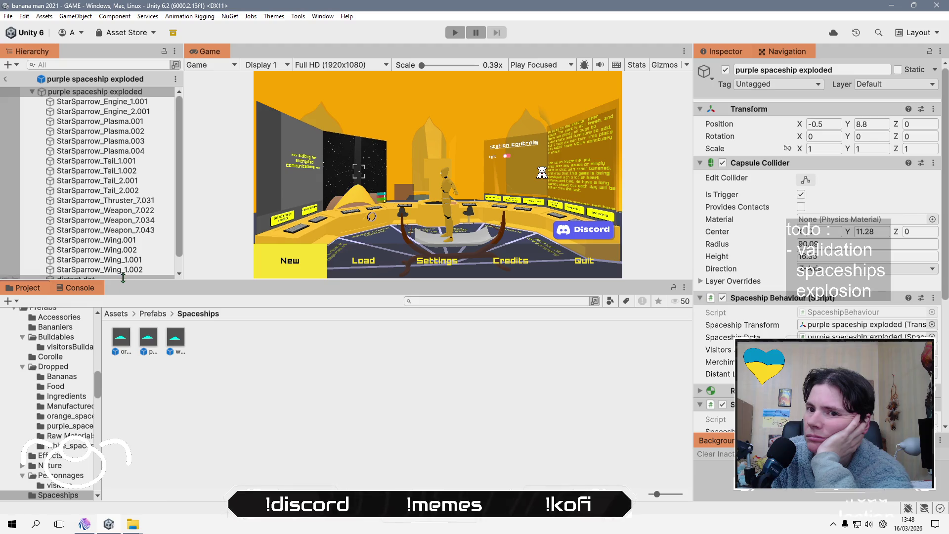
{"action": "scroll", "coordinate": [99, 247], "scroll_direction": "down", "scroll_amount": 2}
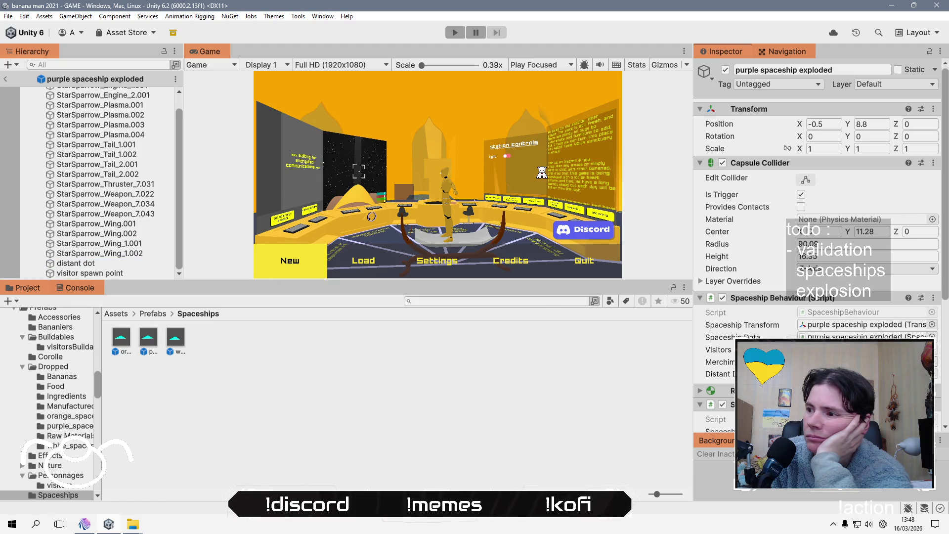
{"action": "double_click", "coordinate": [168, 338]}
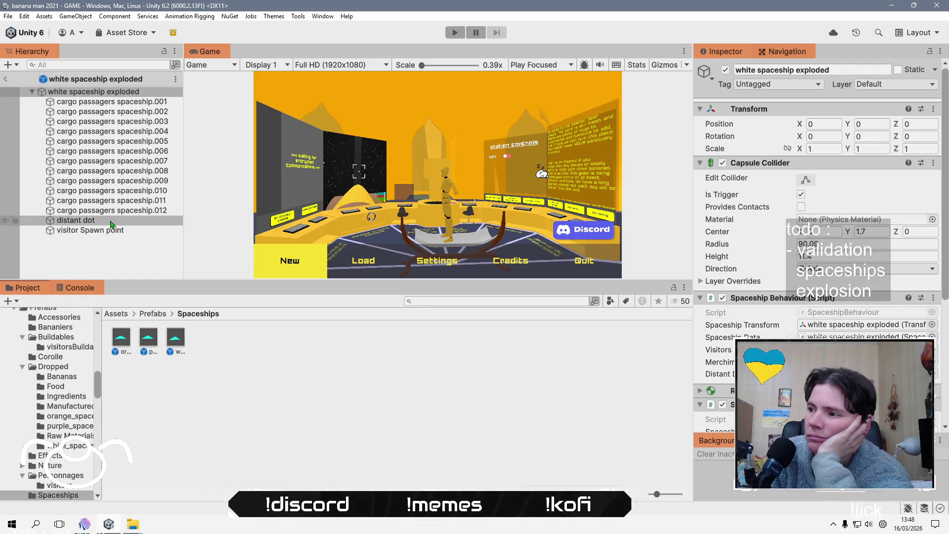
{"action": "mouse_move", "coordinate": [108, 226]}
{"action": "left_mouse_down"}
{"action": "mouse_move", "coordinate": [759, 333]}
{"action": "mouse_move", "coordinate": [758, 374]}
{"action": "left_mouse_up"}
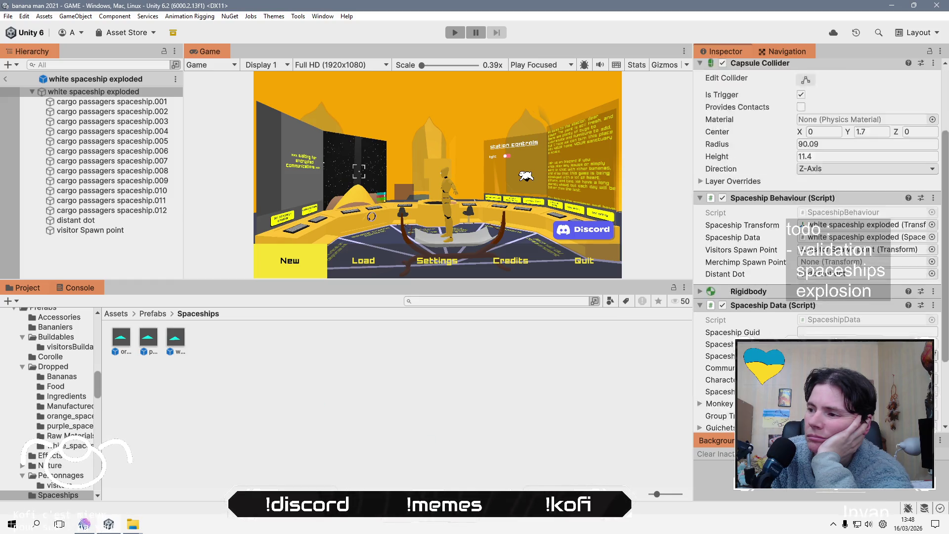
{"action": "left_click", "coordinate": [404, 430]}
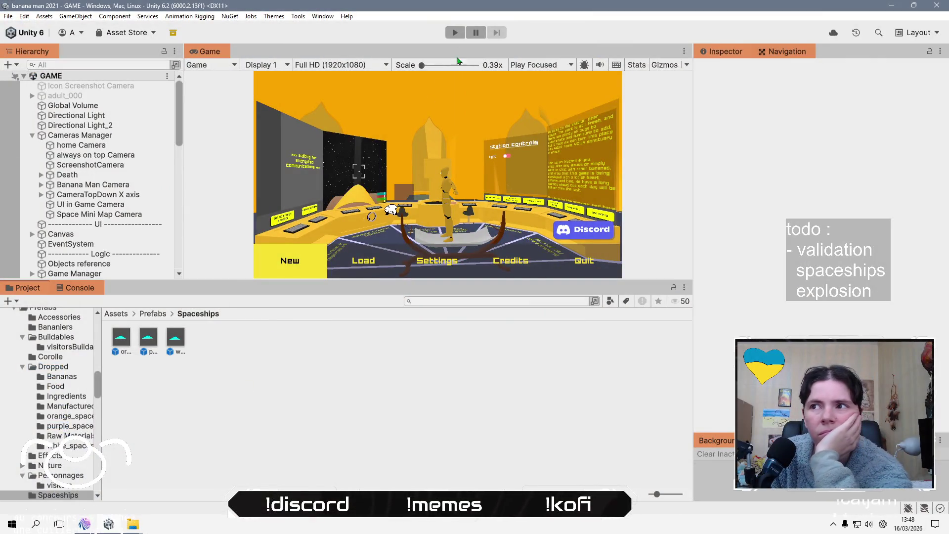
- Enter Play mode, enlarge the Game view, and load the existing save
{"action": "left_click", "coordinate": [455, 32]}
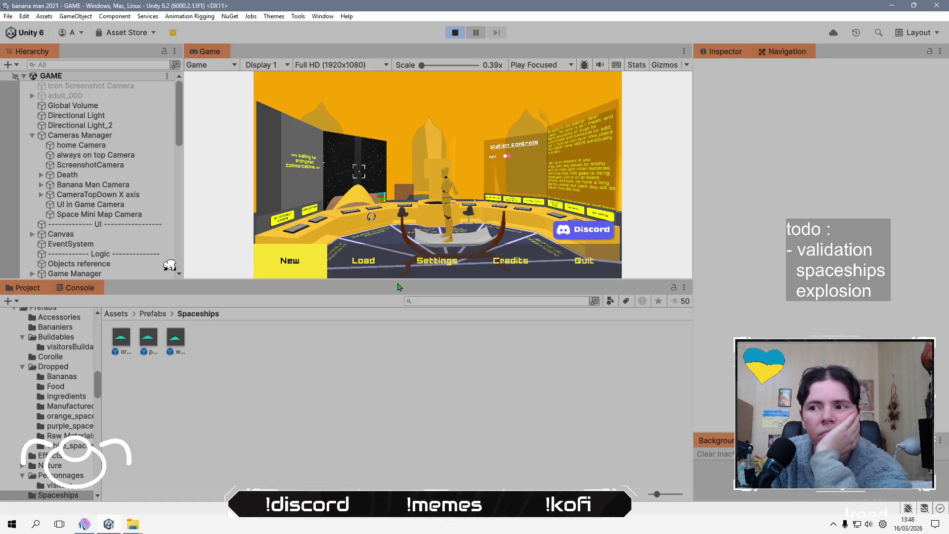
{"action": "left_click_drag", "start_coordinate": [370, 288], "coordinate": [361, 402]}
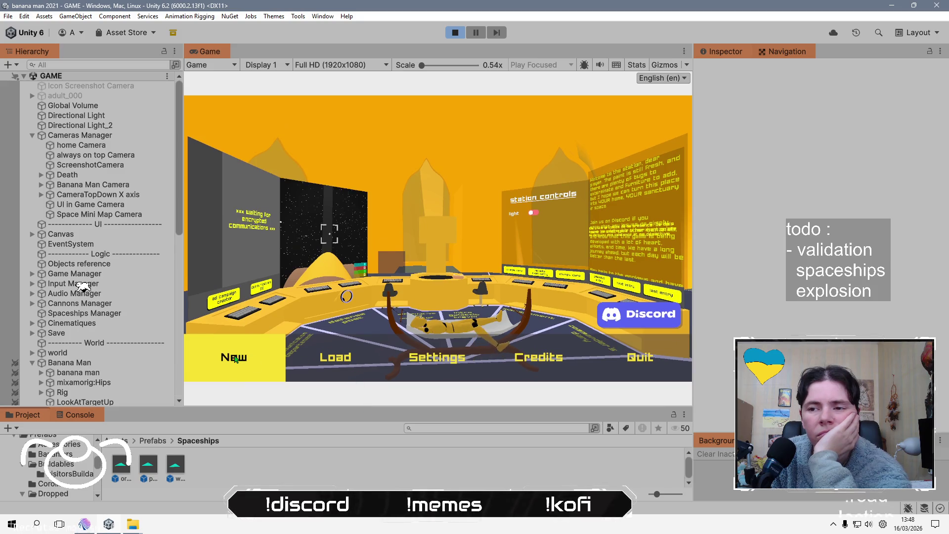
{"action": "left_click", "coordinate": [324, 359]}
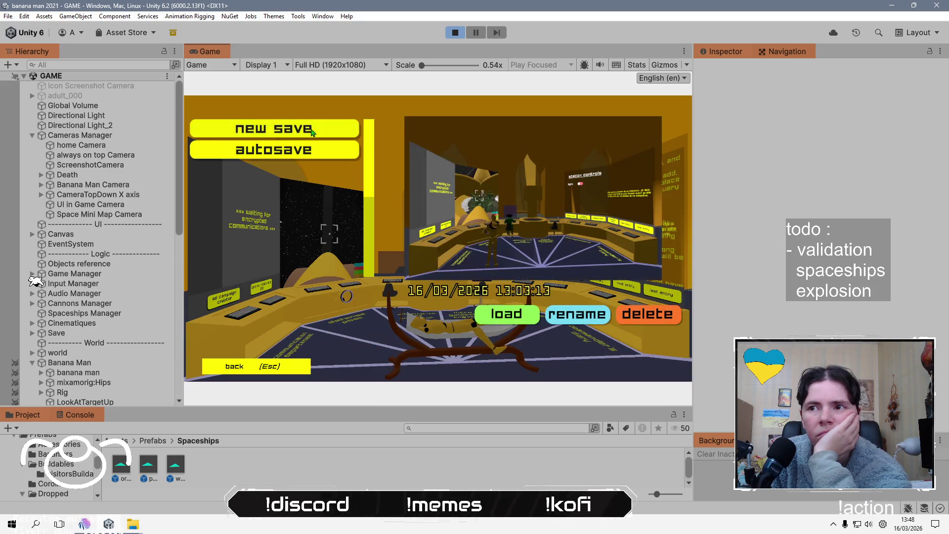
{"action": "left_click", "coordinate": [512, 316]}
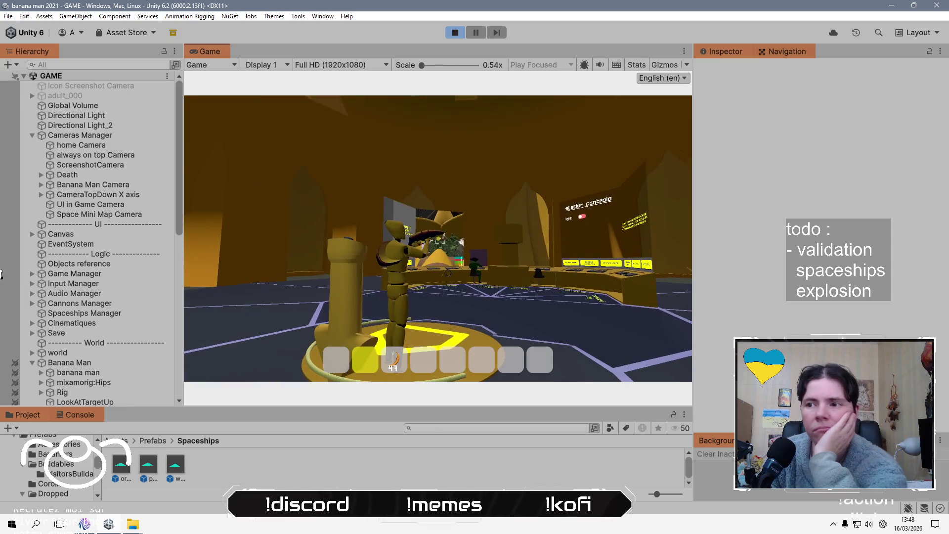
- Walk the character to the command-room console and use it to show expected visitors
{"action": "key", "text": "3"}
{"action": "key", "text": "w"}
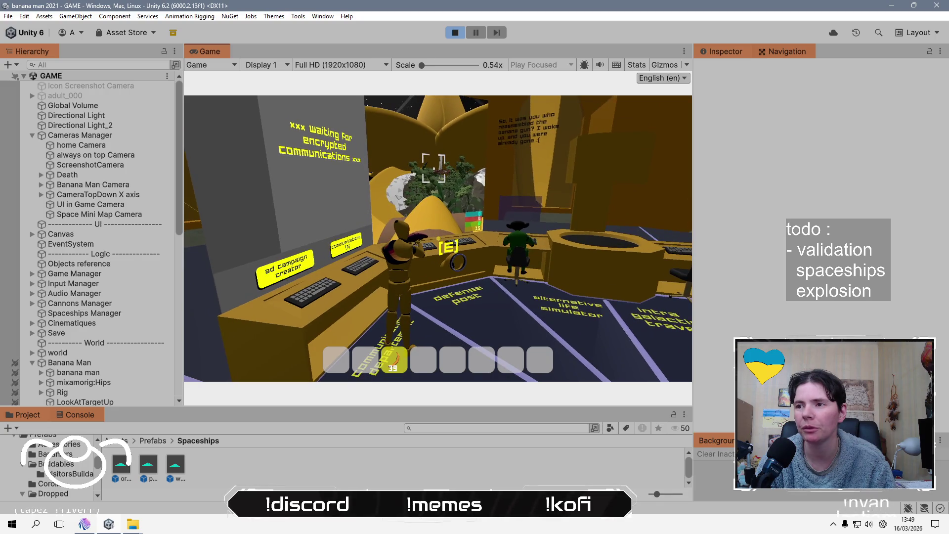
{"action": "key", "text": "e"}
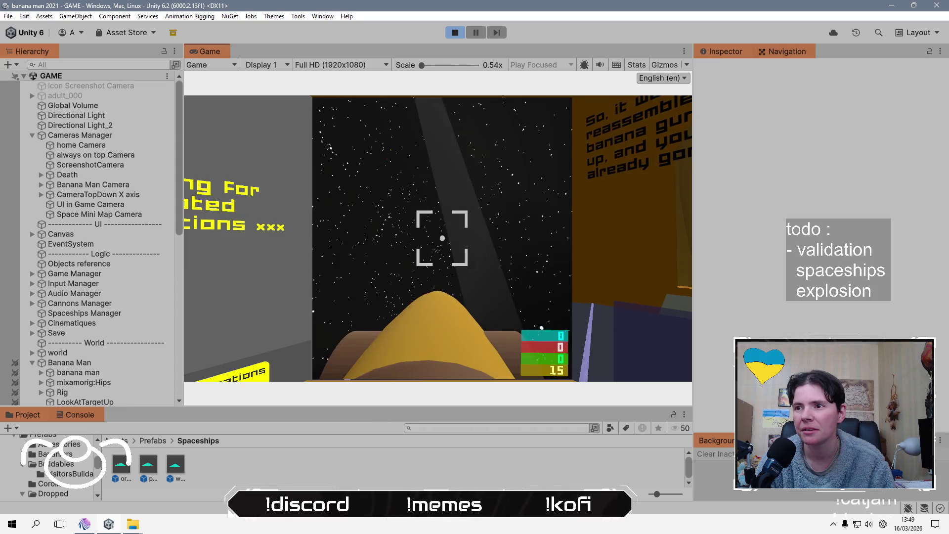
{"action": "key", "text": "e"}
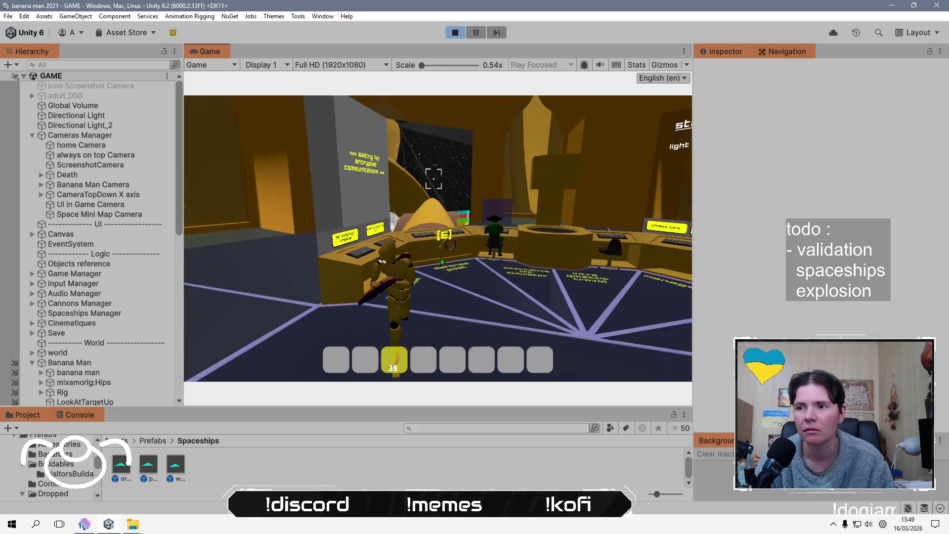
{"action": "key", "text": "e"}
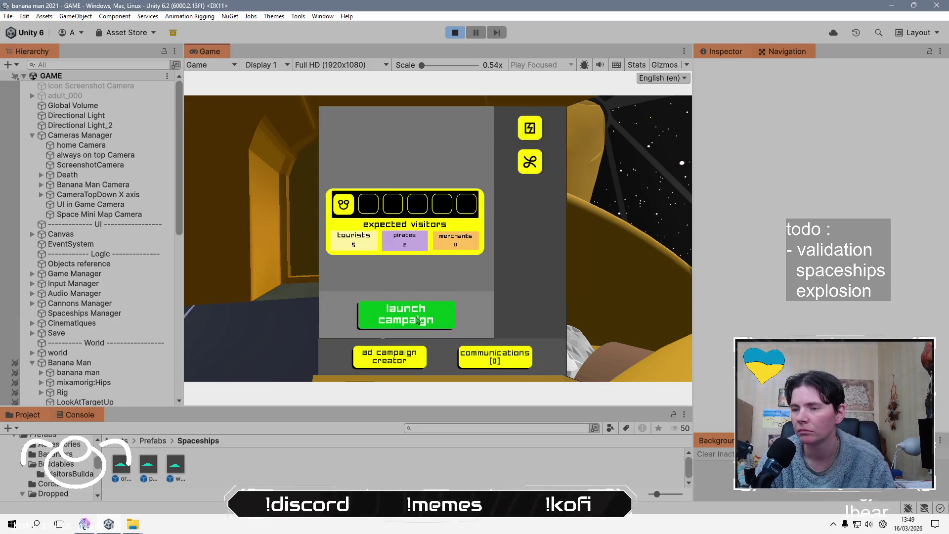
- Launch the visitor campaign from the console and switch to the space turret view
{"action": "left_click", "coordinate": [418, 321]}
{"action": "key", "text": "e"}
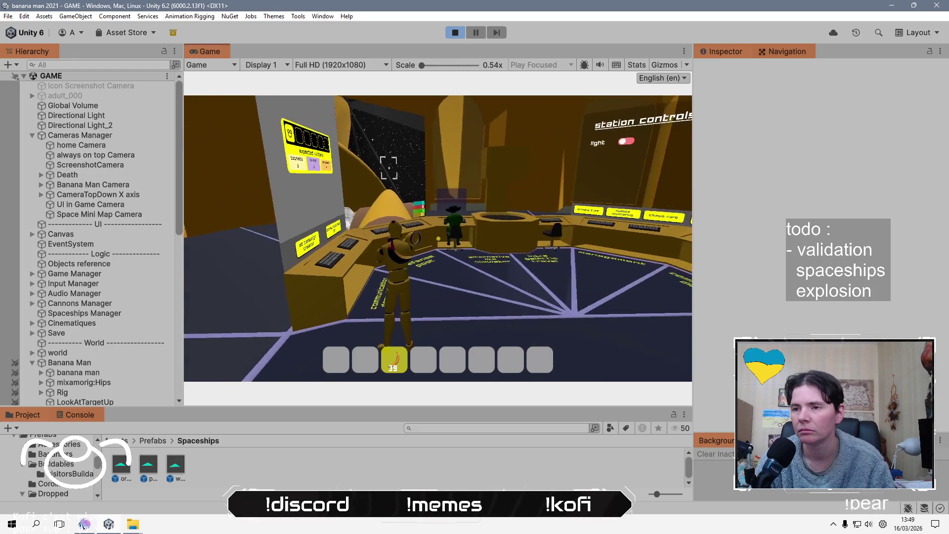
{"action": "key", "text": "v"}
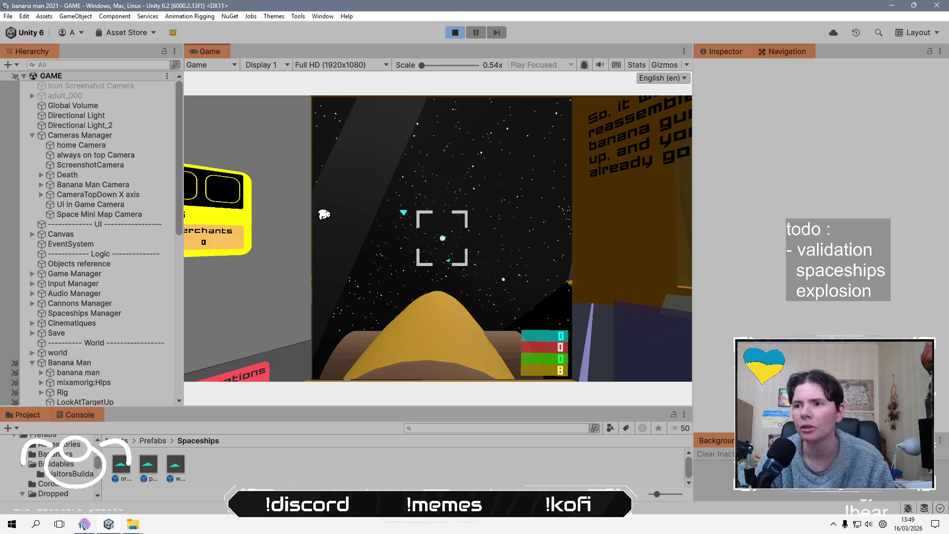
- Re-enter the turret, fire four shots at the incoming ships, then run back to the console
{"action": "key", "text": "e"}
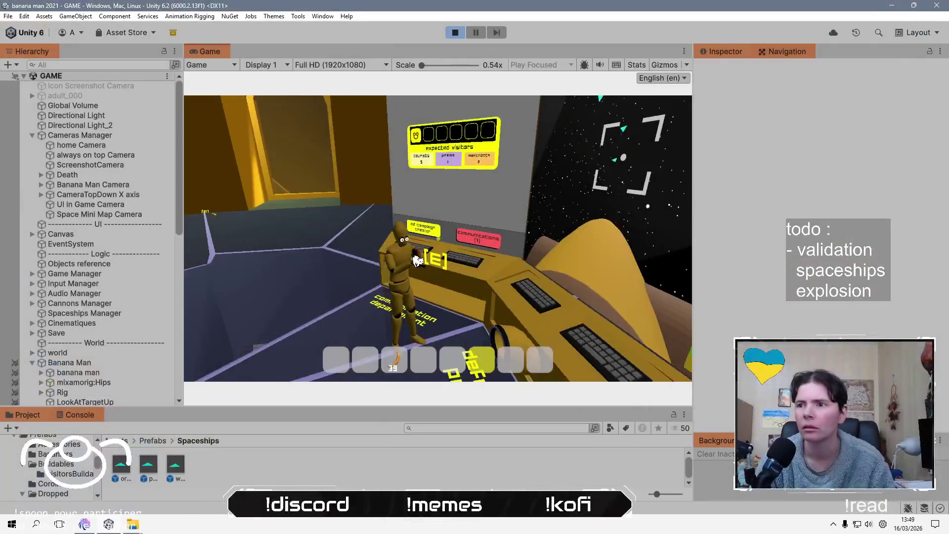
{"action": "key", "text": "e"}
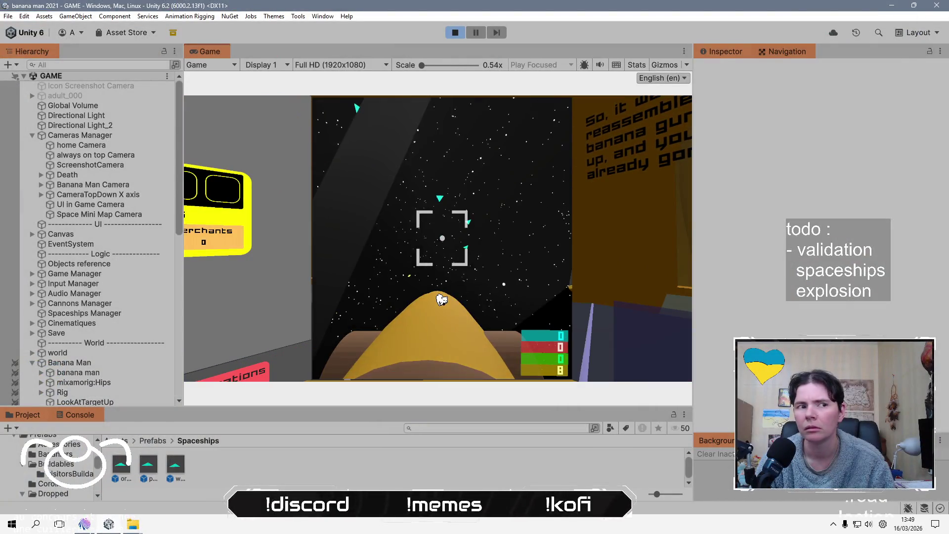
{"action": "left_click", "coordinate": [457, 324]}
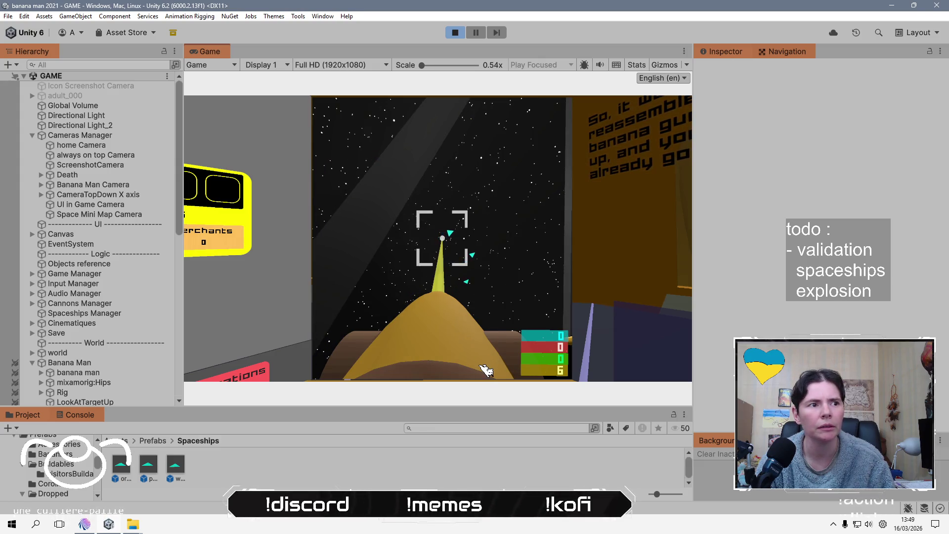
{"action": "left_click", "coordinate": [504, 394]}
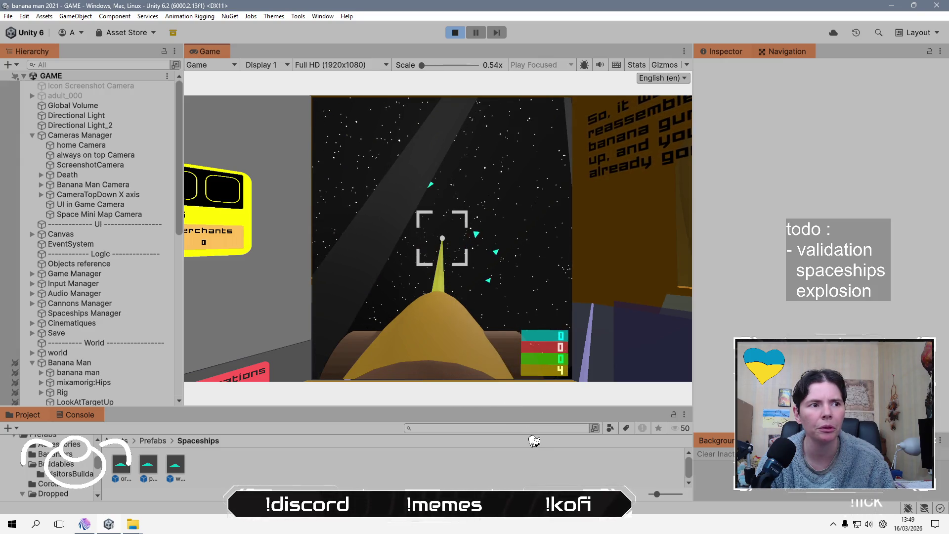
{"action": "left_click", "coordinate": [558, 473]}
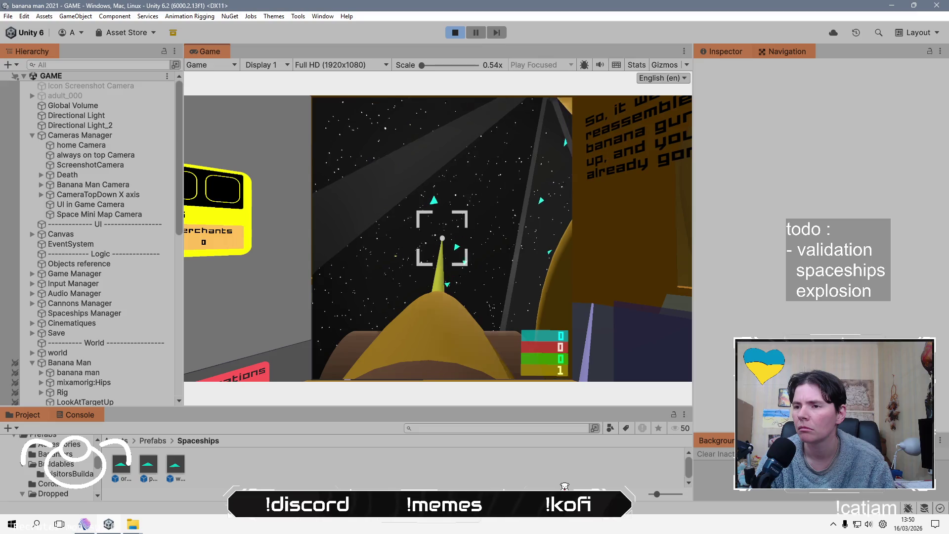
{"action": "left_click", "coordinate": [565, 486]}
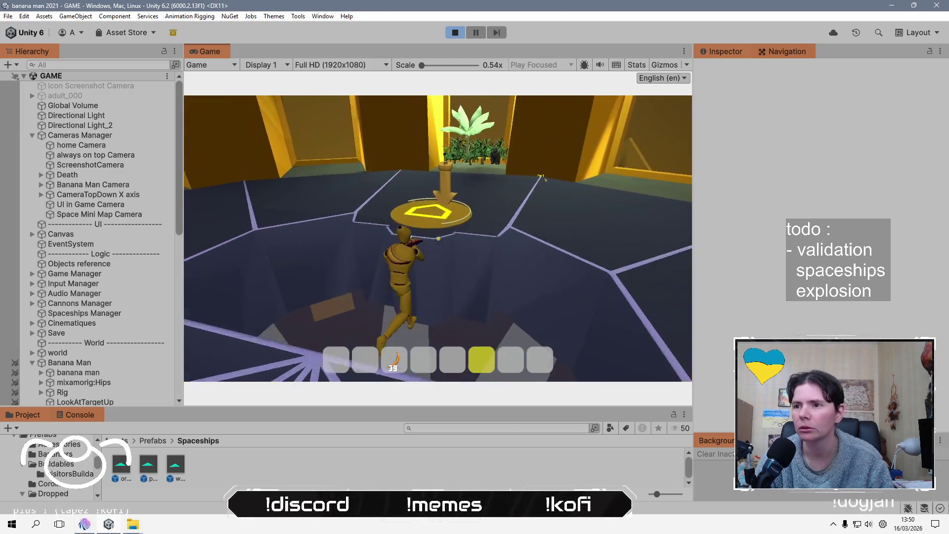
{"action": "key", "text": "w"}
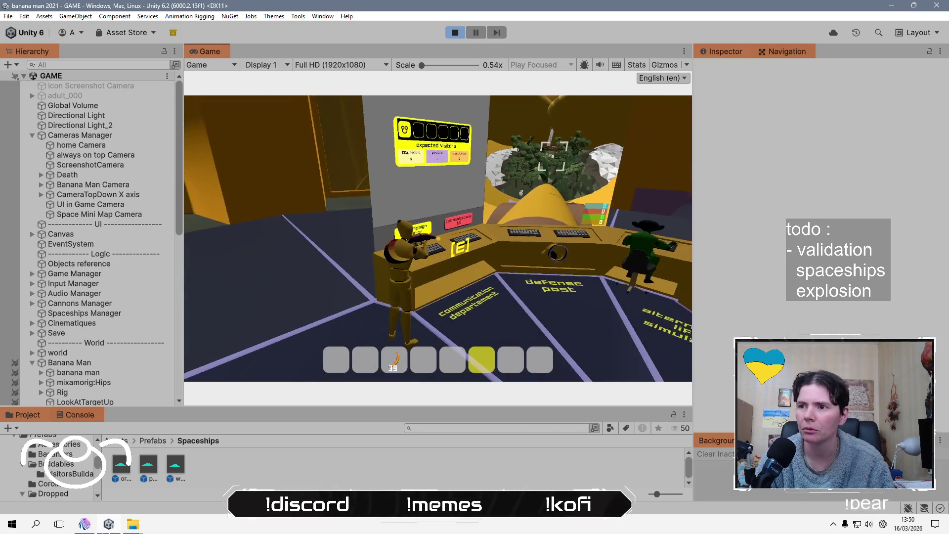
- Open the console's incoming communications and refuse the ship's request
{"action": "key", "text": "e"}
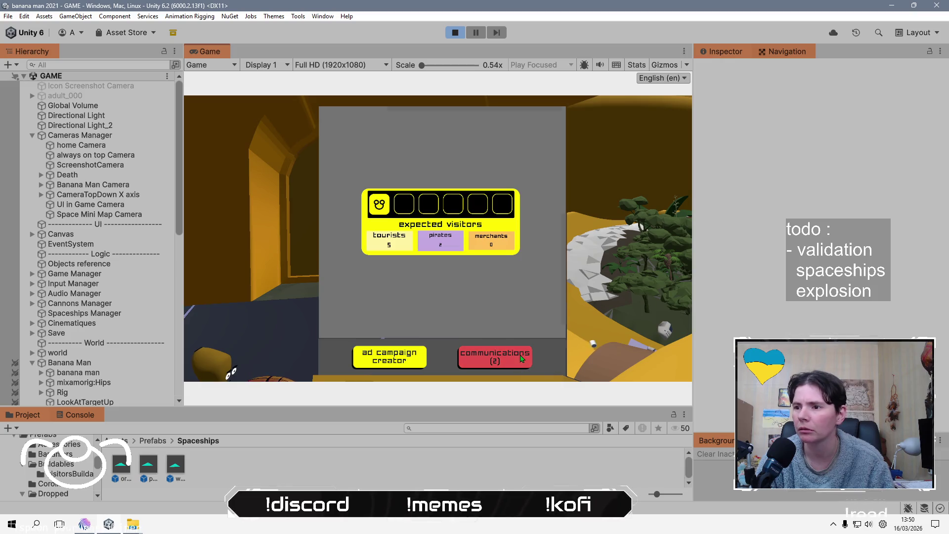
{"action": "left_click", "coordinate": [521, 356]}
{"action": "left_click", "coordinate": [443, 301]}
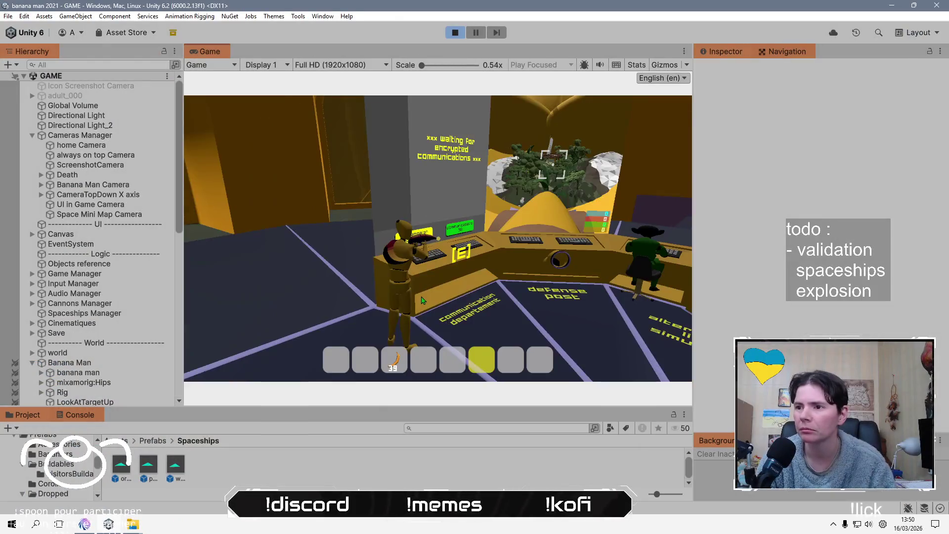
- Bring the Unity editor back to the front and switch to the first-person starfield view
{"action": "key", "text": "alt+Tab"}
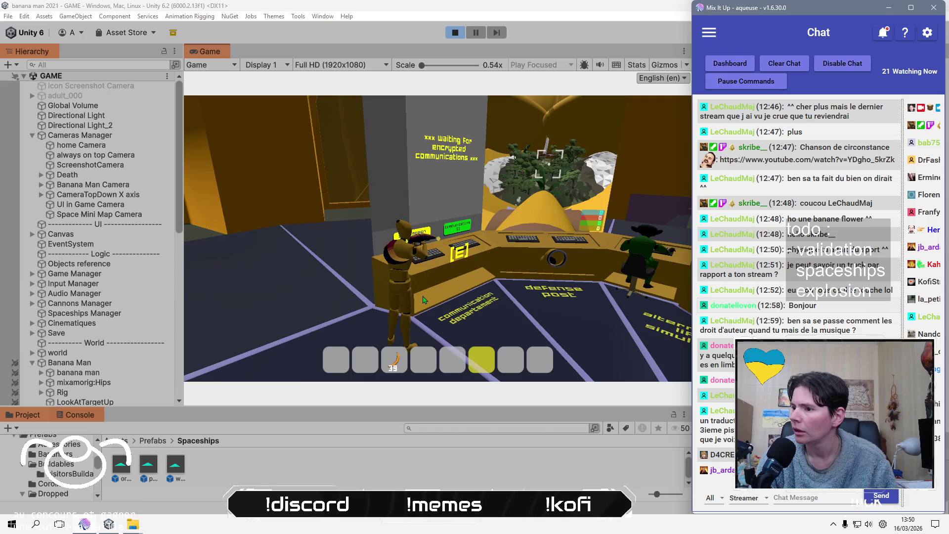
{"action": "key", "text": "alt+Tab"}
{"action": "key", "text": "Tab"}
{"action": "key", "text": "Tab"}
{"action": "key", "text": "Tab"}
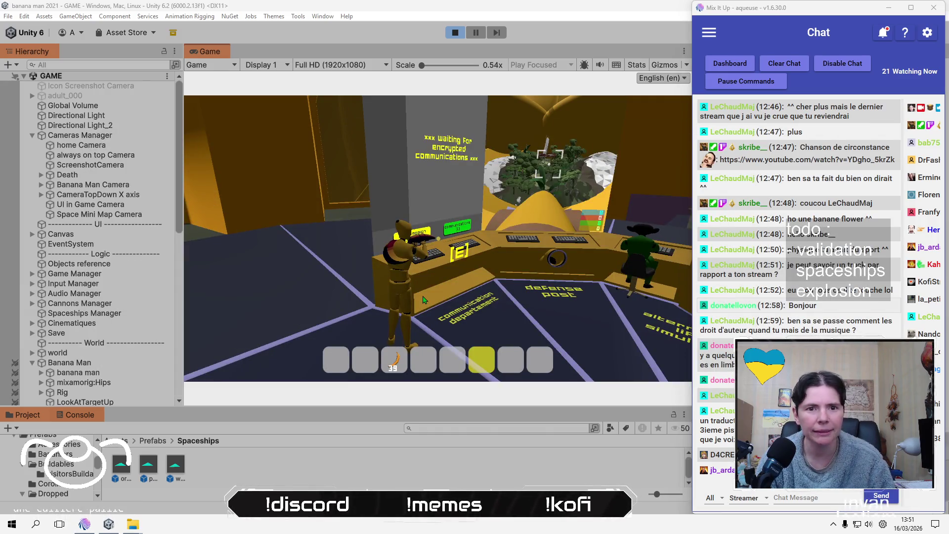
{"action": "left_click", "coordinate": [423, 300]}
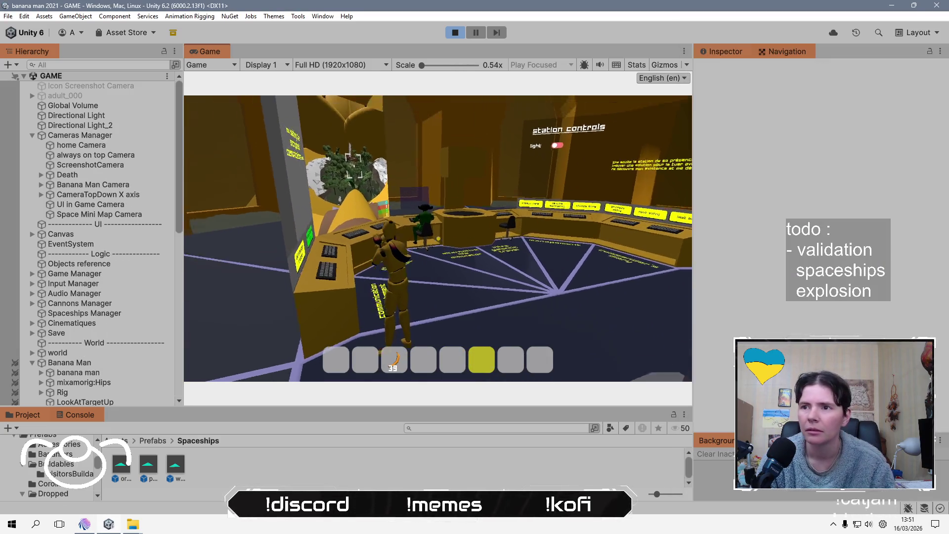
{"action": "key", "text": "c"}
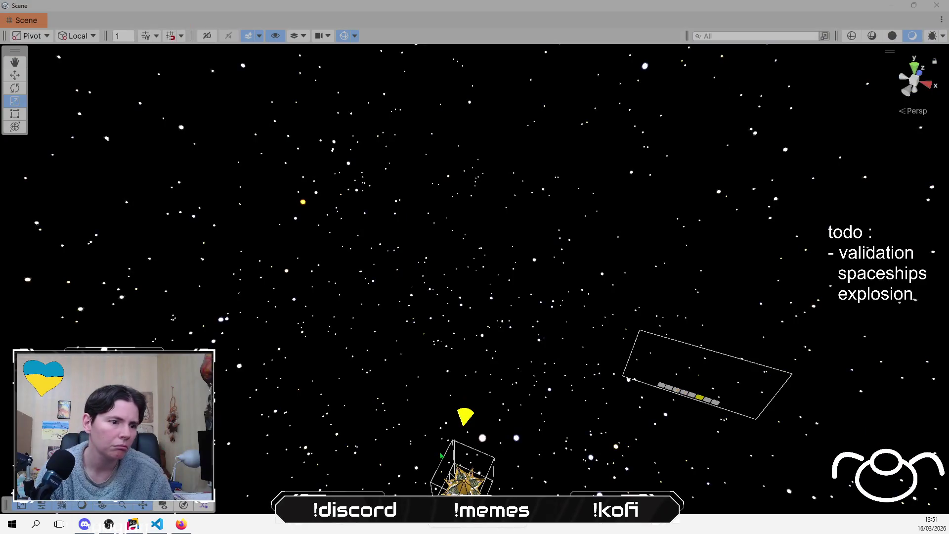
- Frame the star-shaped station and orbit around it to view it from above and from a lower side
{"action": "scroll", "coordinate": [471, 307], "scroll_direction": "up", "scroll_amount": 8}
{"action": "key", "text": "r"}
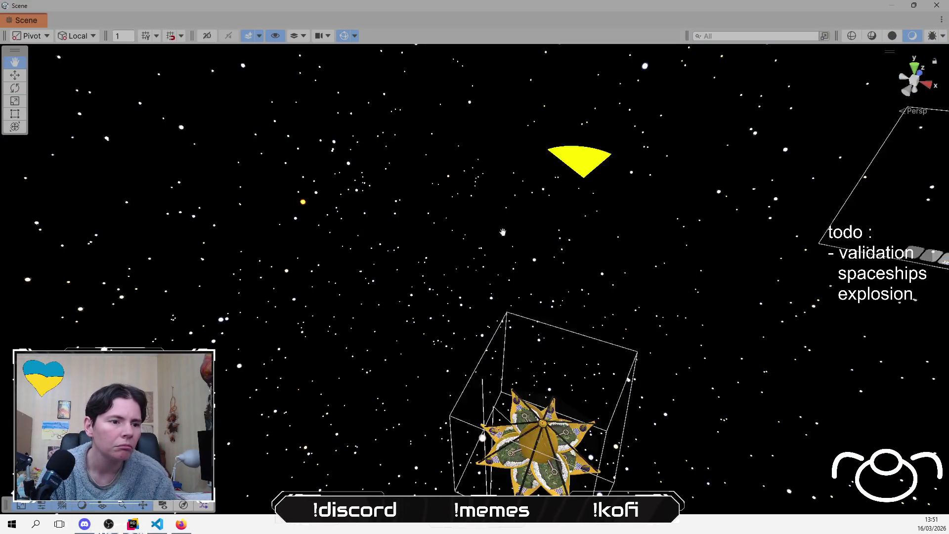
{"action": "scroll", "coordinate": [520, 452], "scroll_direction": "up", "scroll_amount": 8}
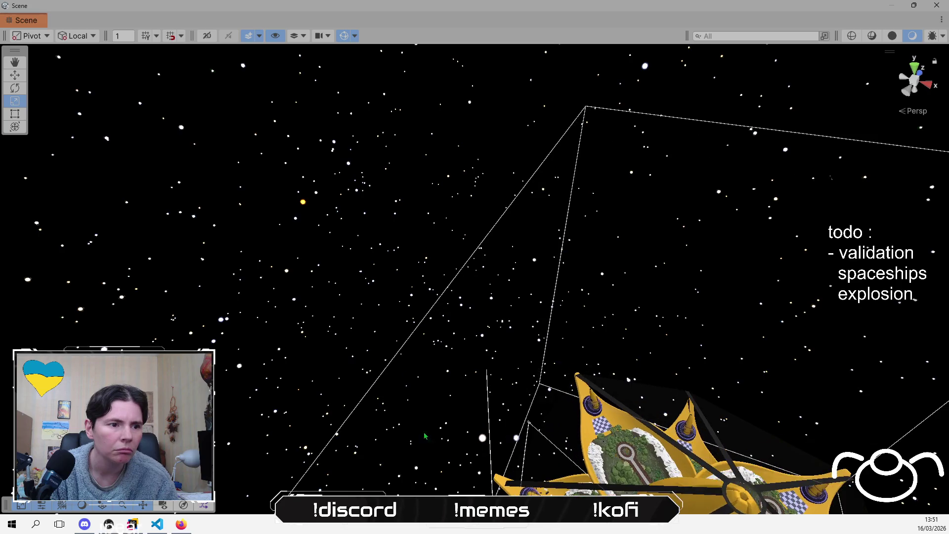
{"action": "left_click_drag", "start_coordinate": [356, 414], "coordinate": [688, 175]}
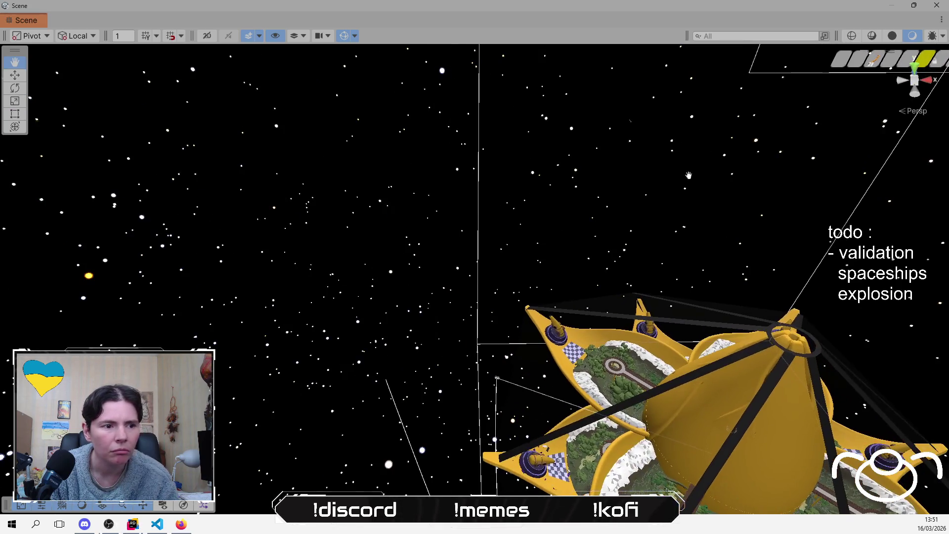
{"action": "mouse_move", "coordinate": [496, 369]}
{"action": "left_mouse_down"}
{"action": "mouse_move", "coordinate": [542, 300]}
{"action": "mouse_move", "coordinate": [682, 143]}
{"action": "mouse_move", "coordinate": [707, 131]}
{"action": "left_mouse_up"}
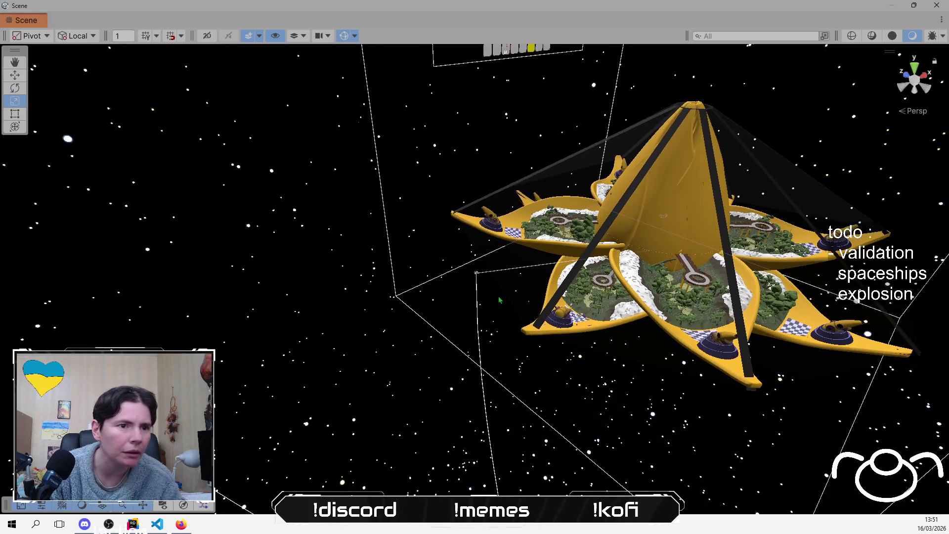
{"action": "scroll", "coordinate": [485, 271], "scroll_direction": "up", "scroll_amount": 5}
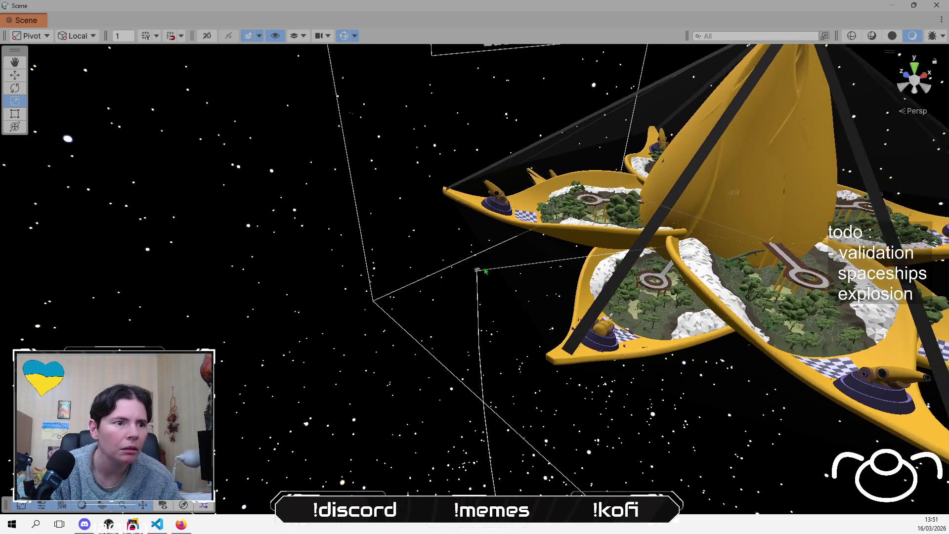
{"action": "scroll", "coordinate": [486, 271], "scroll_direction": "up", "scroll_amount": 2}
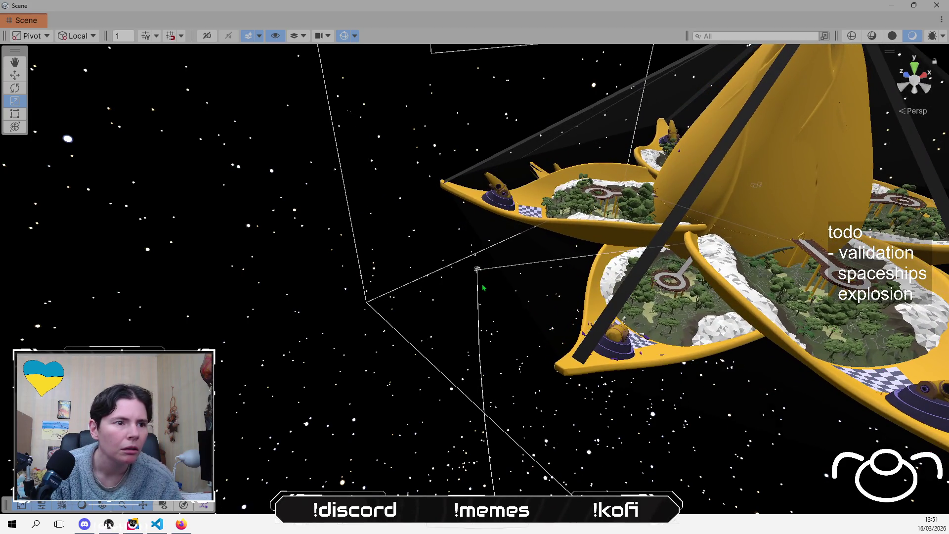
{"action": "left_click_drag", "start_coordinate": [521, 320], "coordinate": [430, 372]}
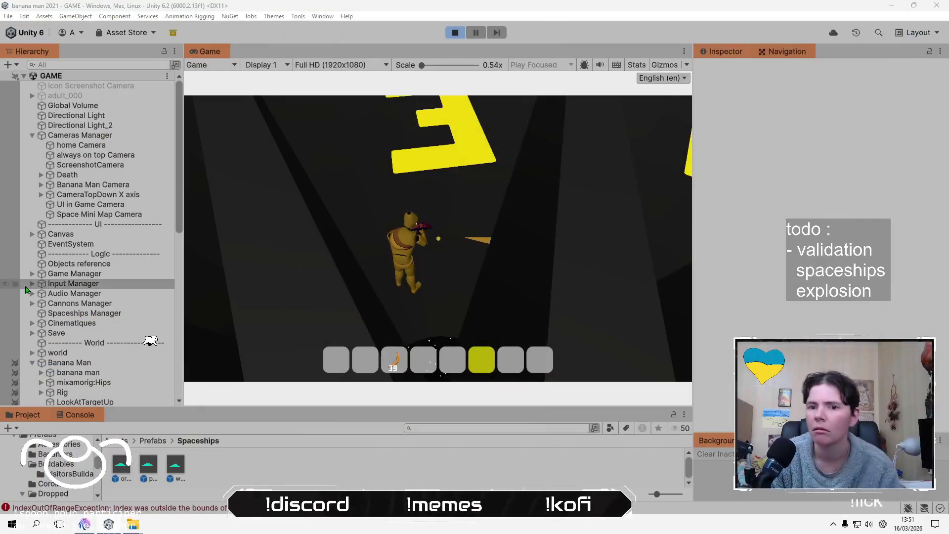
- Collapse the Banana Man and Cameras Manager entries in the Hierarchy
{"action": "scroll", "coordinate": [119, 293], "scroll_direction": "down", "scroll_amount": 10}
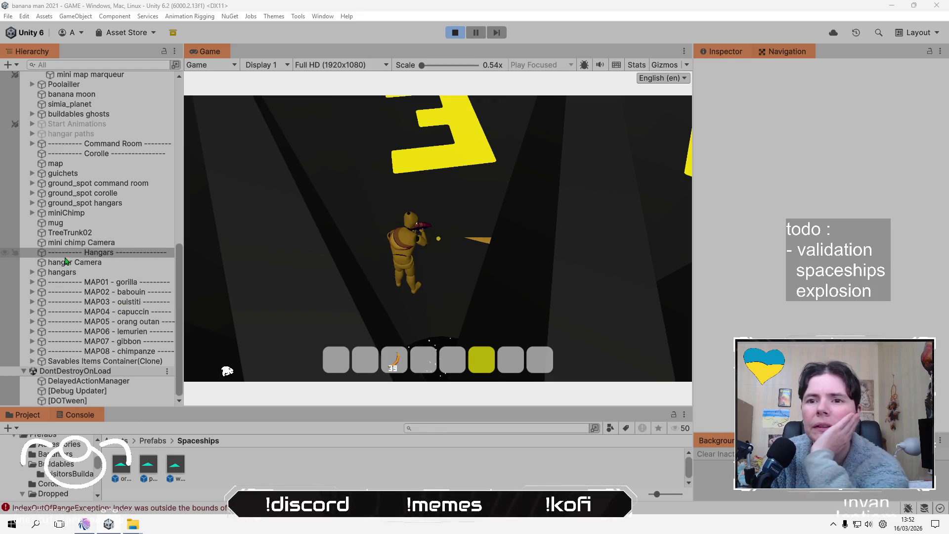
{"action": "scroll", "coordinate": [54, 167], "scroll_direction": "up", "scroll_amount": 4}
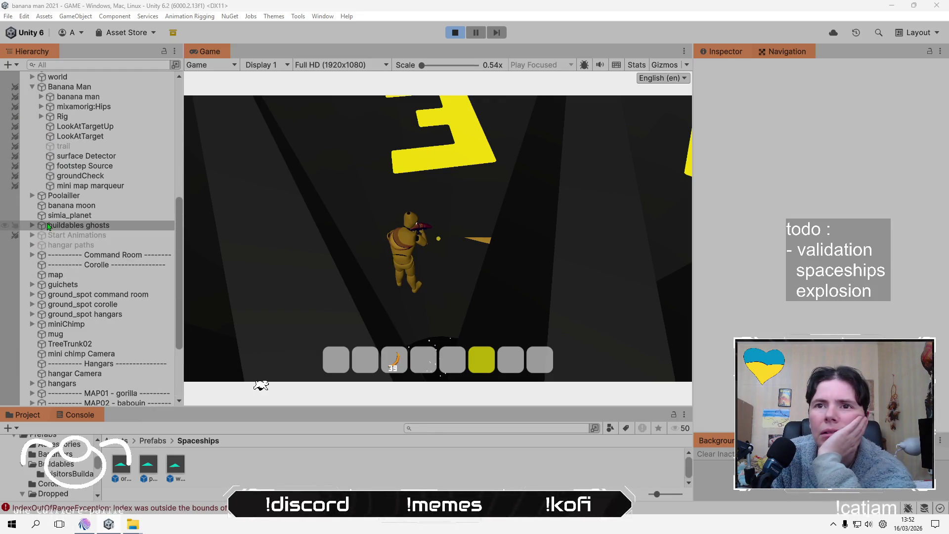
{"action": "scroll", "coordinate": [48, 226], "scroll_direction": "up", "scroll_amount": 3}
{"action": "left_click", "coordinate": [32, 160]}
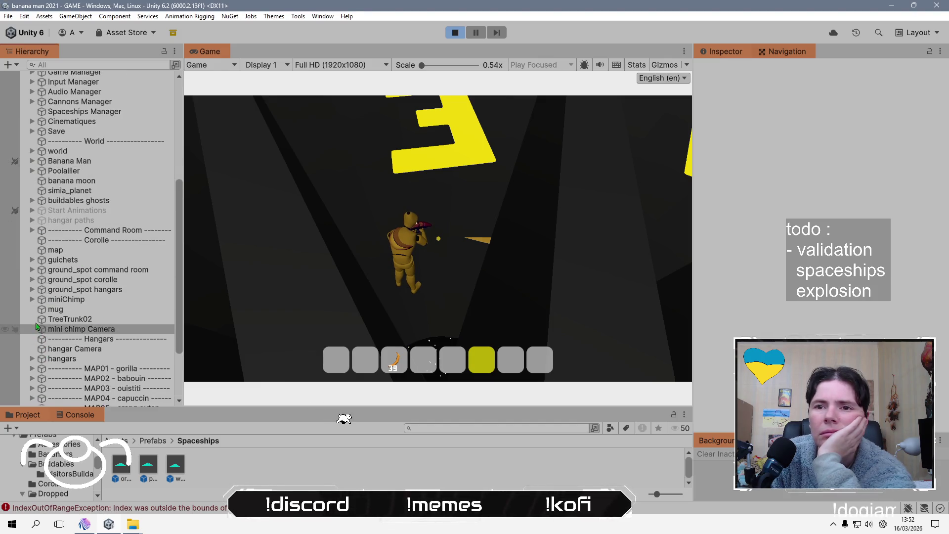
{"action": "scroll", "coordinate": [36, 207], "scroll_direction": "up", "scroll_amount": 1}
{"action": "scroll", "coordinate": [34, 208], "scroll_direction": "up", "scroll_amount": 6}
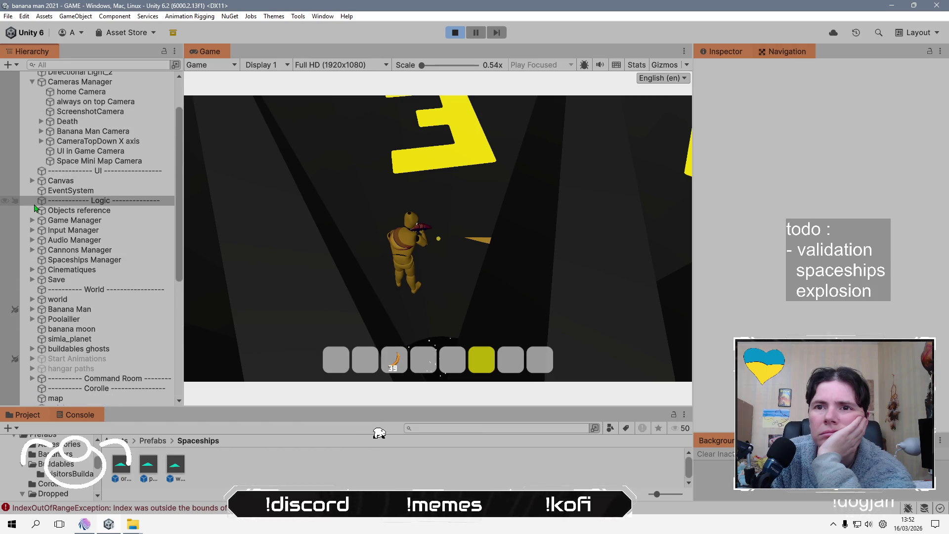
{"action": "left_click", "coordinate": [32, 134]}
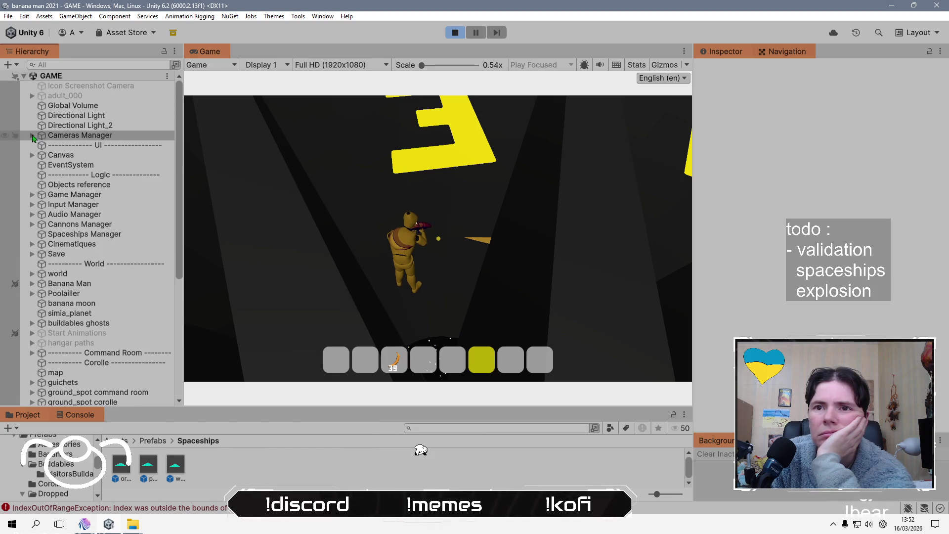
- Expand Savables Items Container(Clone) and select white spaceship exploded(Clone)
{"action": "scroll", "coordinate": [35, 207], "scroll_direction": "down", "scroll_amount": 6}
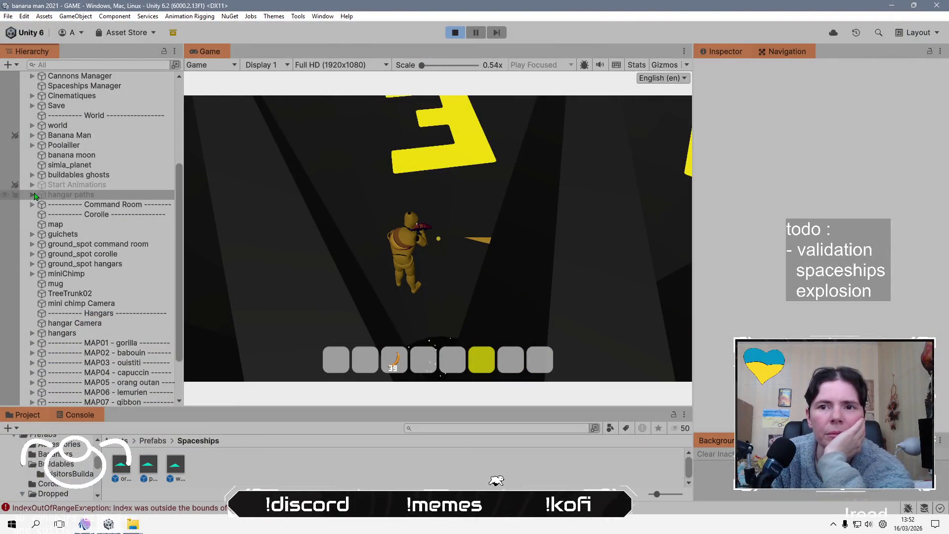
{"action": "scroll", "coordinate": [30, 316], "scroll_direction": "down", "scroll_amount": 3}
{"action": "left_click", "coordinate": [33, 361]}
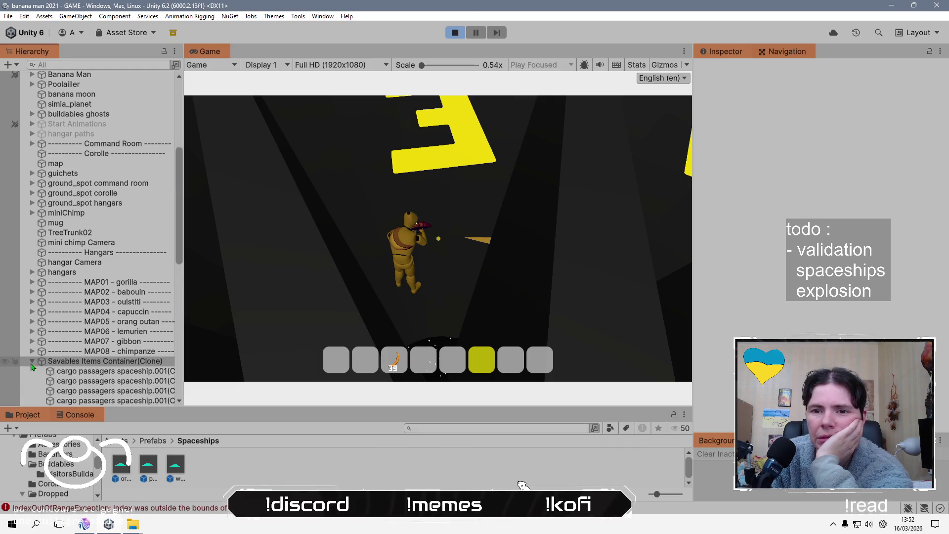
{"action": "scroll", "coordinate": [79, 296], "scroll_direction": "down", "scroll_amount": 6}
{"action": "left_click", "coordinate": [81, 286]}
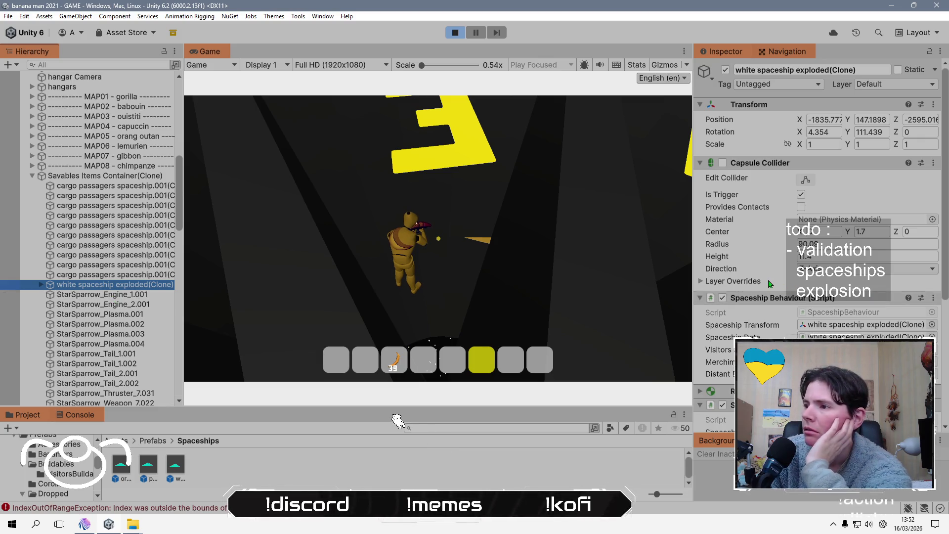
- Confirm the clone's Distant Dot is assigned in the Inspector, then stop the play test
{"action": "scroll", "coordinate": [738, 284], "scroll_direction": "down", "scroll_amount": 3}
{"action": "scroll", "coordinate": [739, 283], "scroll_direction": "down", "scroll_amount": 3}
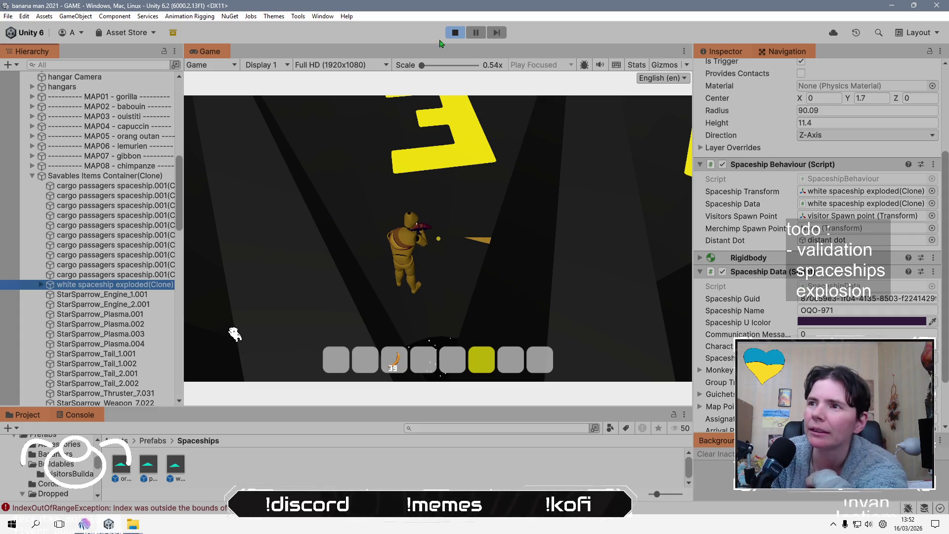
{"action": "left_click", "coordinate": [456, 32]}
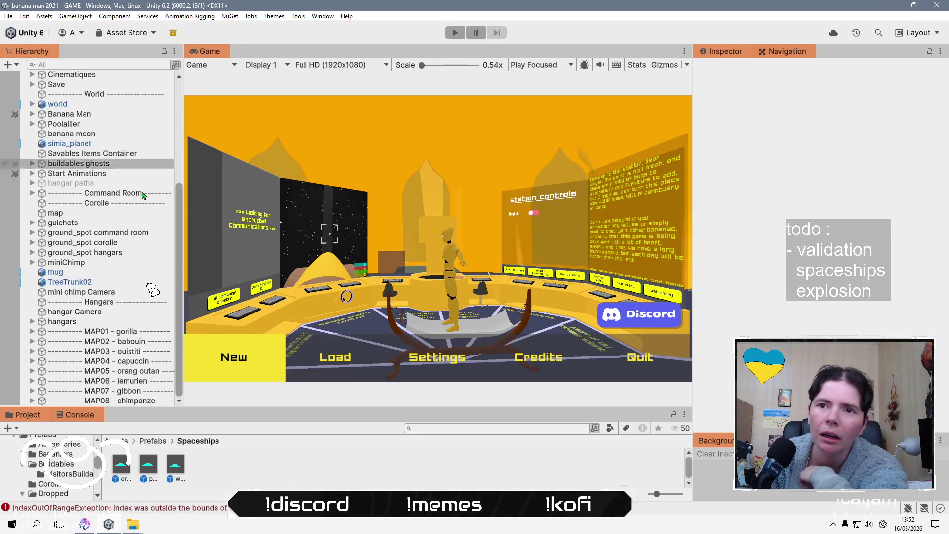
- Inspect the hangars group and hangar 8's child, then collapse the group again
{"action": "left_click", "coordinate": [29, 322]}
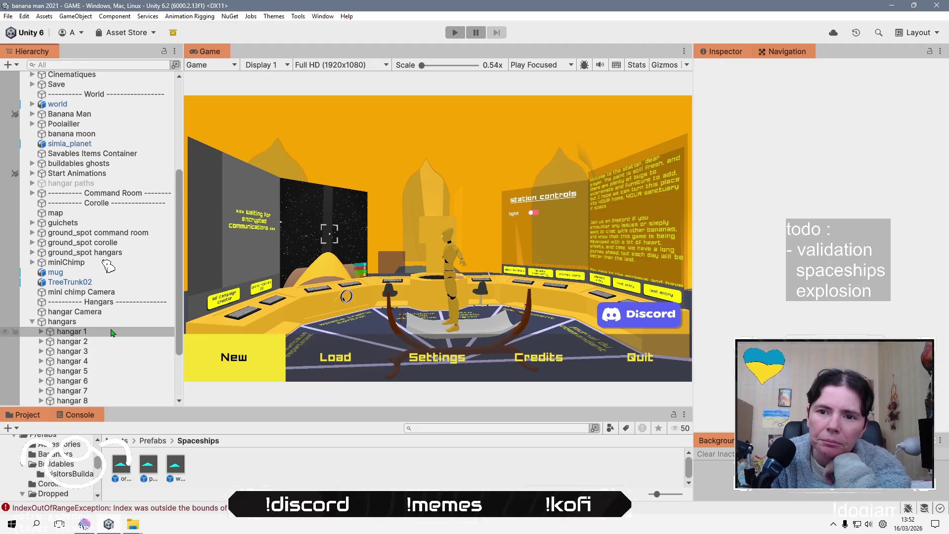
{"action": "scroll", "coordinate": [74, 297], "scroll_direction": "down", "scroll_amount": 3}
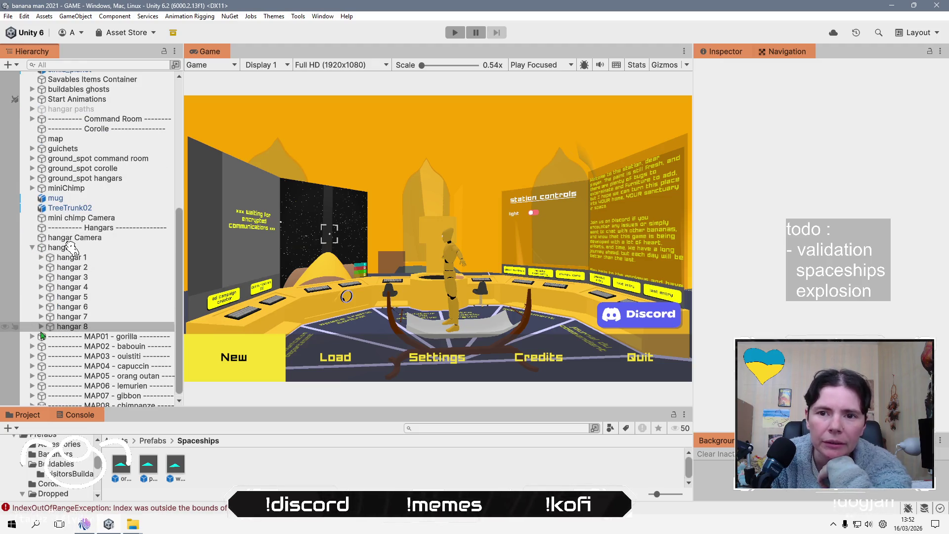
{"action": "left_click", "coordinate": [41, 327]}
{"action": "left_click", "coordinate": [41, 327]}
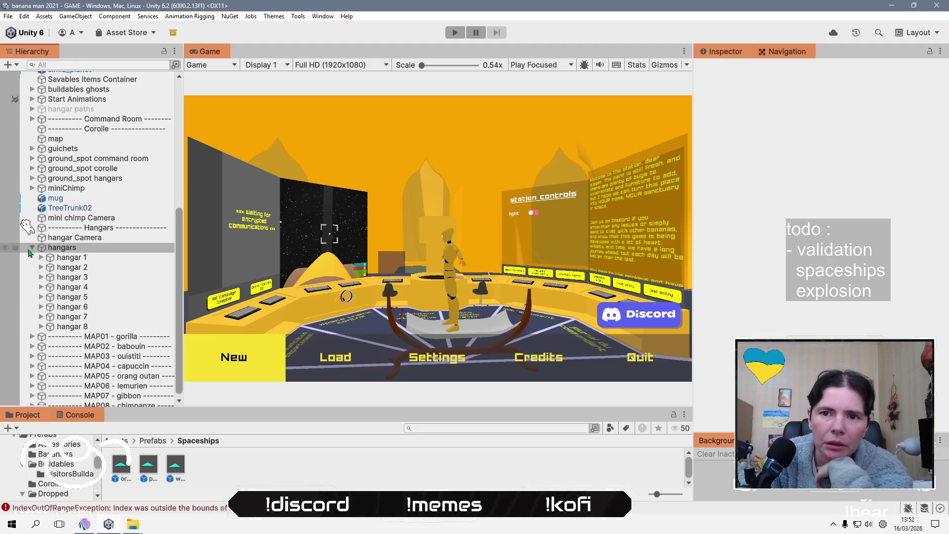
{"action": "left_click", "coordinate": [32, 249]}
{"action": "left_click", "coordinate": [32, 248]}
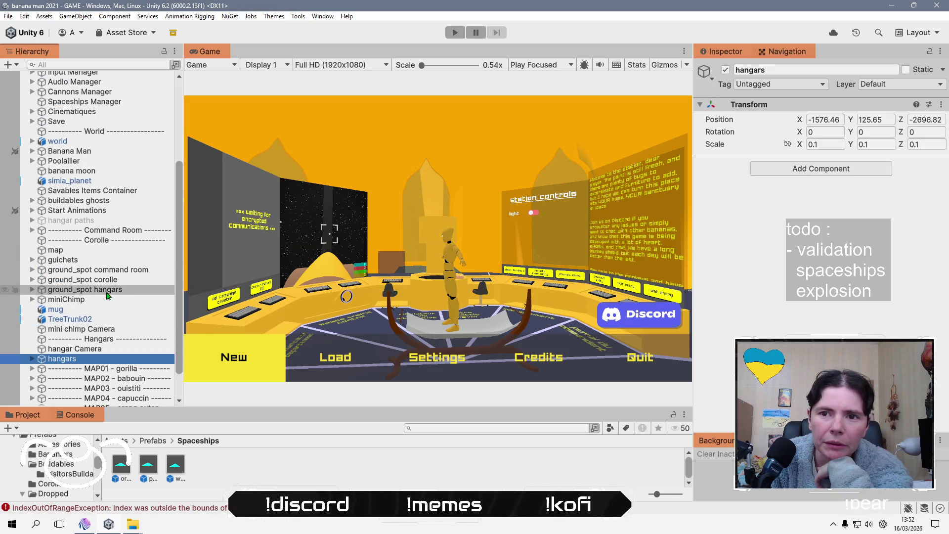
- Enable the hangar paths object with its eight paths and select path to hangar 1
{"action": "left_click", "coordinate": [31, 221]}
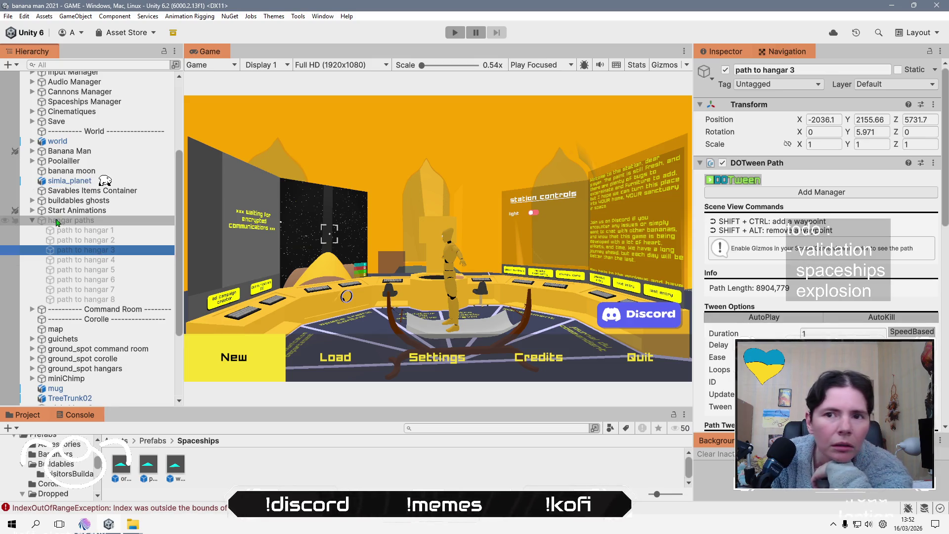
{"action": "left_click", "coordinate": [74, 220]}
{"action": "left_click", "coordinate": [725, 71]}
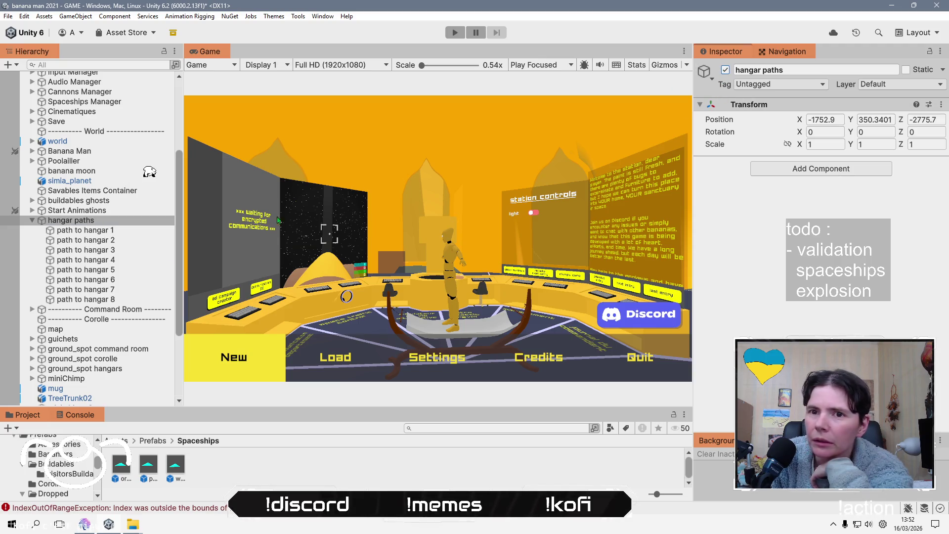
{"action": "left_click", "coordinate": [119, 231]}
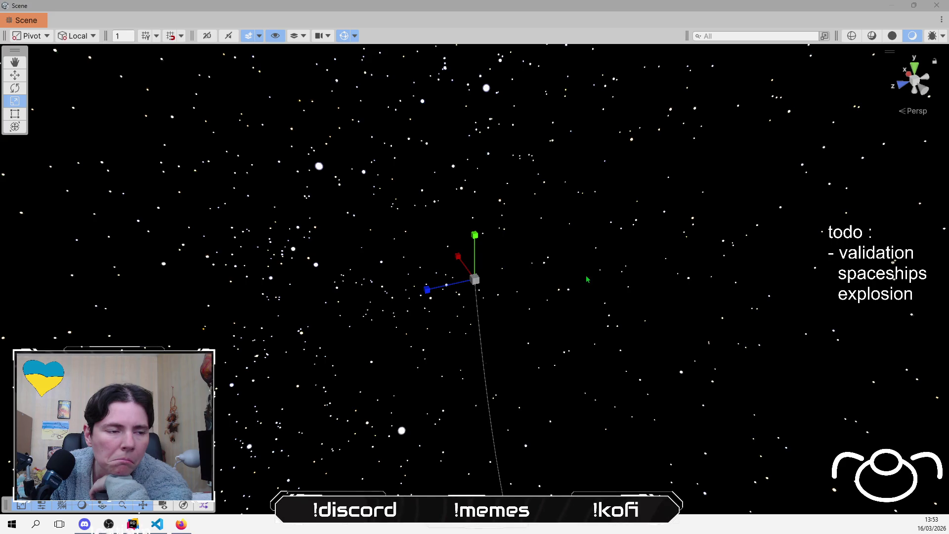
- Follow the path's waypoints past the yellow station down to the dark hangar wheel
{"action": "left_click_drag", "start_coordinate": [635, 453], "coordinate": [638, 271]}
{"action": "key", "text": "f"}
{"action": "key", "text": "r"}
{"action": "scroll", "coordinate": [638, 272], "scroll_direction": "up", "scroll_amount": 5}
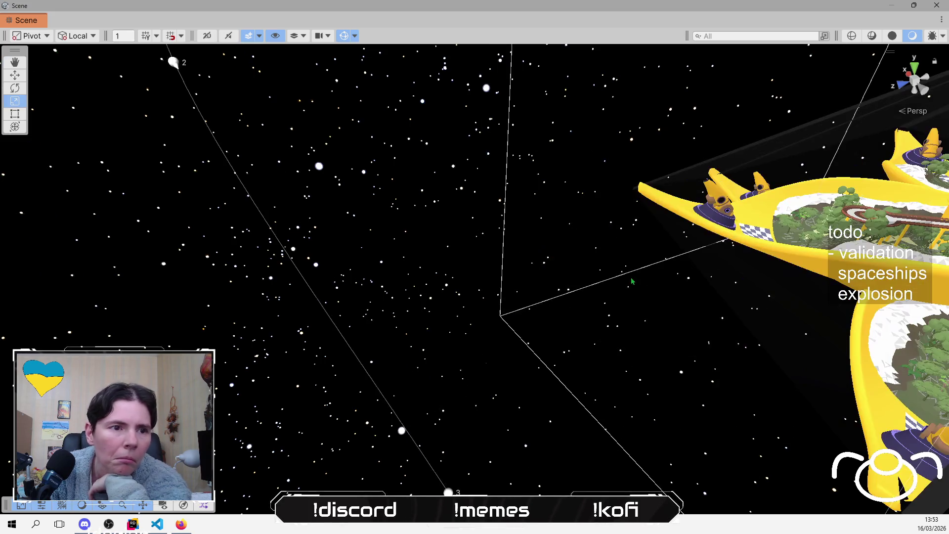
{"action": "right_click", "coordinate": [638, 273]}
{"action": "left_click_drag", "start_coordinate": [503, 294], "coordinate": [500, 333]}
{"action": "scroll", "coordinate": [495, 331], "scroll_direction": "up", "scroll_amount": 5}
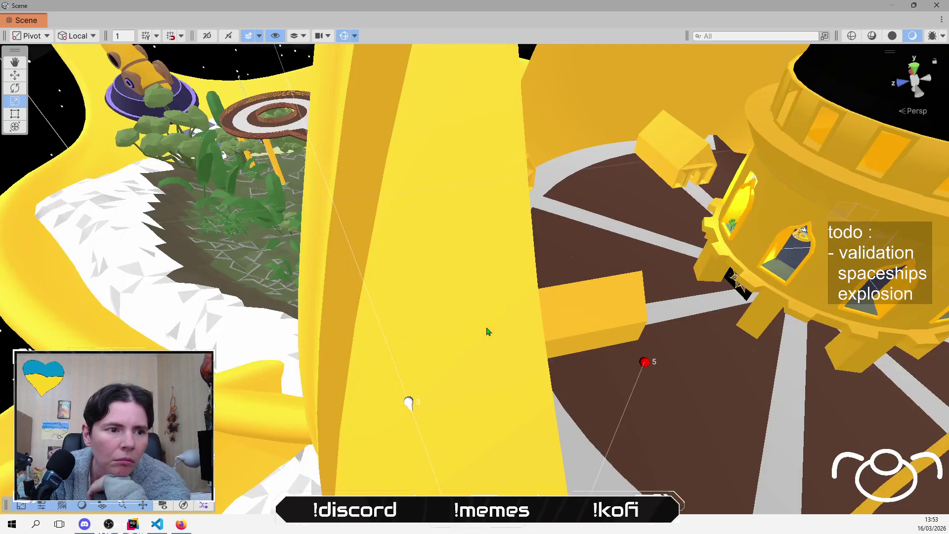
{"action": "mouse_move", "coordinate": [585, 332]}
{"action": "left_mouse_down"}
{"action": "mouse_move", "coordinate": [545, 312]}
{"action": "mouse_move", "coordinate": [417, 203]}
{"action": "mouse_move", "coordinate": [453, 262]}
{"action": "mouse_move", "coordinate": [474, 244]}
{"action": "left_mouse_up"}
{"action": "scroll", "coordinate": [475, 247], "scroll_direction": "up", "scroll_amount": 8}
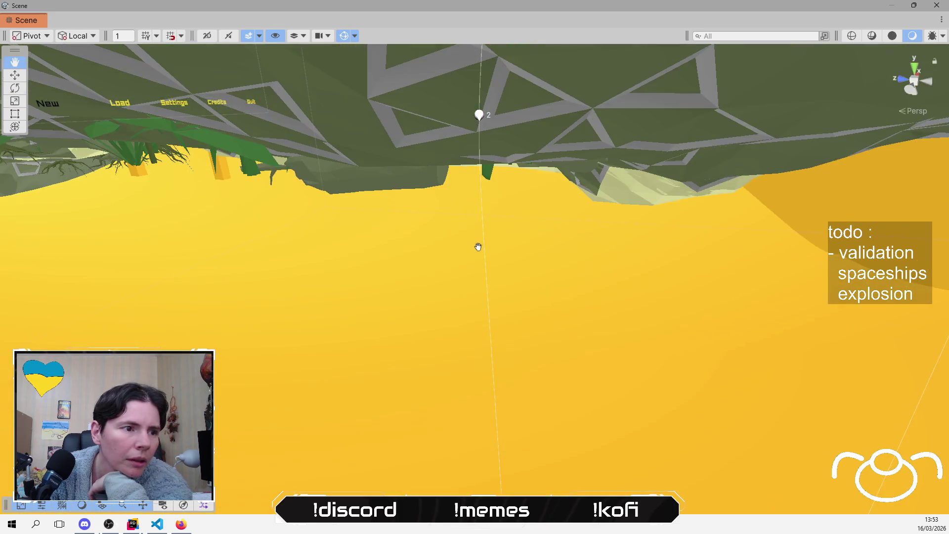
{"action": "scroll", "coordinate": [472, 258], "scroll_direction": "down", "scroll_amount": 8}
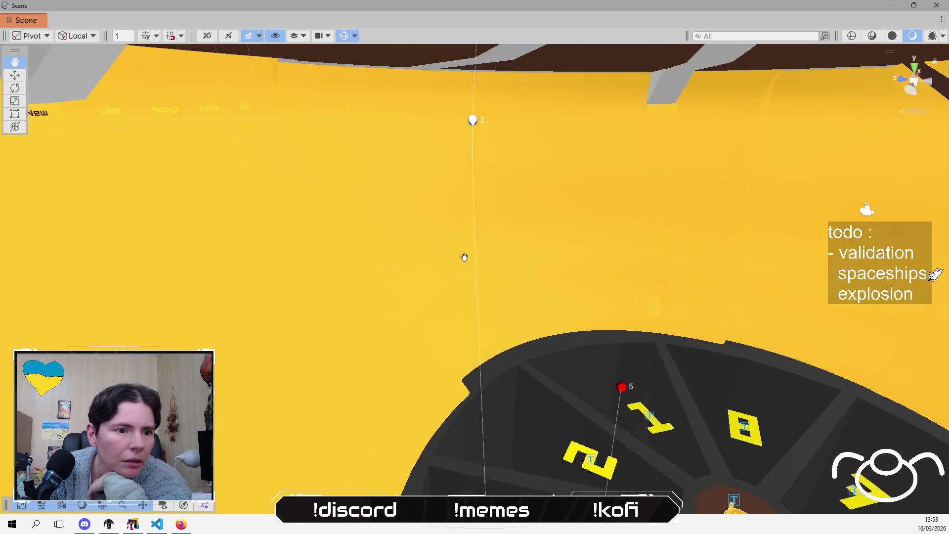
{"action": "scroll", "coordinate": [464, 256], "scroll_direction": "down", "scroll_amount": 3}
{"action": "left_click_drag", "start_coordinate": [464, 256], "coordinate": [822, 313]}
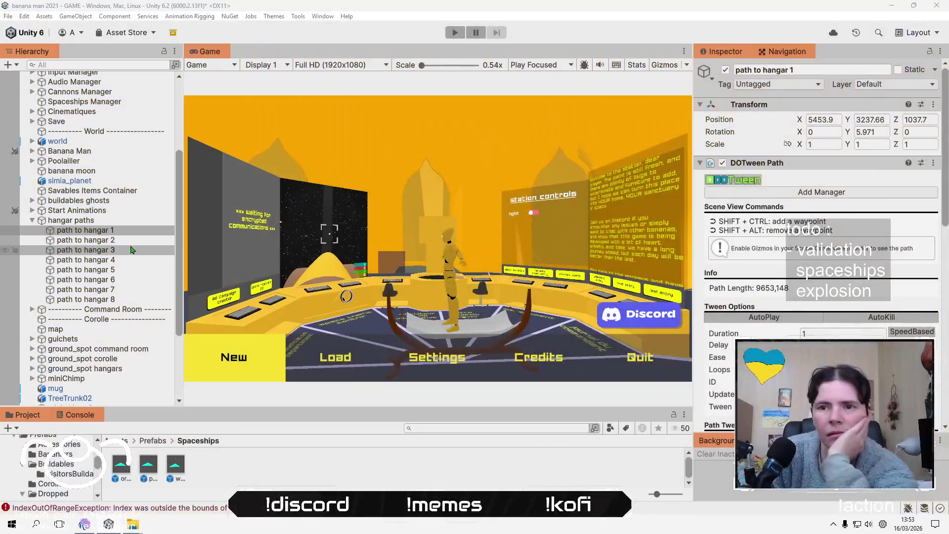
- Review the DOTween Path settings of paths to hangars 2, 3, 4 and 5
{"action": "left_click", "coordinate": [131, 242]}
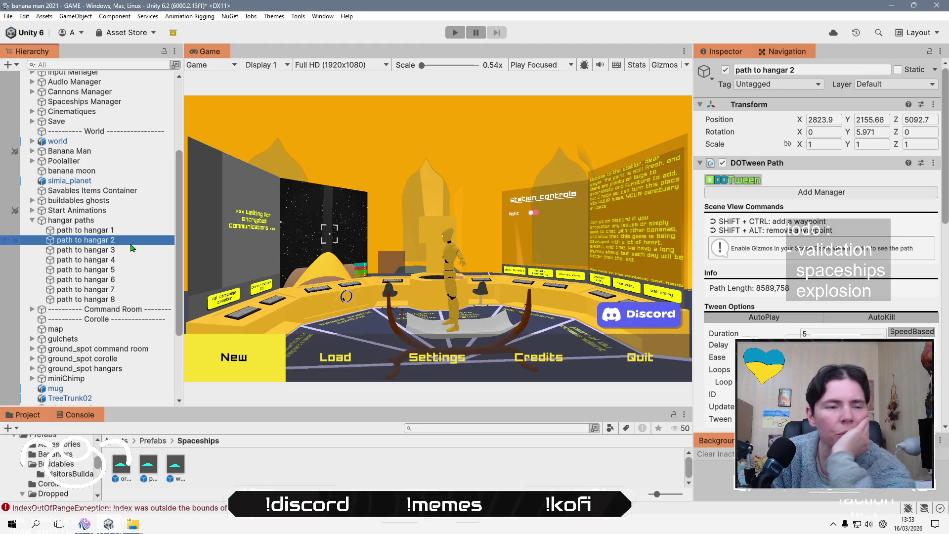
{"action": "left_click", "coordinate": [132, 251]}
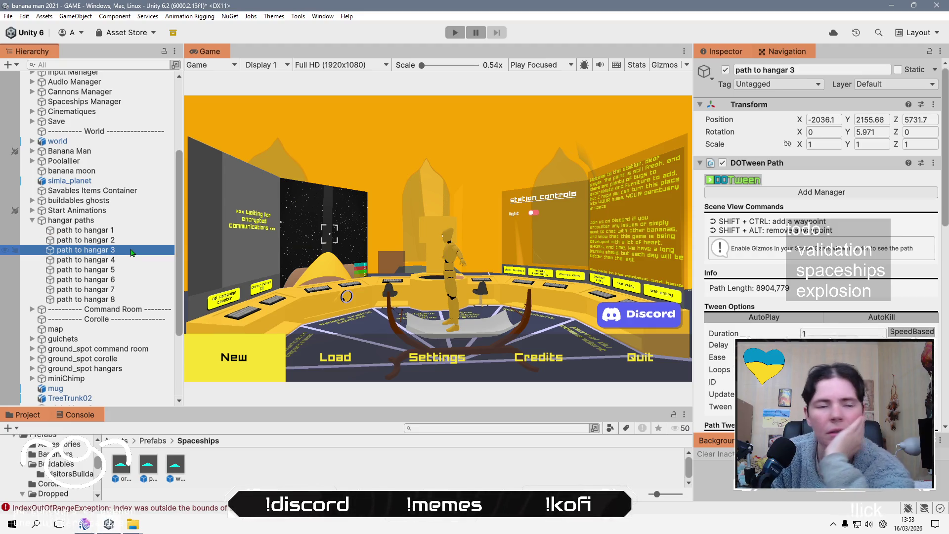
{"action": "left_click", "coordinate": [131, 265]}
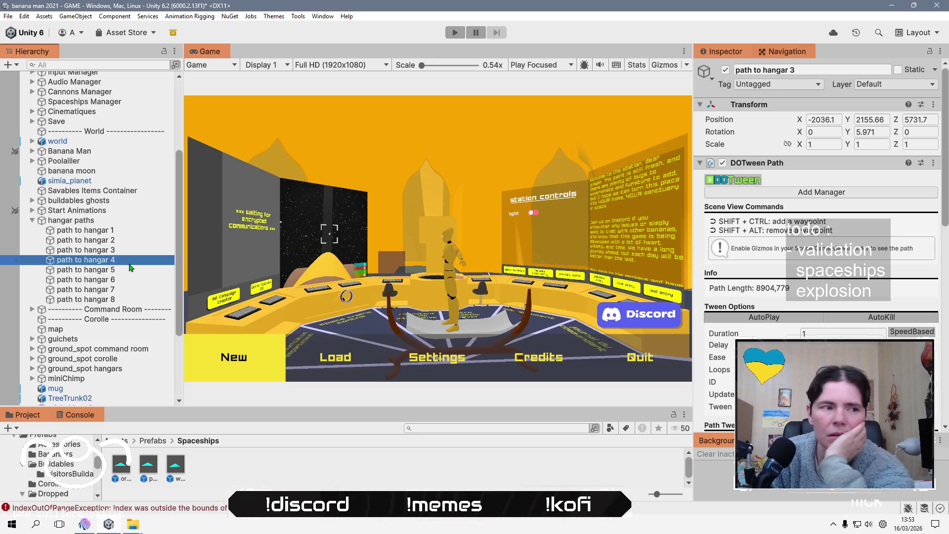
{"action": "left_click", "coordinate": [127, 272]}
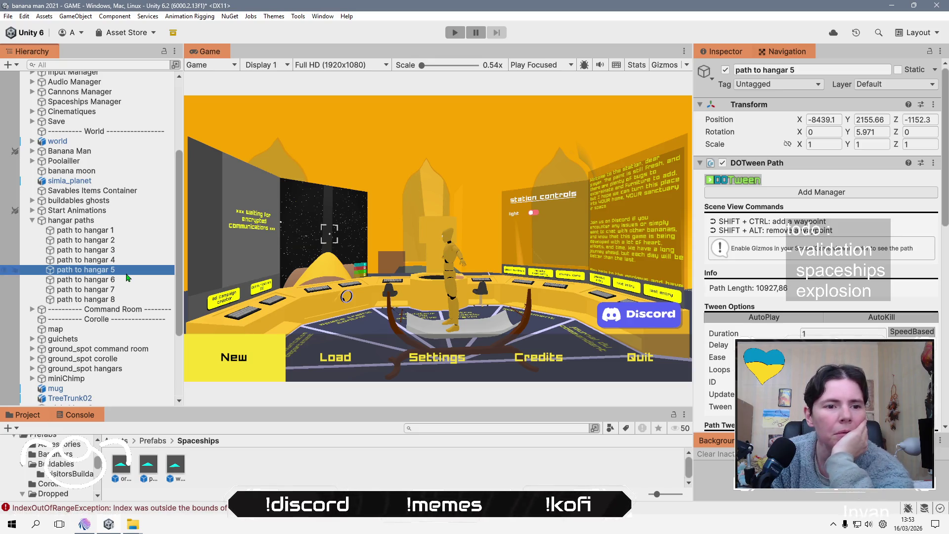